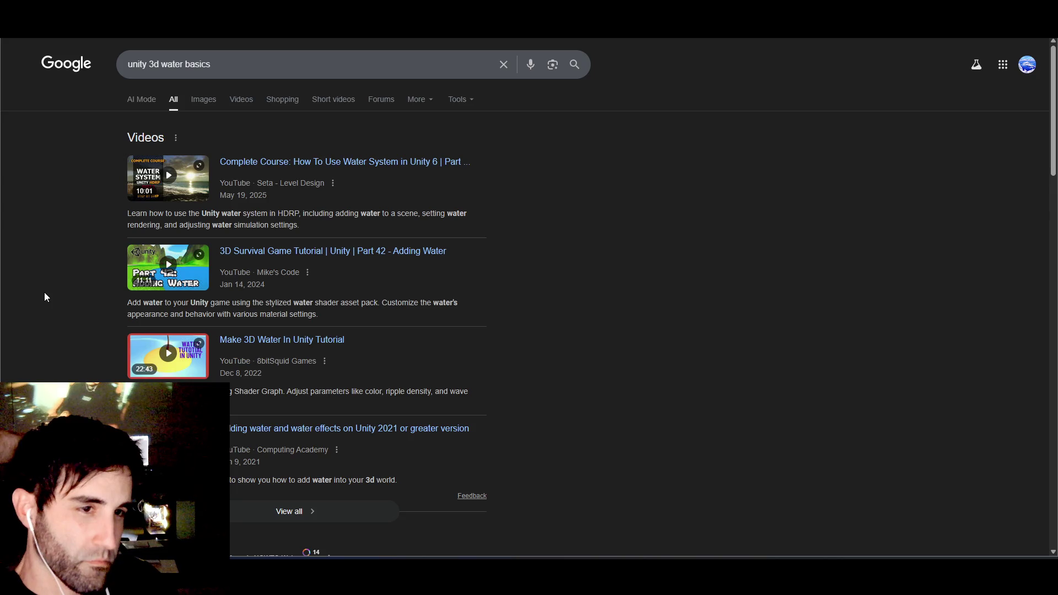
- Open the 'Complete Course: How To Use Water System in Unity 6' video from the Google results
{"action": "left_click", "coordinate": [309, 163]}
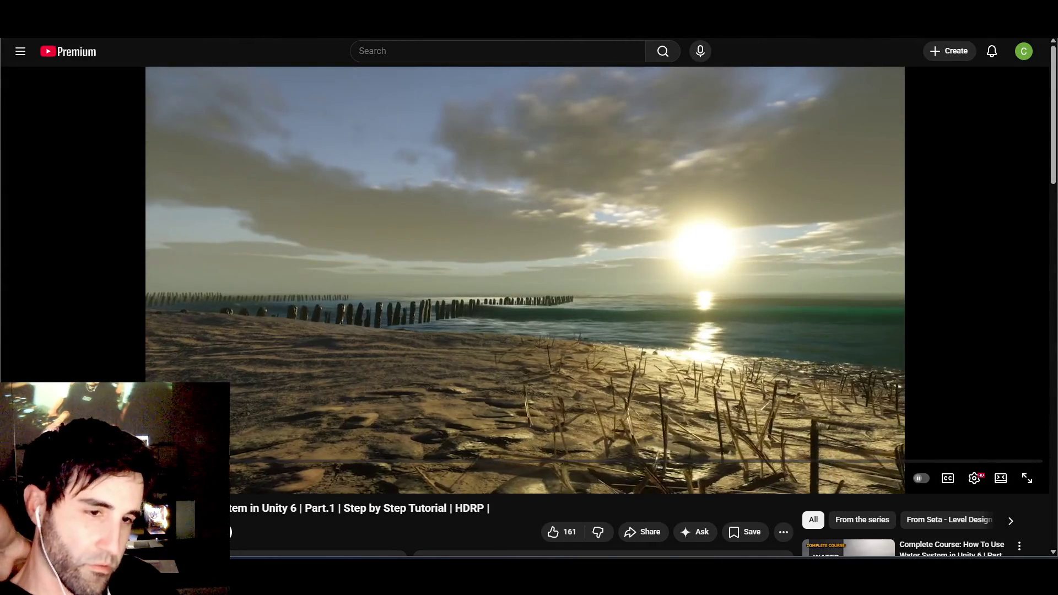
- Scroll the YouTube page while the tutorial plays to its Graphics settings walkthrough
{"action": "scroll", "coordinate": [529, 331], "scroll_direction": "down", "scroll_amount": 2}
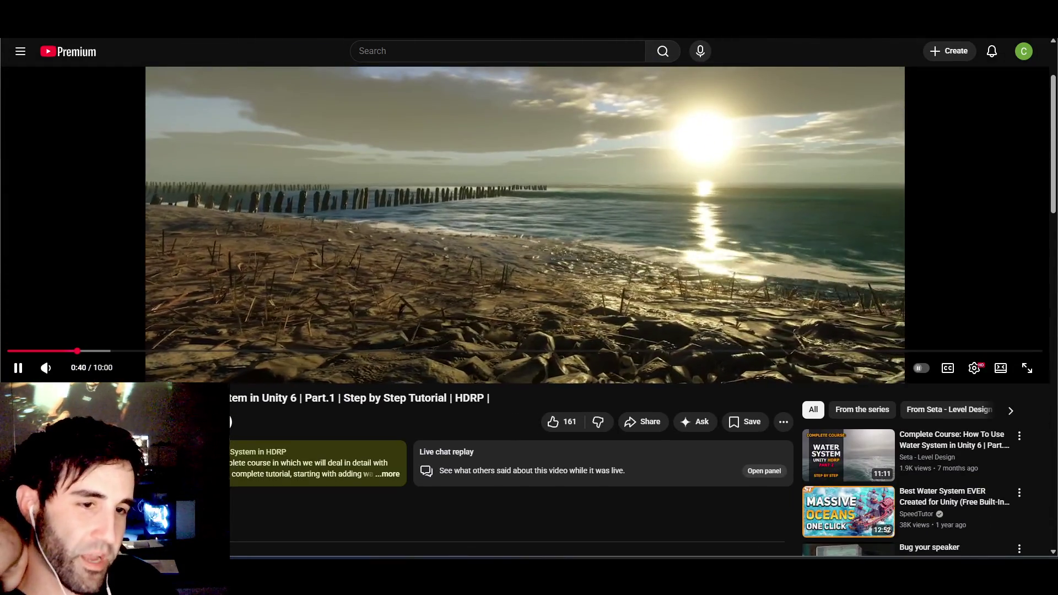
{"action": "scroll", "coordinate": [529, 311], "scroll_direction": "up", "scroll_amount": 2}
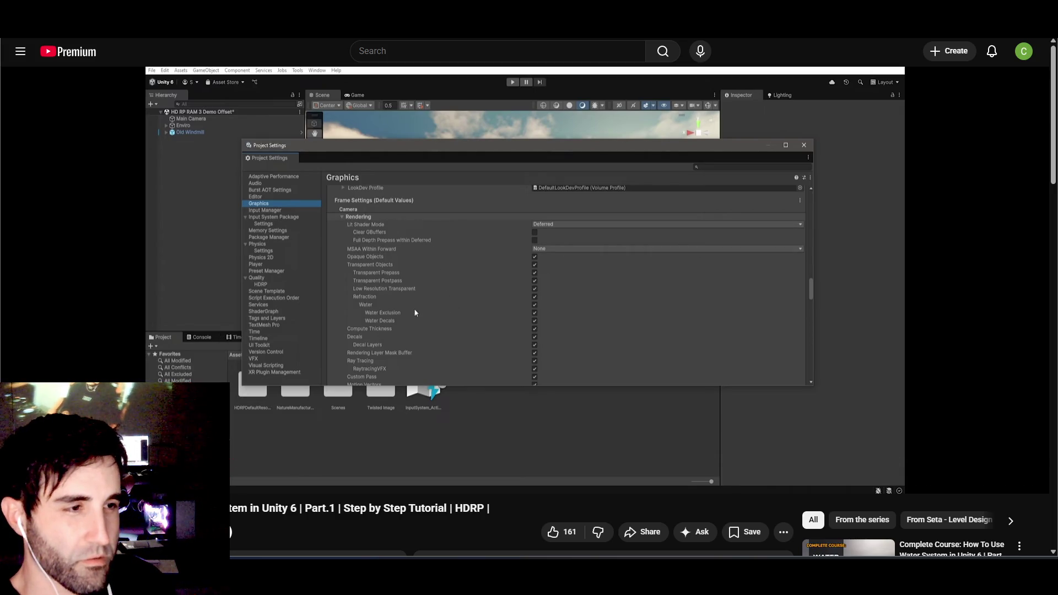
- Pause the tutorial and open Unity's Project Settings on the Graphics page
{"action": "left_click", "coordinate": [307, 274]}
{"action": "key", "text": "alt+Tab"}
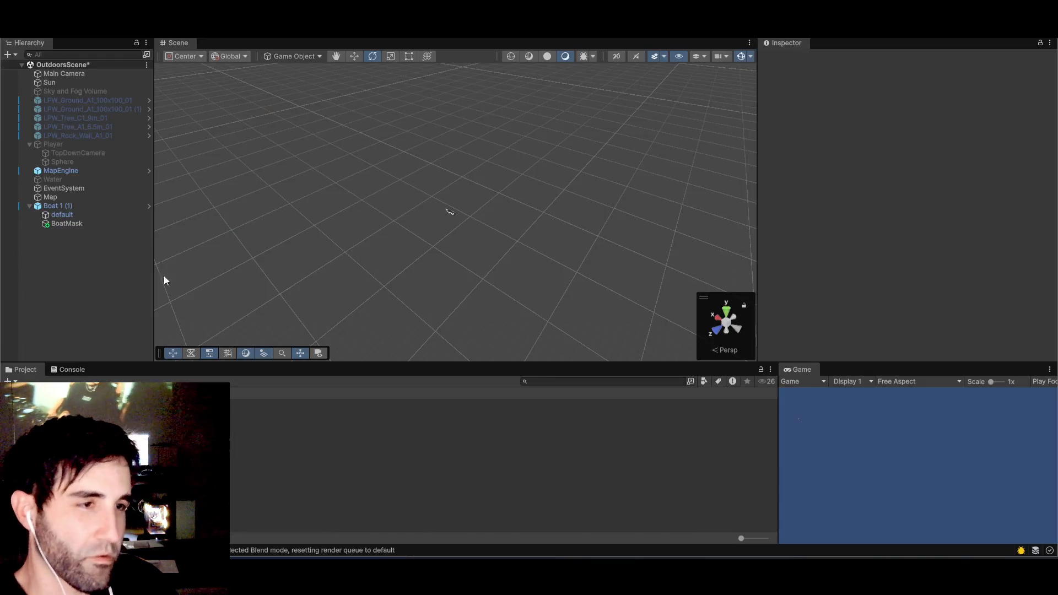
{"action": "left_click", "coordinate": [11, 10]}
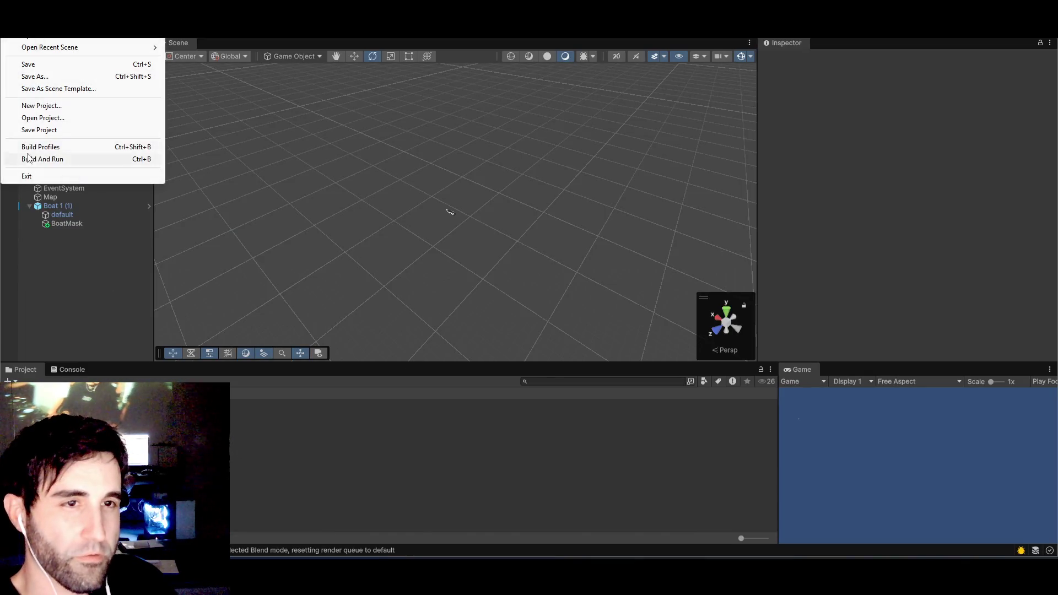
{"action": "left_click", "coordinate": [34, 10]}
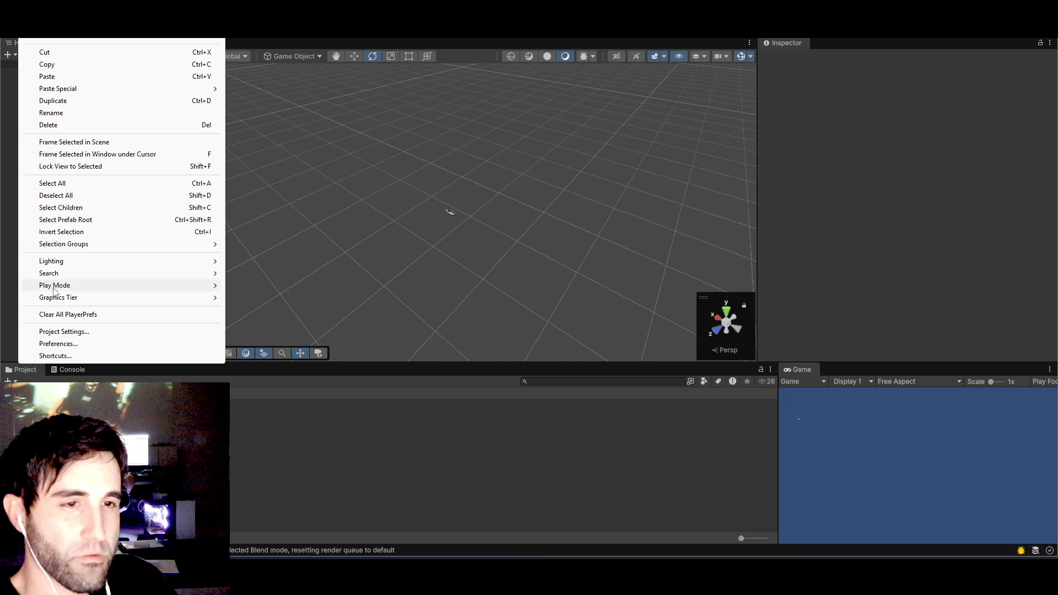
{"action": "left_click", "coordinate": [58, 332]}
{"action": "left_click", "coordinate": [135, 185]}
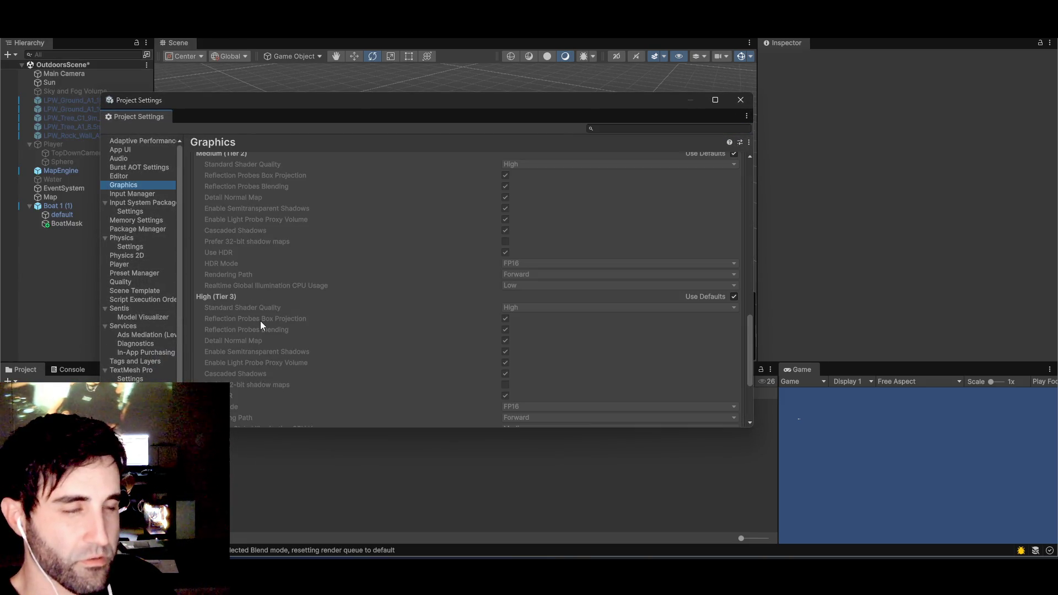
- Scroll through the Graphics settings, flipping to the tutorial once to compare
{"action": "scroll", "coordinate": [260, 320], "scroll_direction": "down", "scroll_amount": 5}
{"action": "scroll", "coordinate": [221, 357], "scroll_direction": "up", "scroll_amount": 10}
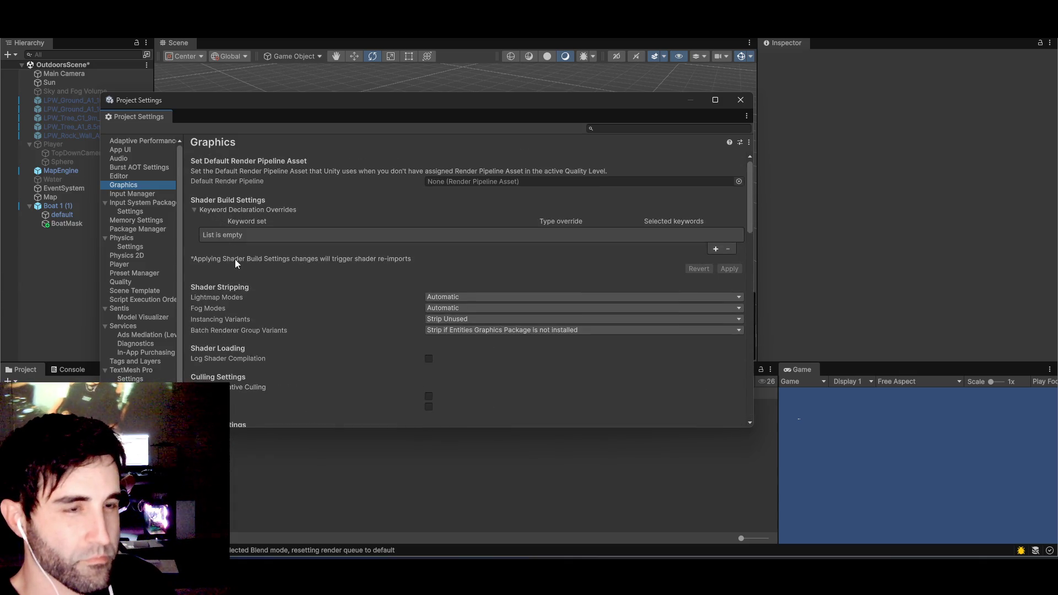
{"action": "scroll", "coordinate": [239, 266], "scroll_direction": "down", "scroll_amount": 3}
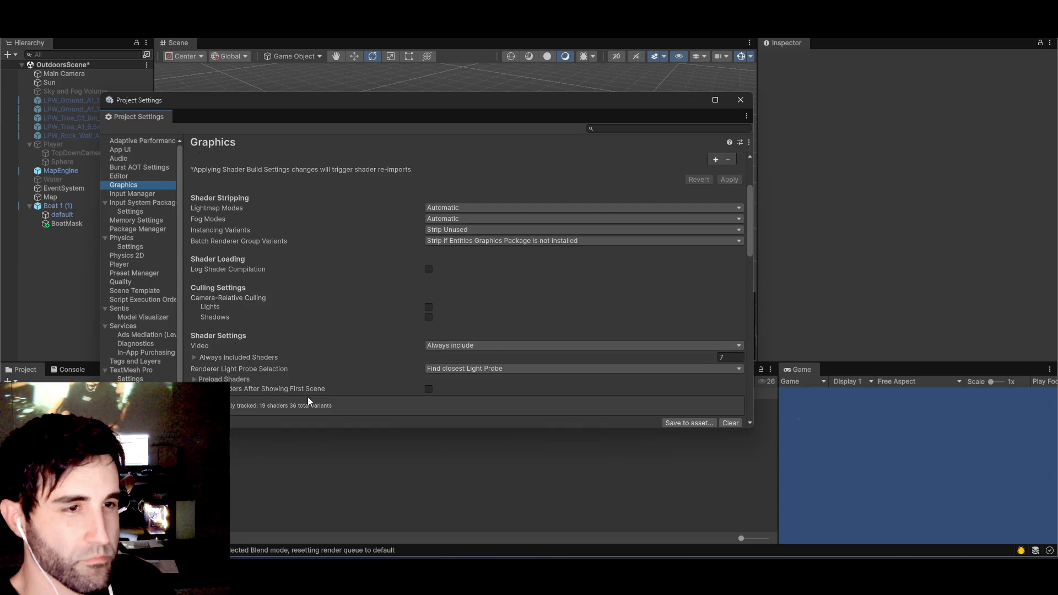
{"action": "scroll", "coordinate": [329, 301], "scroll_direction": "down", "scroll_amount": 2}
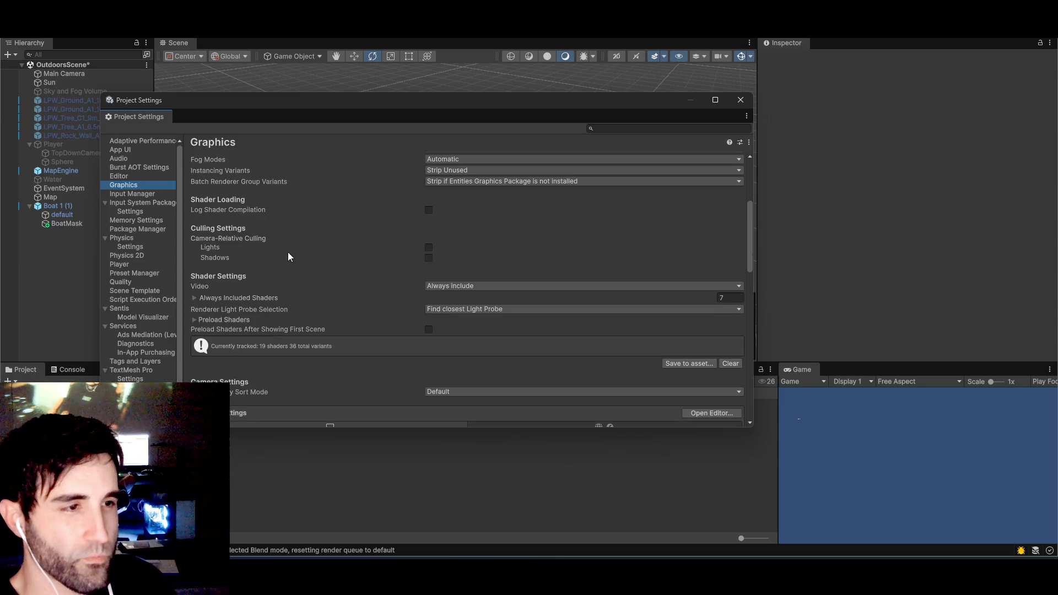
{"action": "key", "text": "alt+Tab"}
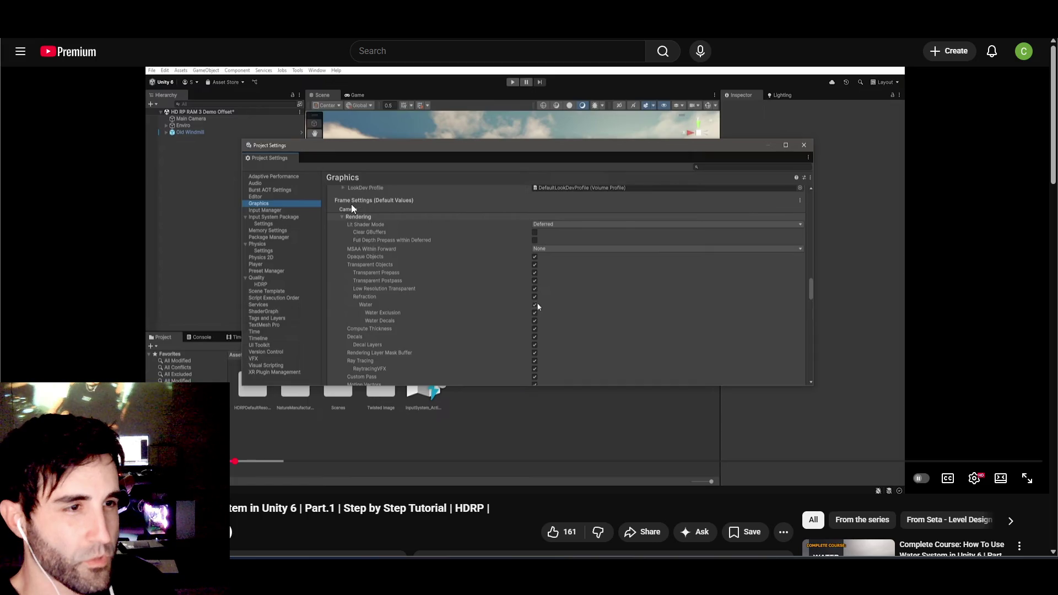
{"action": "key", "text": "alt+Tab"}
{"action": "scroll", "coordinate": [223, 259], "scroll_direction": "up", "scroll_amount": 2}
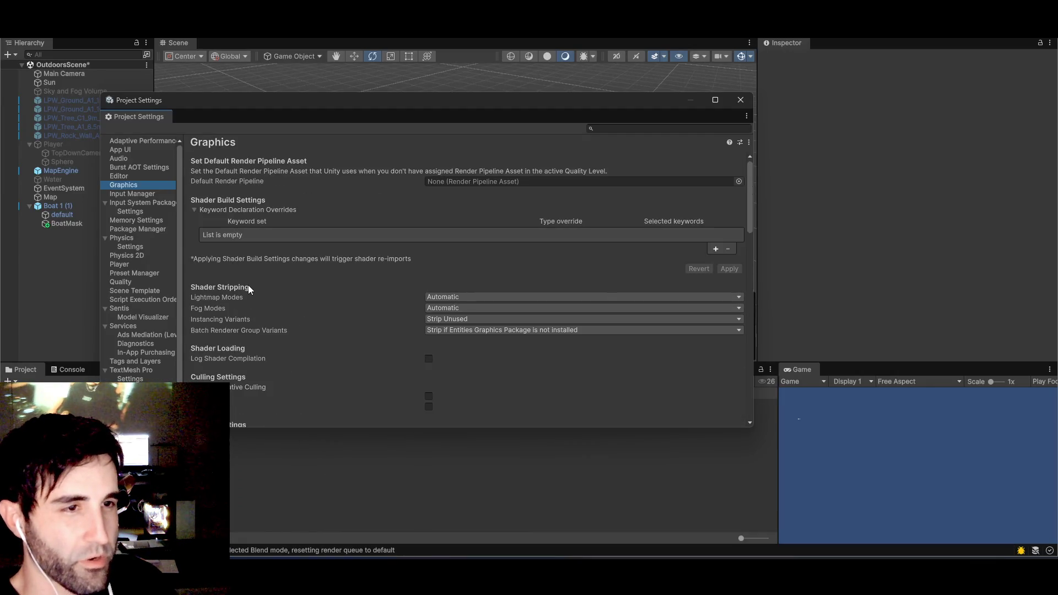
{"action": "scroll", "coordinate": [248, 286], "scroll_direction": "down", "scroll_amount": 8}
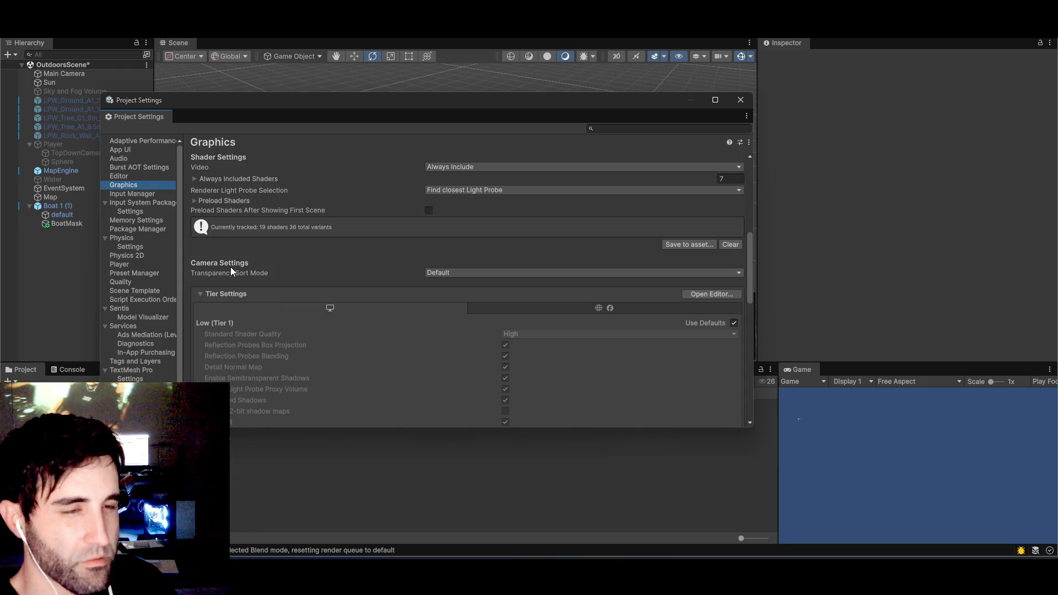
{"action": "scroll", "coordinate": [290, 269], "scroll_direction": "down", "scroll_amount": 4}
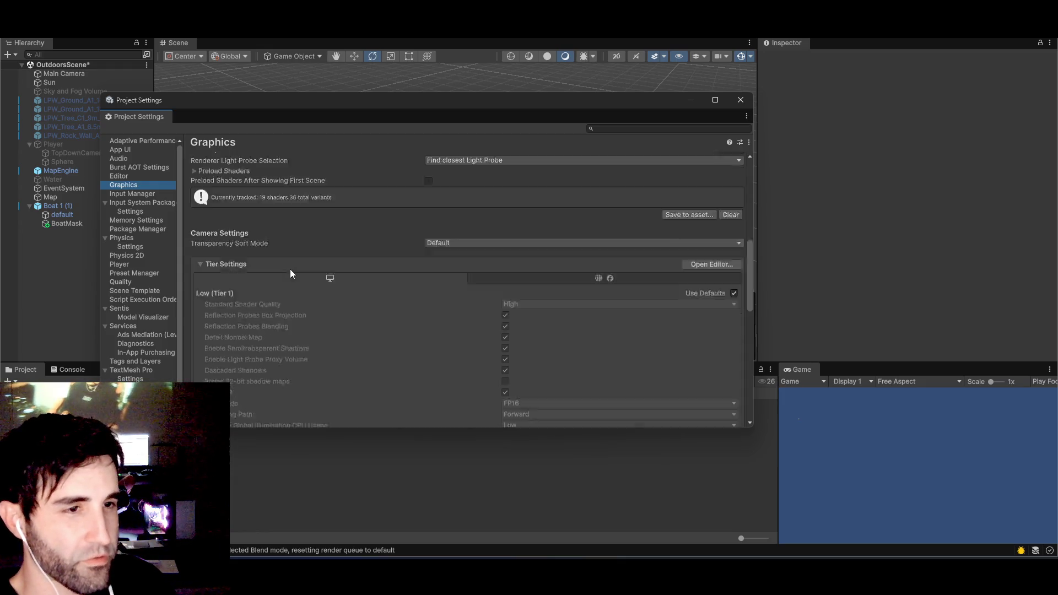
{"action": "scroll", "coordinate": [254, 240], "scroll_direction": "down", "scroll_amount": 4}
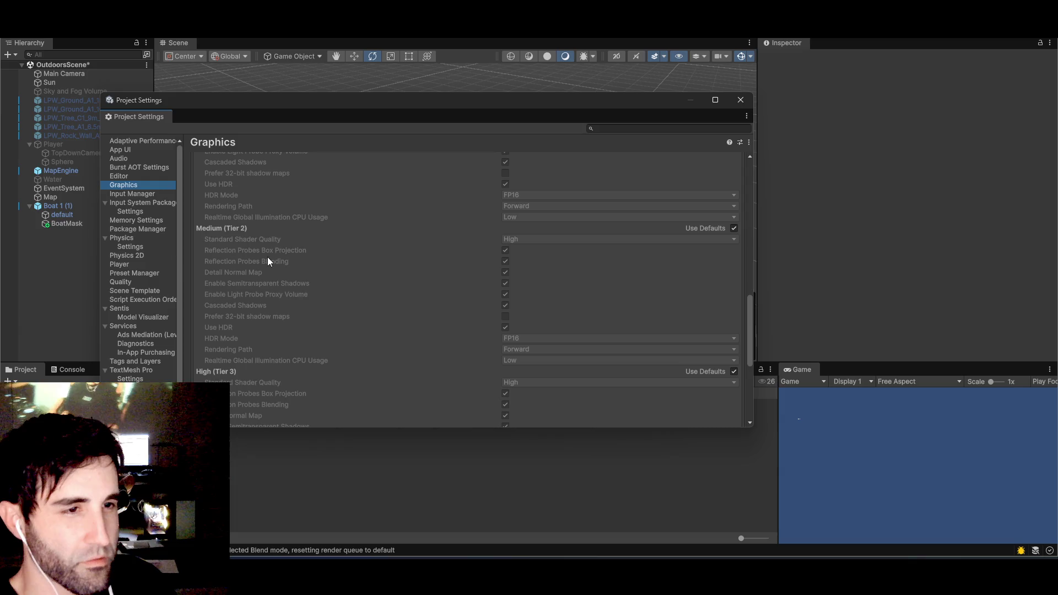
- Scroll further down the Graphics page and back up, checking the tutorial again
{"action": "scroll", "coordinate": [295, 275], "scroll_direction": "down", "scroll_amount": 5}
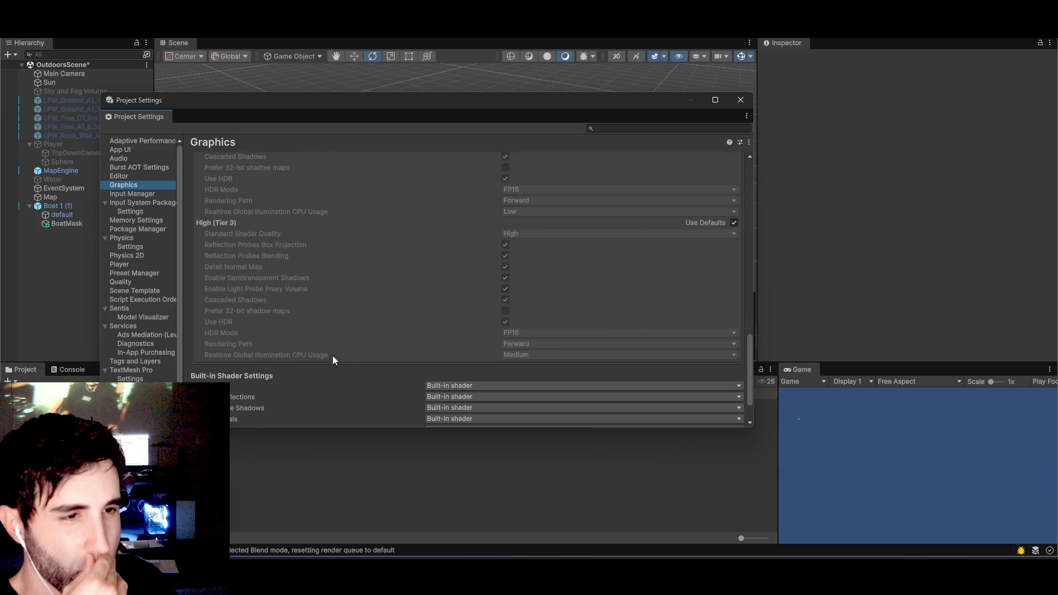
{"action": "scroll", "coordinate": [351, 368], "scroll_direction": "down", "scroll_amount": 2}
{"action": "scroll", "coordinate": [311, 350], "scroll_direction": "up", "scroll_amount": 9}
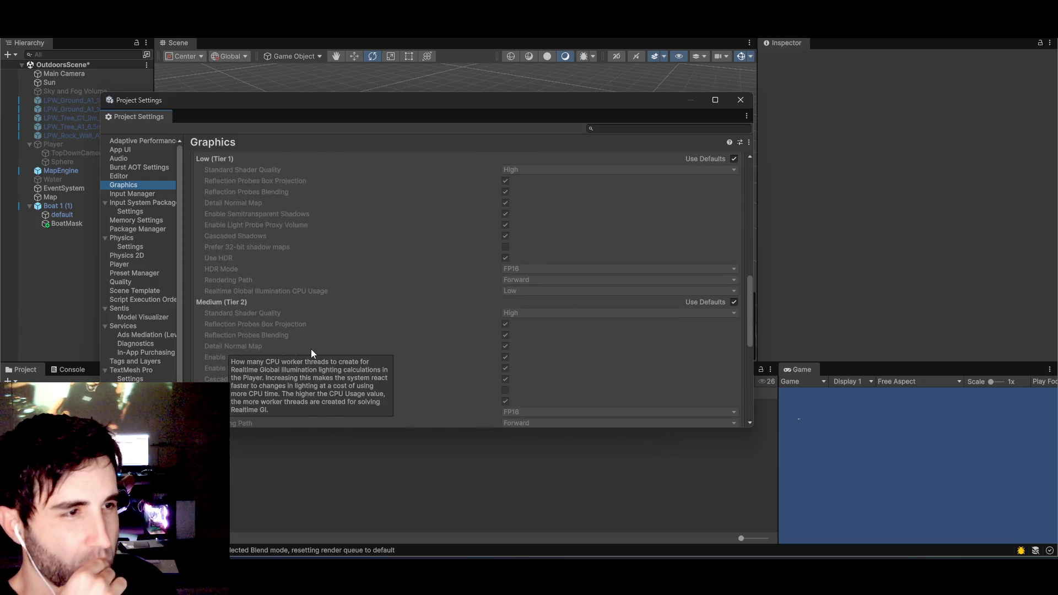
{"action": "scroll", "coordinate": [294, 317], "scroll_direction": "down", "scroll_amount": 8}
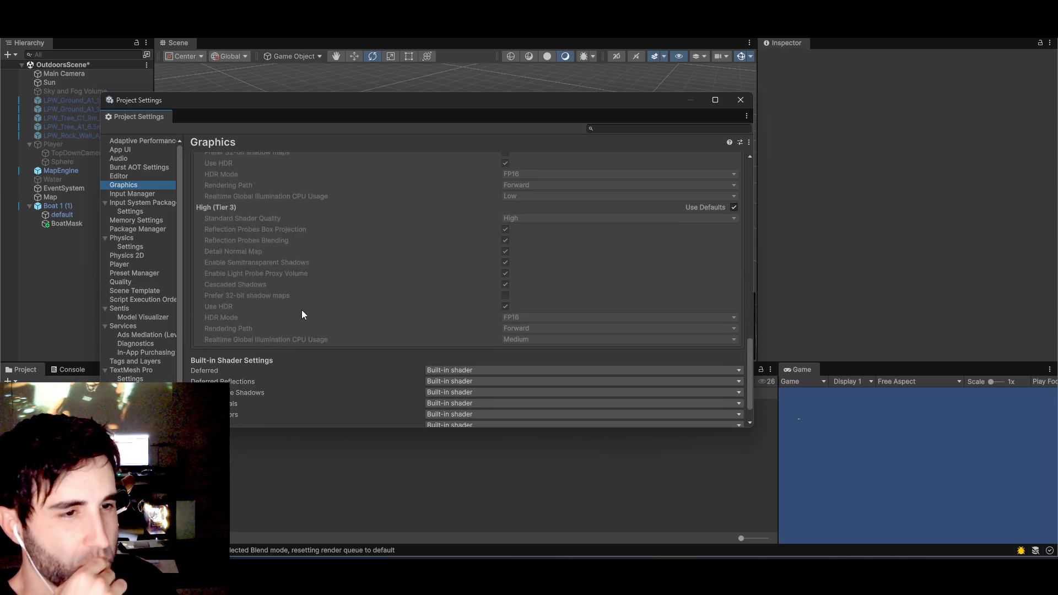
{"action": "scroll", "coordinate": [302, 310], "scroll_direction": "down", "scroll_amount": 1}
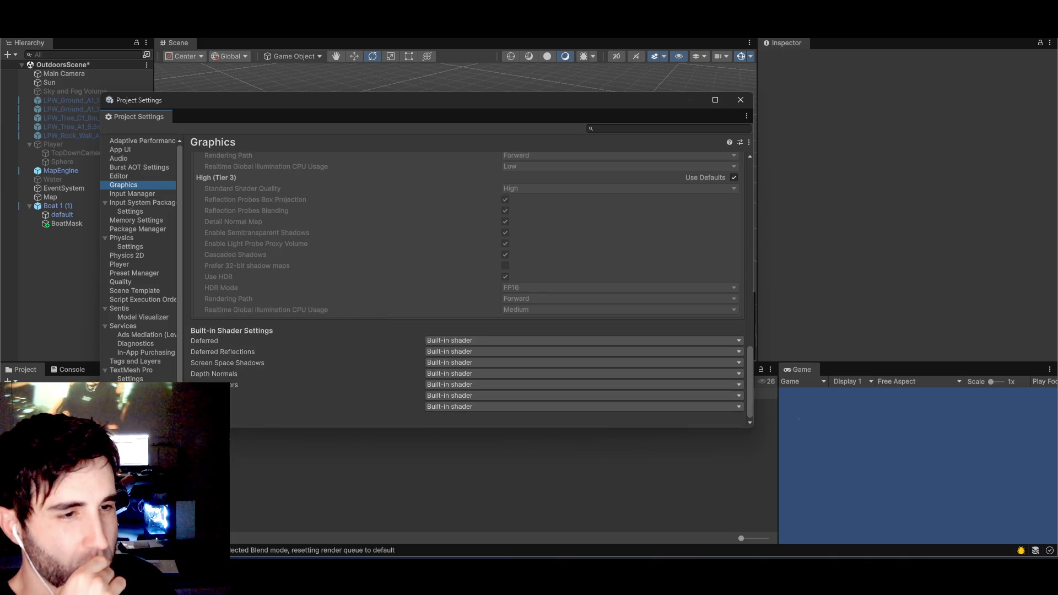
{"action": "mouse_move", "coordinate": [223, 378]}
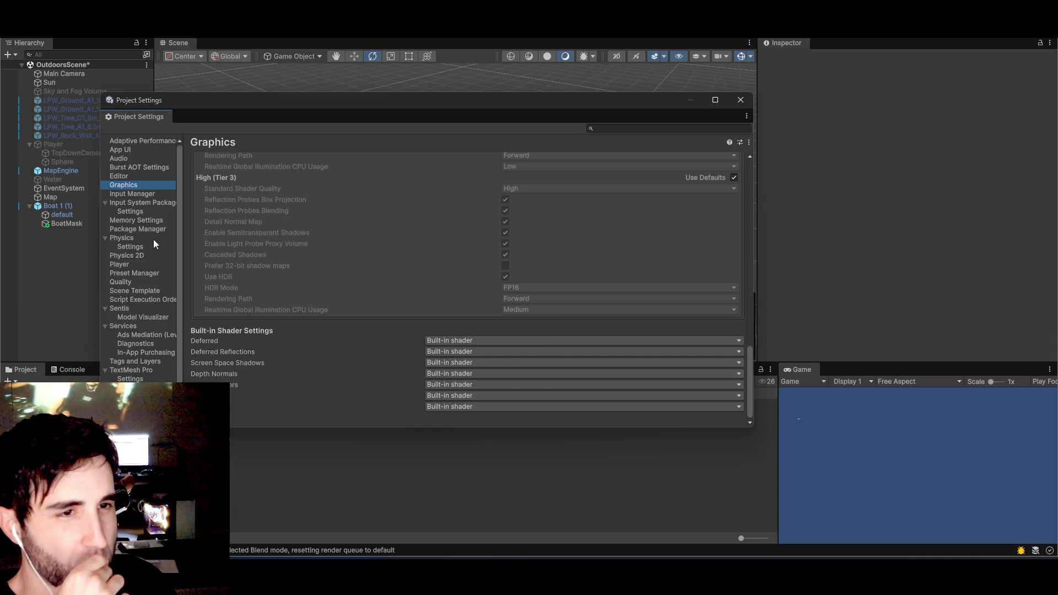
{"action": "mouse_move", "coordinate": [178, 280]}
{"action": "left_mouse_down"}
{"action": "mouse_move", "coordinate": [179, 317]}
{"action": "mouse_move", "coordinate": [181, 253]}
{"action": "left_mouse_up"}
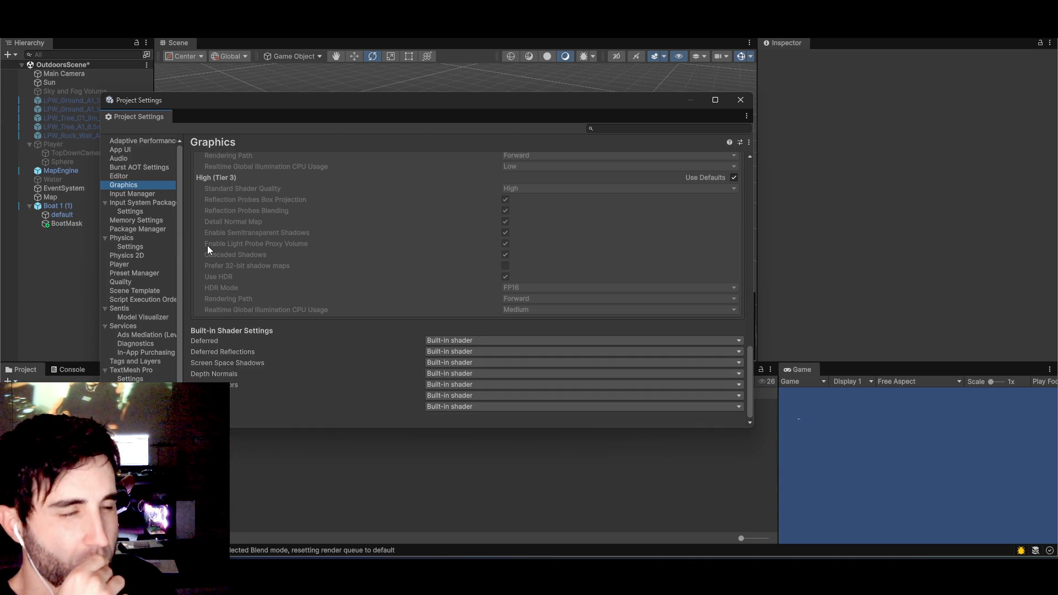
{"action": "scroll", "coordinate": [248, 281], "scroll_direction": "up", "scroll_amount": 10}
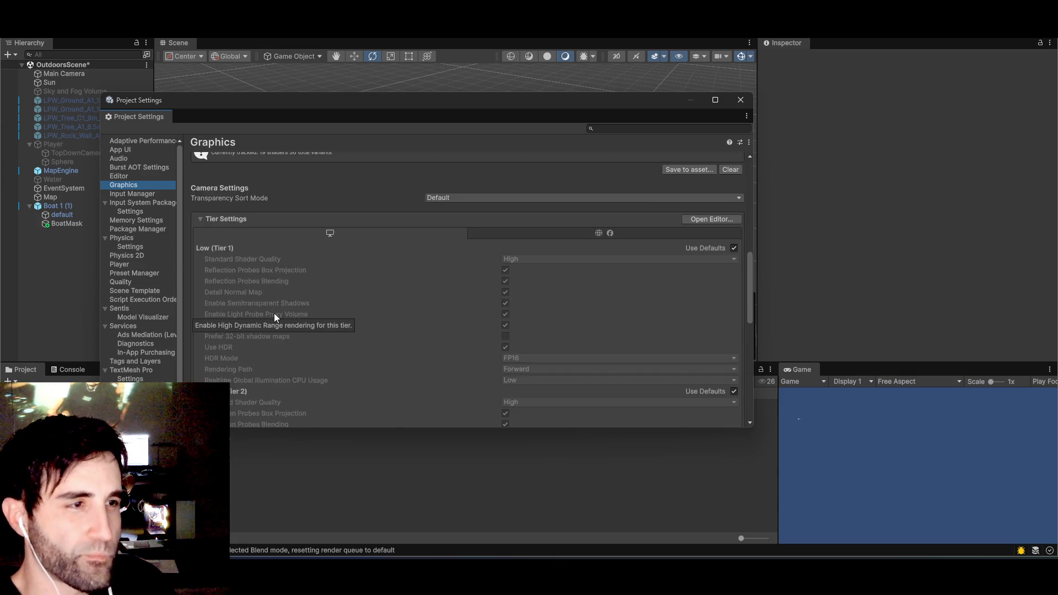
{"action": "scroll", "coordinate": [276, 317], "scroll_direction": "up", "scroll_amount": 5}
{"action": "scroll", "coordinate": [400, 245], "scroll_direction": "up", "scroll_amount": 5}
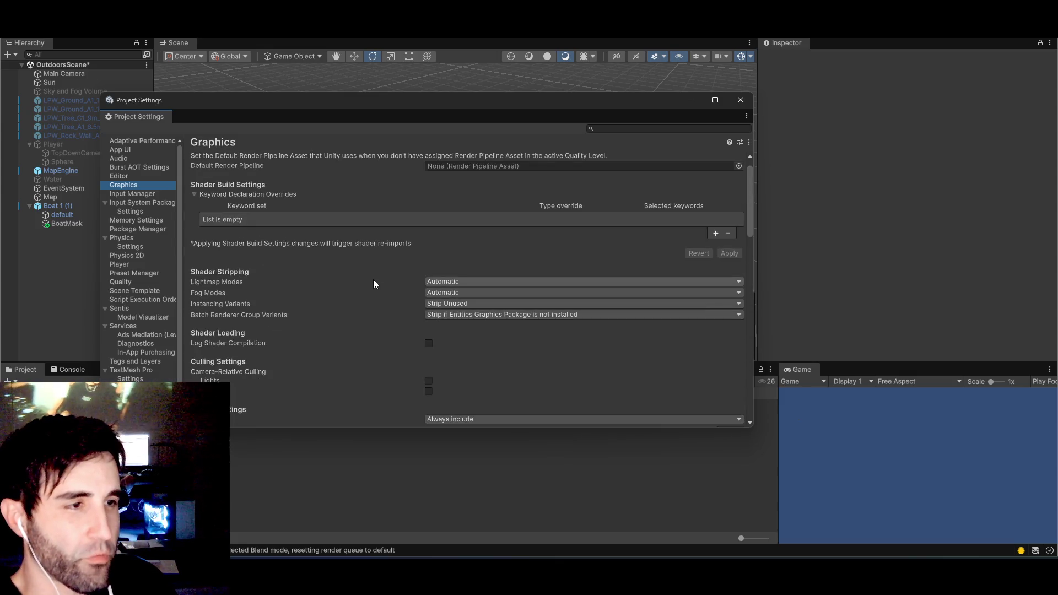
{"action": "key", "text": "alt+Tab"}
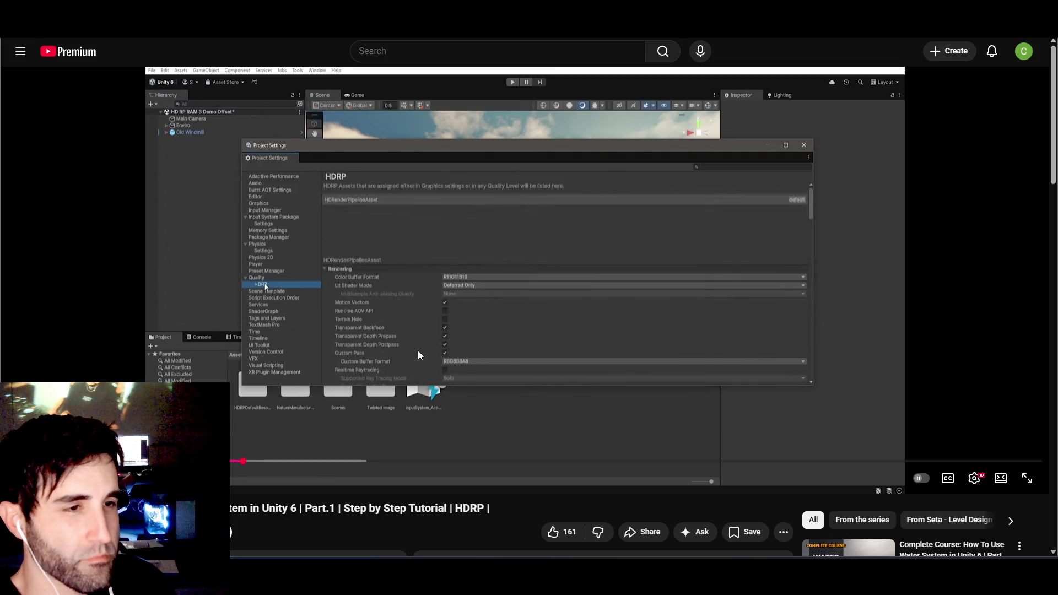
{"action": "key", "text": "alt+Tab"}
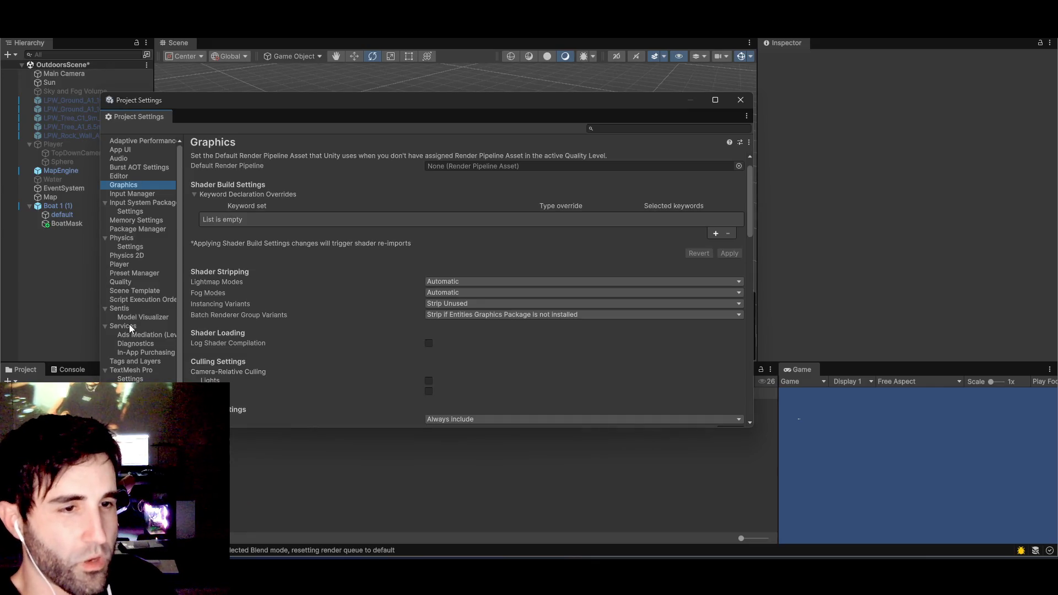
{"action": "scroll", "coordinate": [146, 311], "scroll_direction": "down", "scroll_amount": 1}
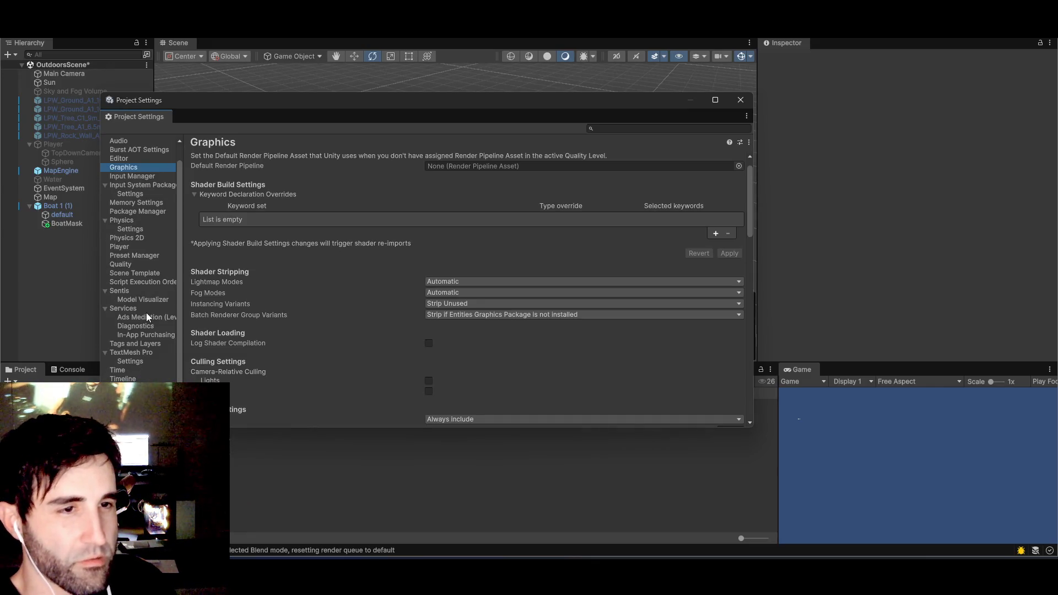
{"action": "left_click", "coordinate": [119, 266]}
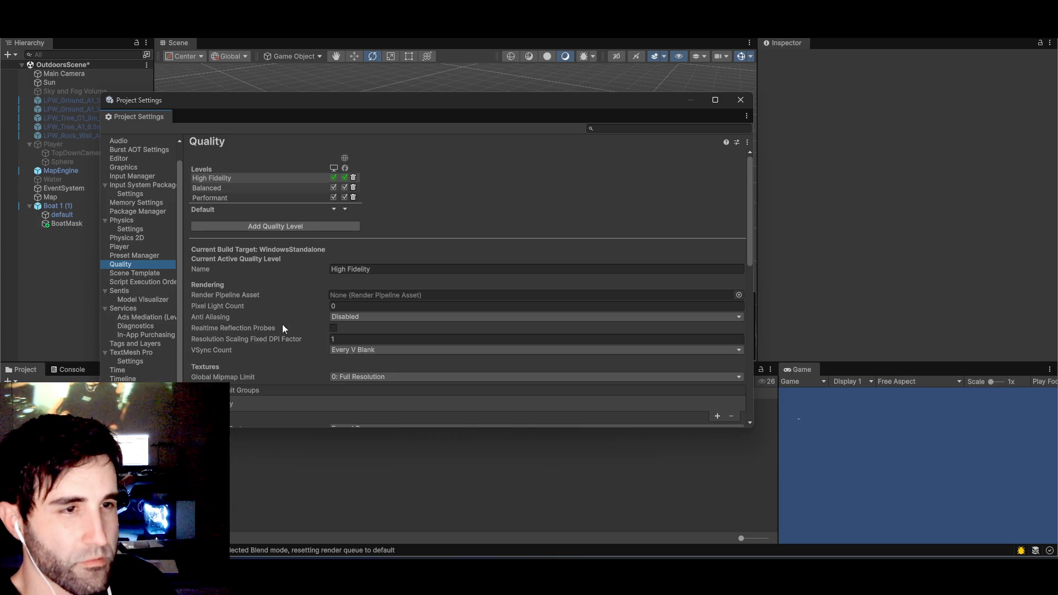
{"action": "scroll", "coordinate": [272, 362], "scroll_direction": "down", "scroll_amount": 2}
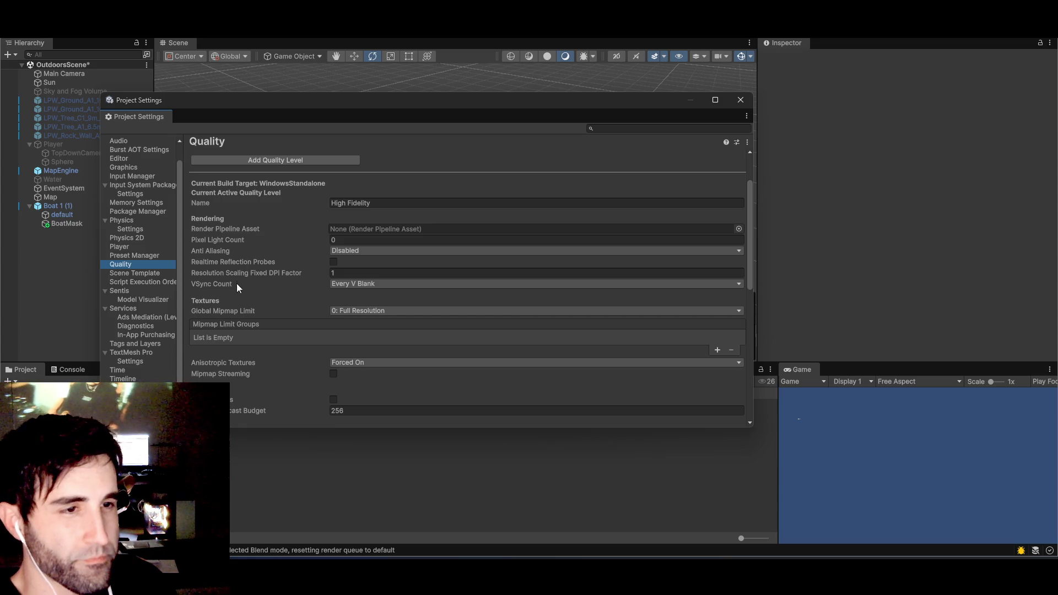
{"action": "scroll", "coordinate": [235, 341], "scroll_direction": "down", "scroll_amount": 6}
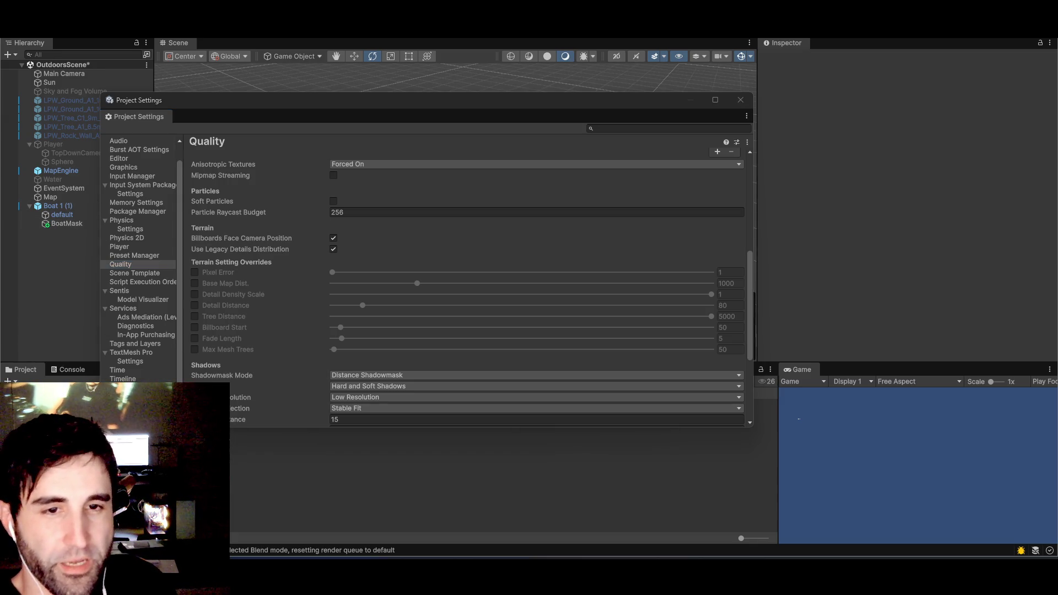
{"action": "scroll", "coordinate": [302, 309], "scroll_direction": "down", "scroll_amount": 5}
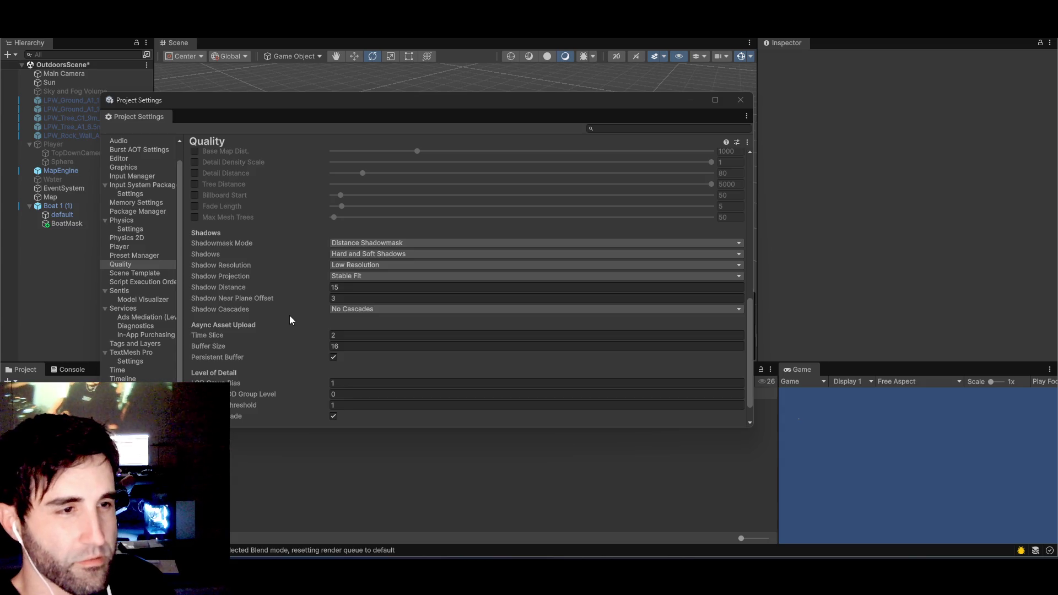
{"action": "left_click", "coordinate": [403, 274]}
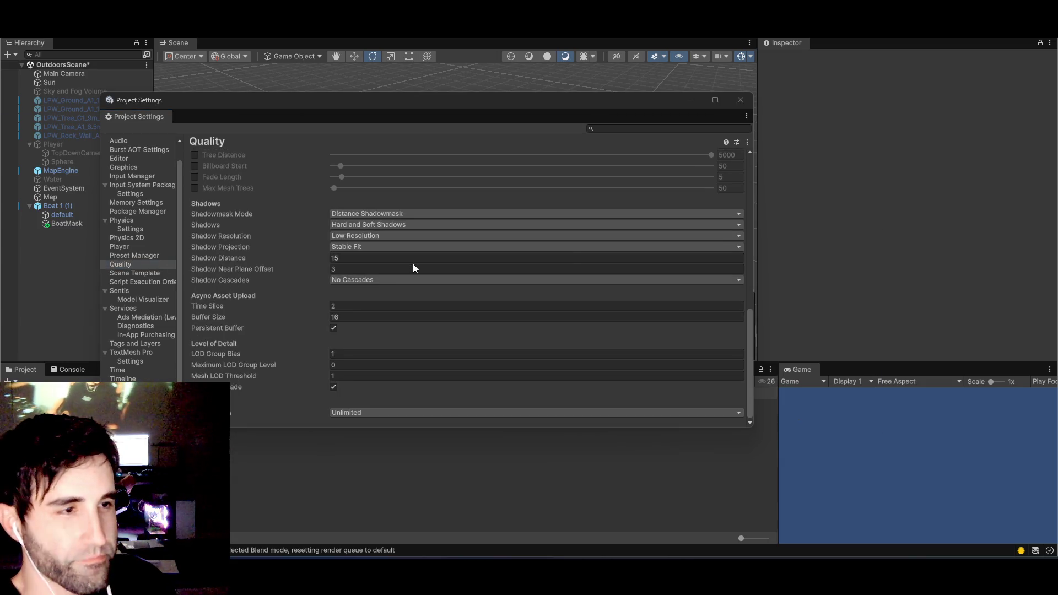
{"action": "key", "text": "alt+Tab"}
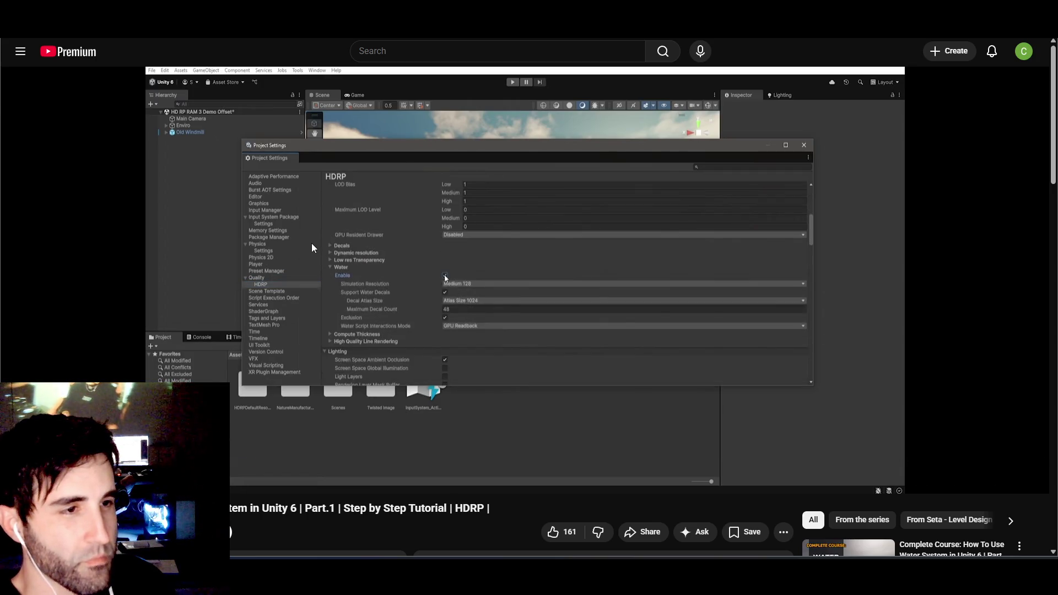
{"action": "left_click", "coordinate": [292, 236]}
{"action": "key", "text": "alt+Tab"}
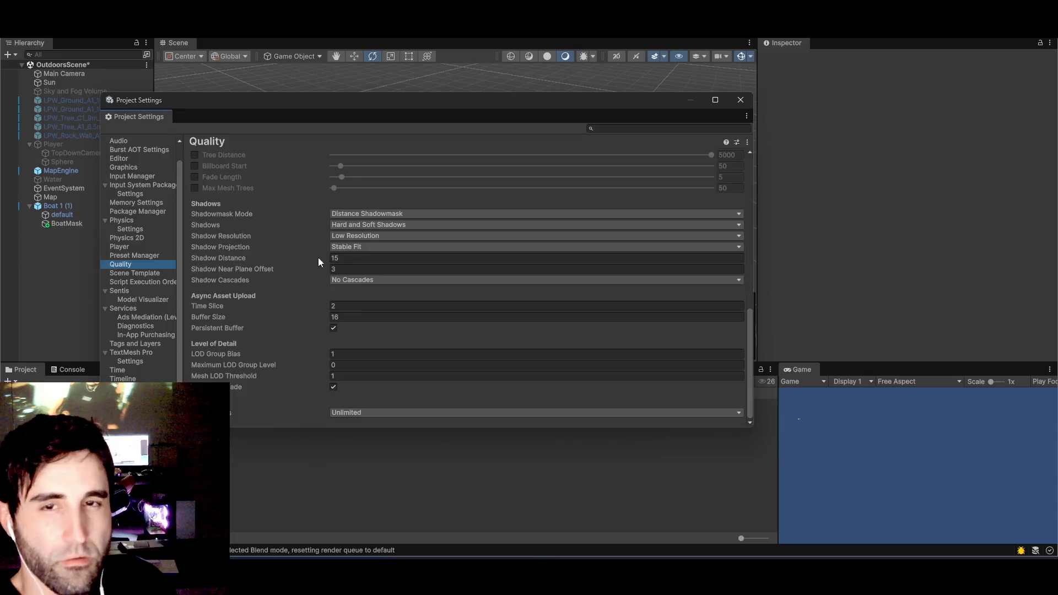
{"action": "scroll", "coordinate": [286, 342], "scroll_direction": "up", "scroll_amount": 2}
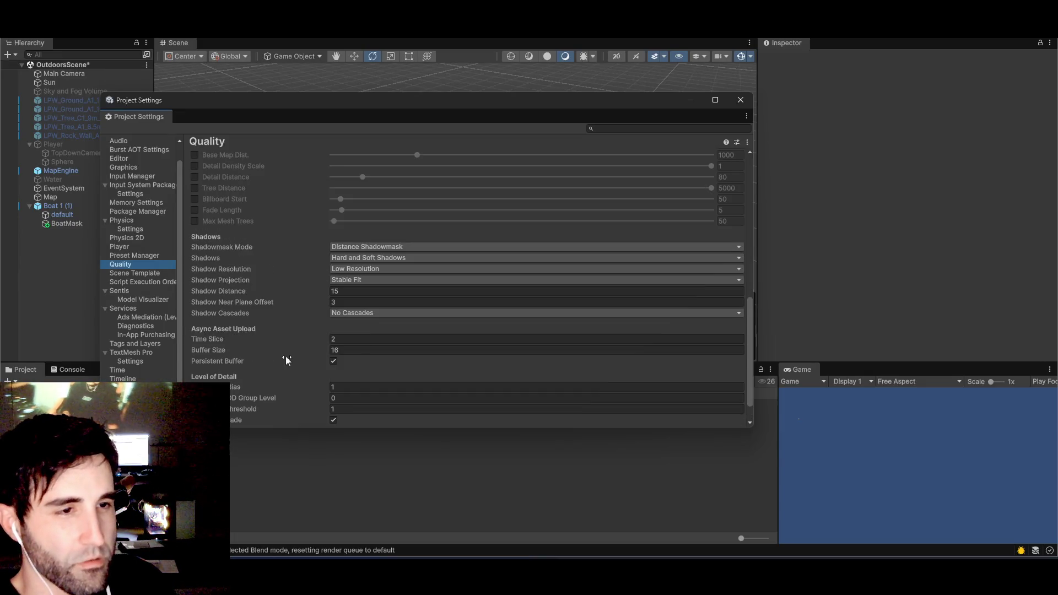
{"action": "scroll", "coordinate": [298, 380], "scroll_direction": "down", "scroll_amount": 2}
{"action": "scroll", "coordinate": [285, 378], "scroll_direction": "up", "scroll_amount": 5}
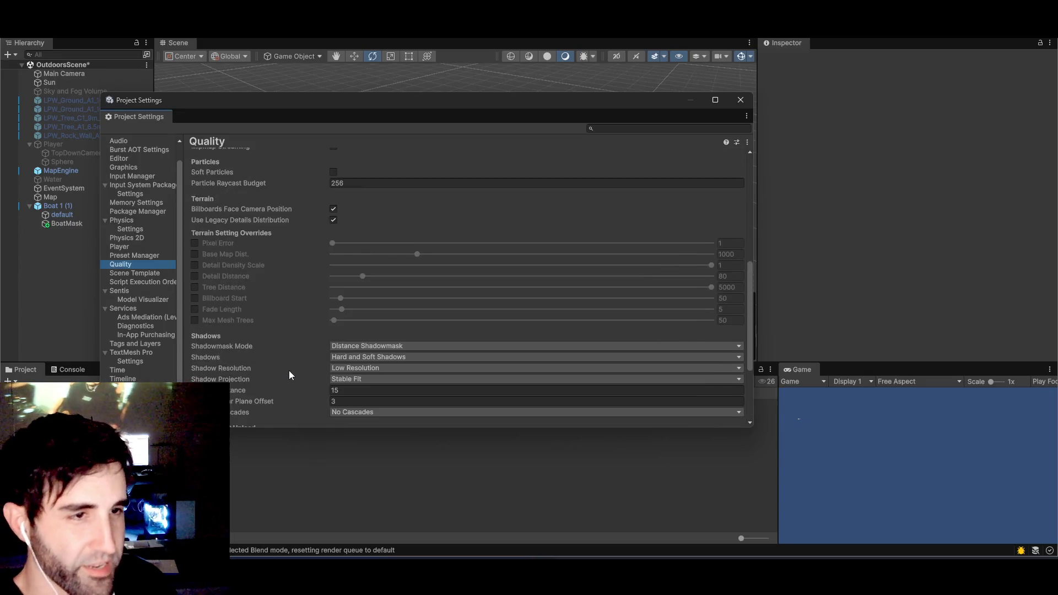
{"action": "scroll", "coordinate": [265, 353], "scroll_direction": "up", "scroll_amount": 2}
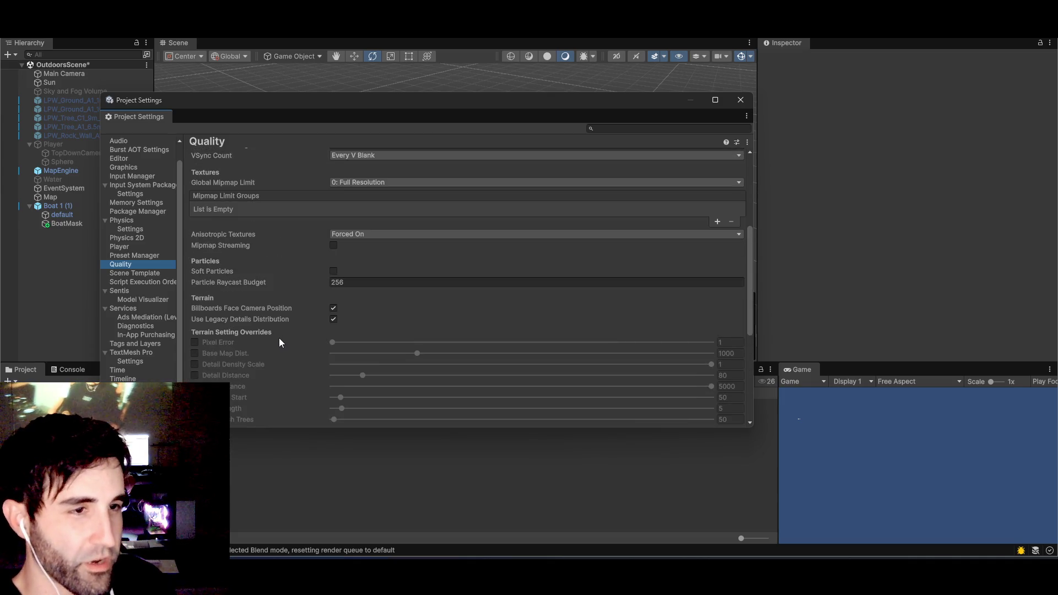
{"action": "scroll", "coordinate": [279, 340], "scroll_direction": "up", "scroll_amount": 2}
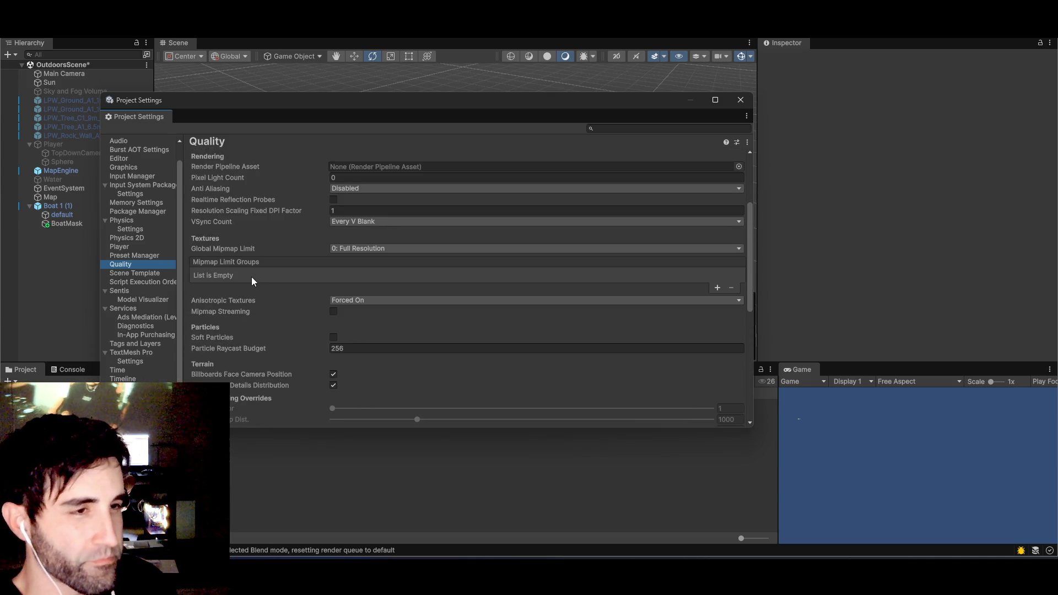
{"action": "scroll", "coordinate": [251, 277], "scroll_direction": "up", "scroll_amount": 2}
{"action": "scroll", "coordinate": [251, 277], "scroll_direction": "up", "scroll_amount": 3}
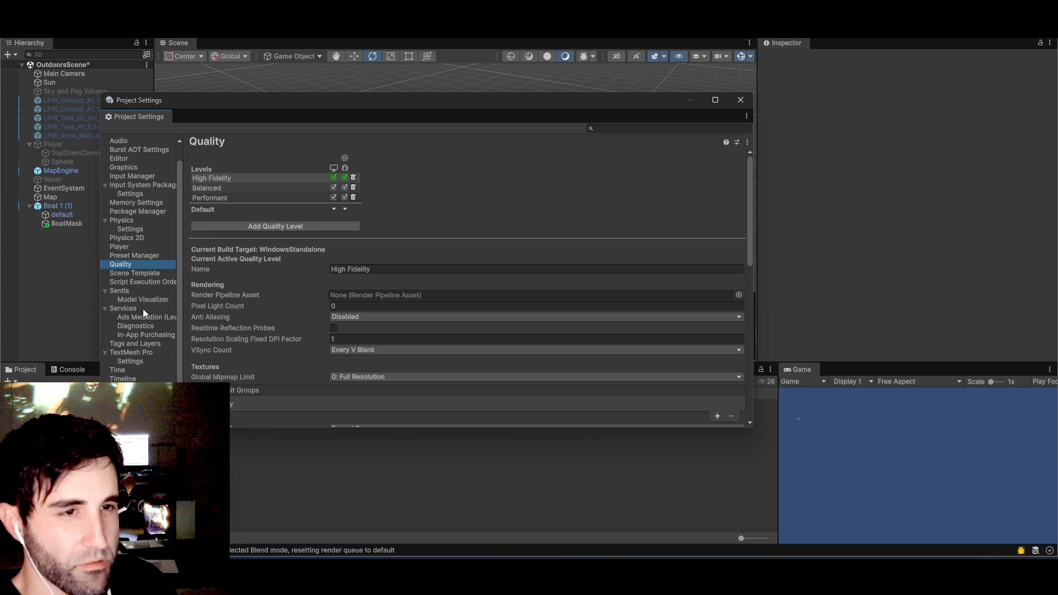
{"action": "scroll", "coordinate": [144, 309], "scroll_direction": "up", "scroll_amount": 1}
{"action": "scroll", "coordinate": [174, 273], "scroll_direction": "down", "scroll_amount": 1}
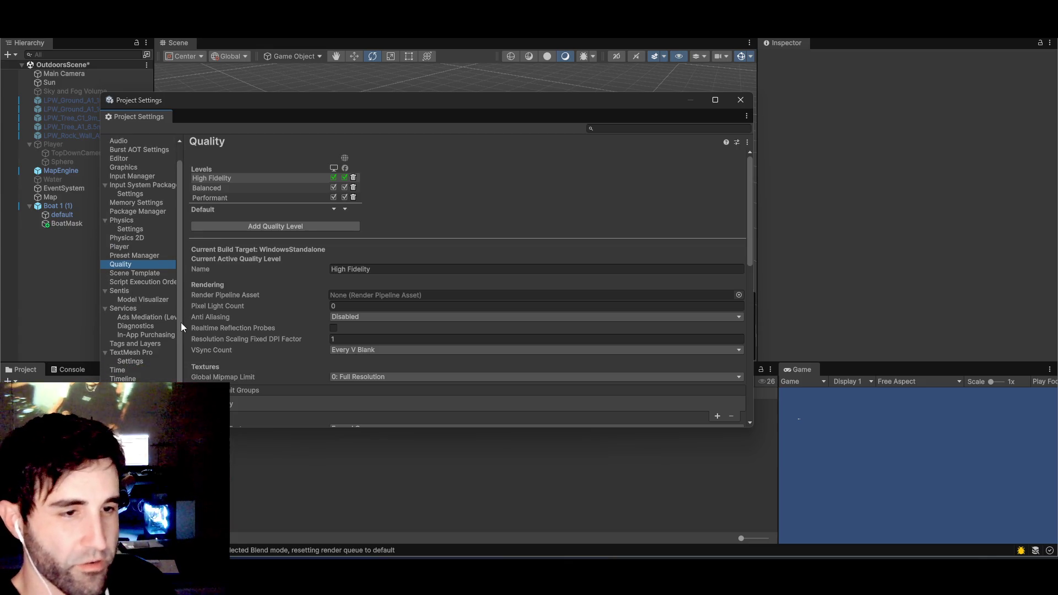
- Filter Project Settings for 'water' and inspect the Default Render Pipeline asset picker
{"action": "left_click", "coordinate": [615, 129]}
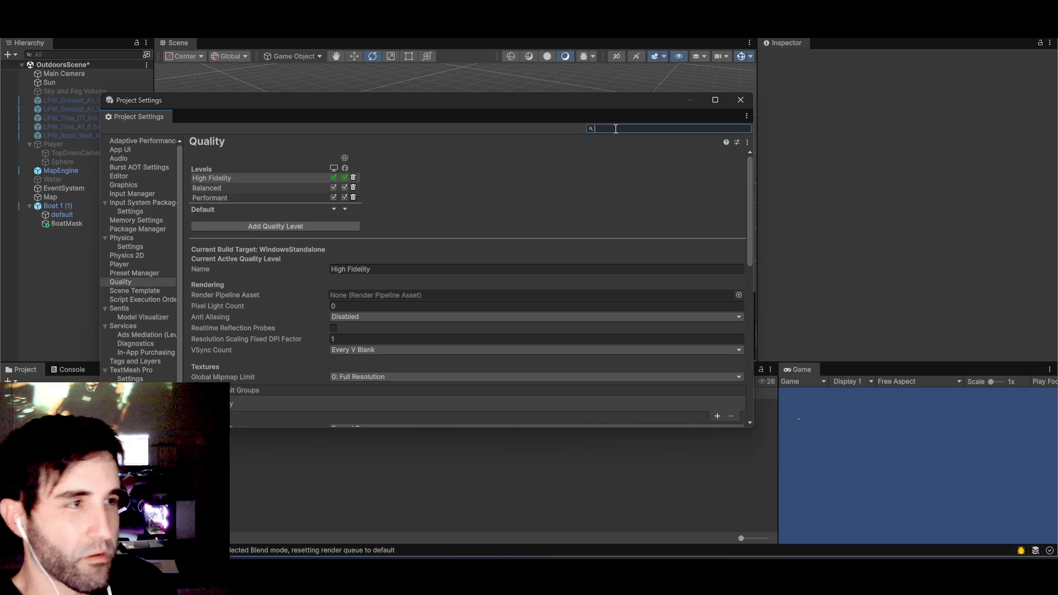
{"action": "type", "text": "water"}
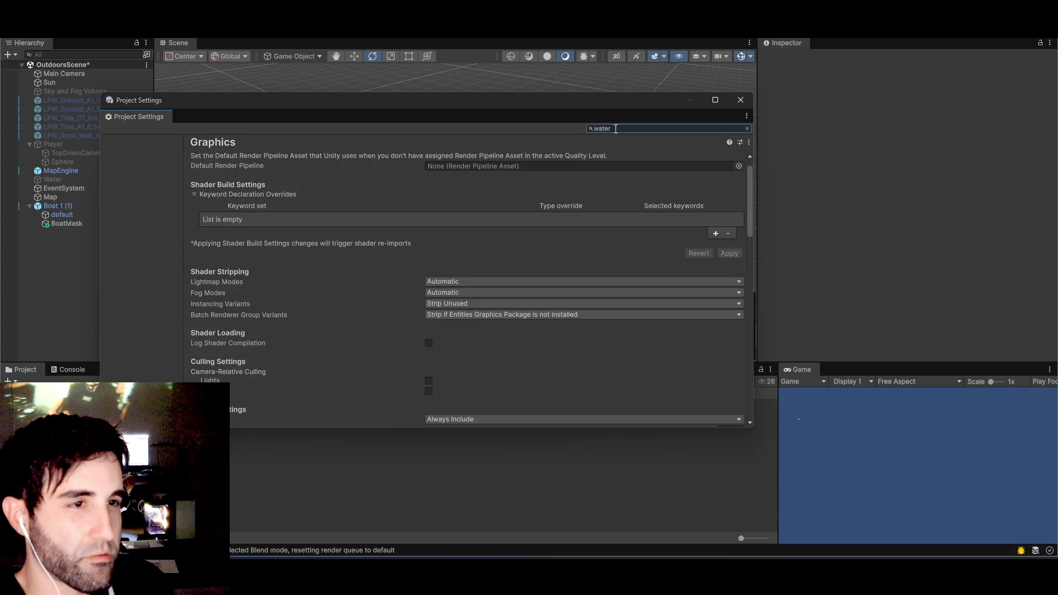
{"action": "double_click", "coordinate": [616, 129]}
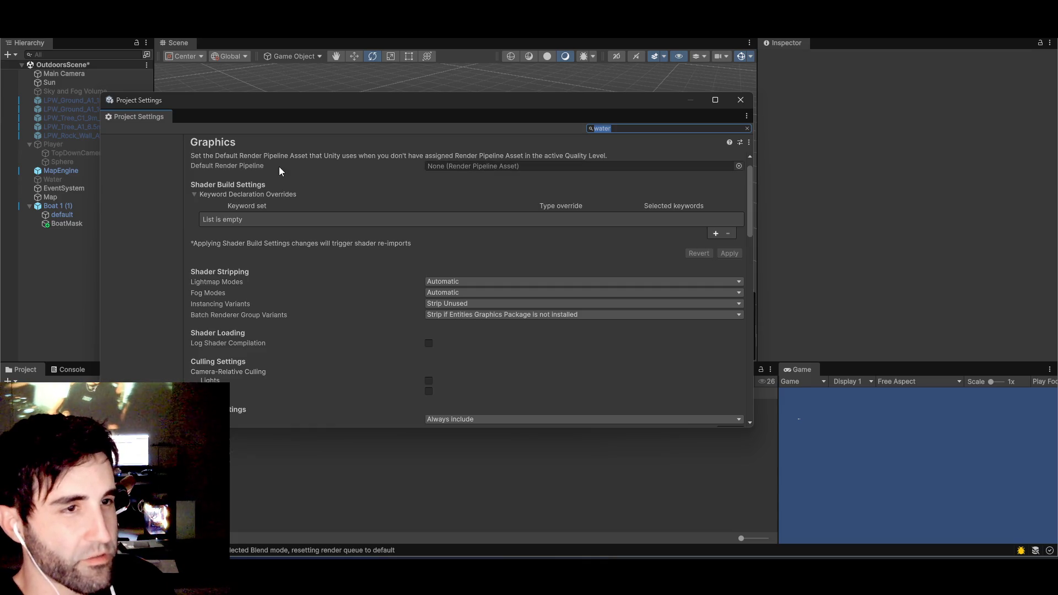
{"action": "left_click", "coordinate": [470, 165]}
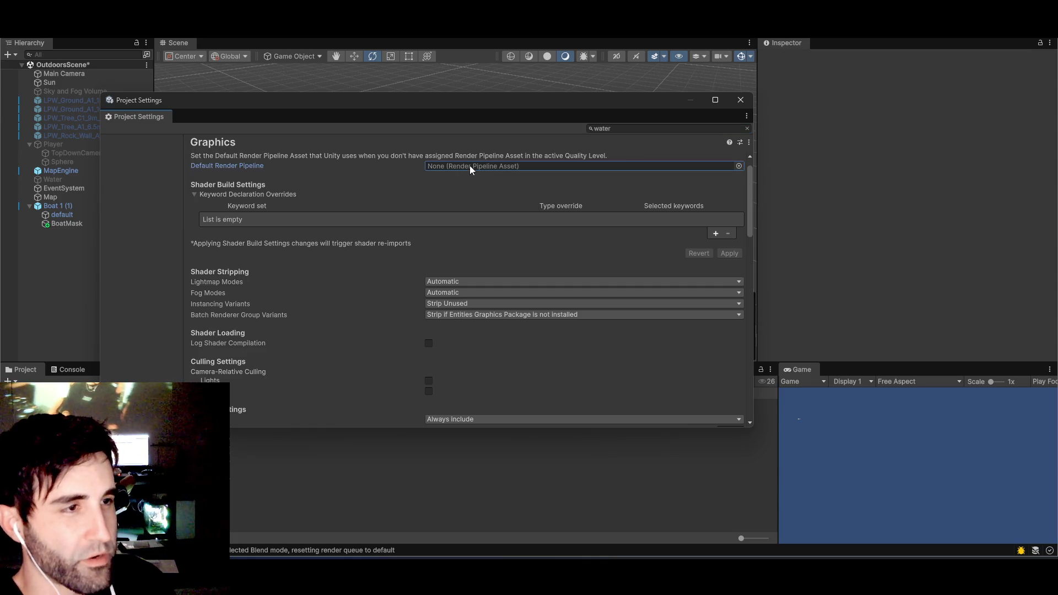
{"action": "left_click", "coordinate": [740, 166]}
{"action": "left_click", "coordinate": [986, 159]}
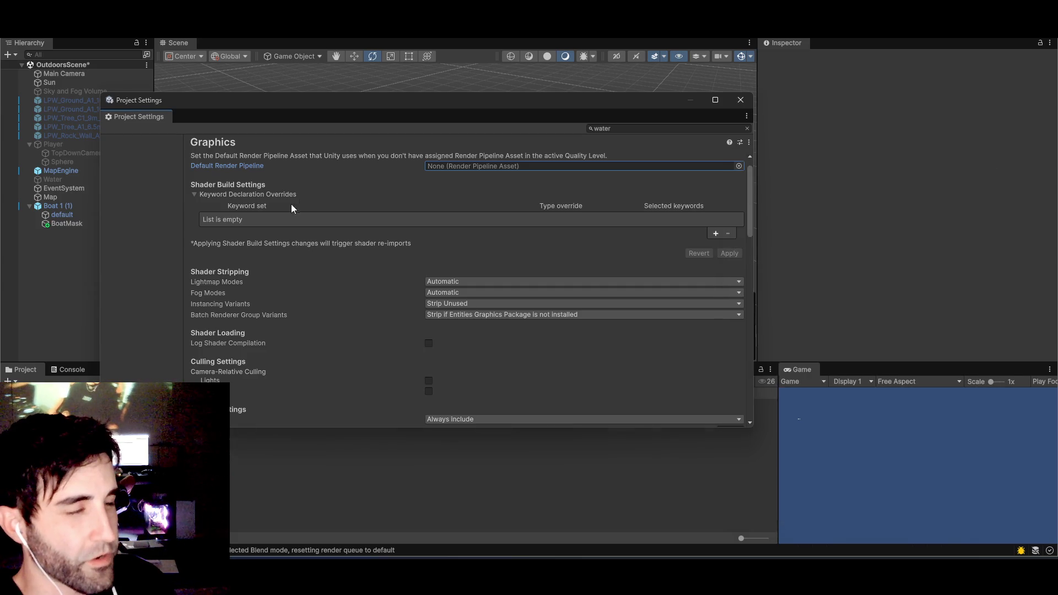
- Check Transparency Sort Mode, leave it at Default, and return to the YouTube tutorial
{"action": "scroll", "coordinate": [329, 246], "scroll_direction": "down", "scroll_amount": 4}
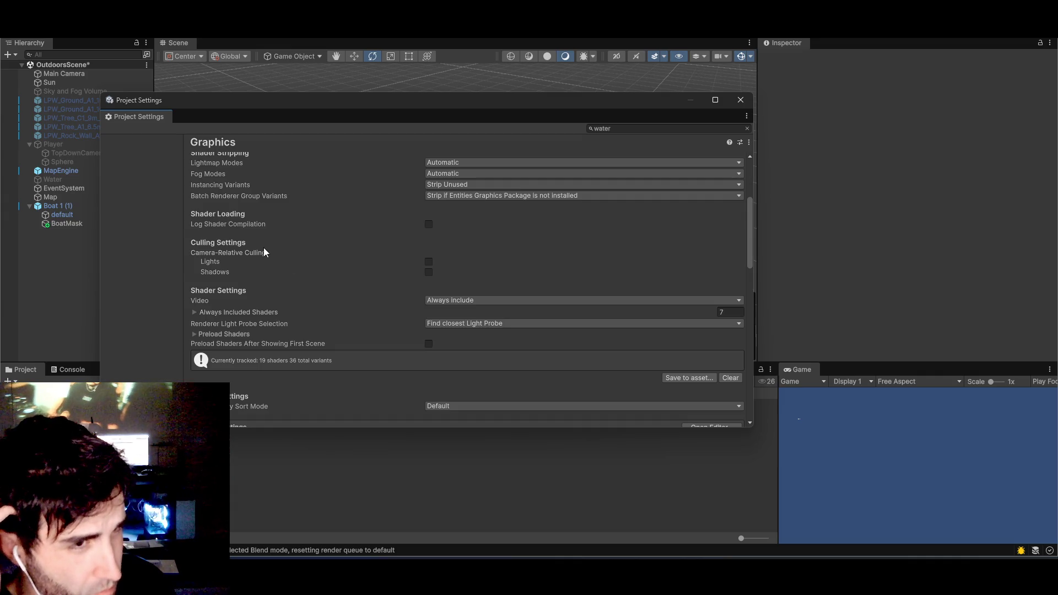
{"action": "scroll", "coordinate": [364, 264], "scroll_direction": "down", "scroll_amount": 5}
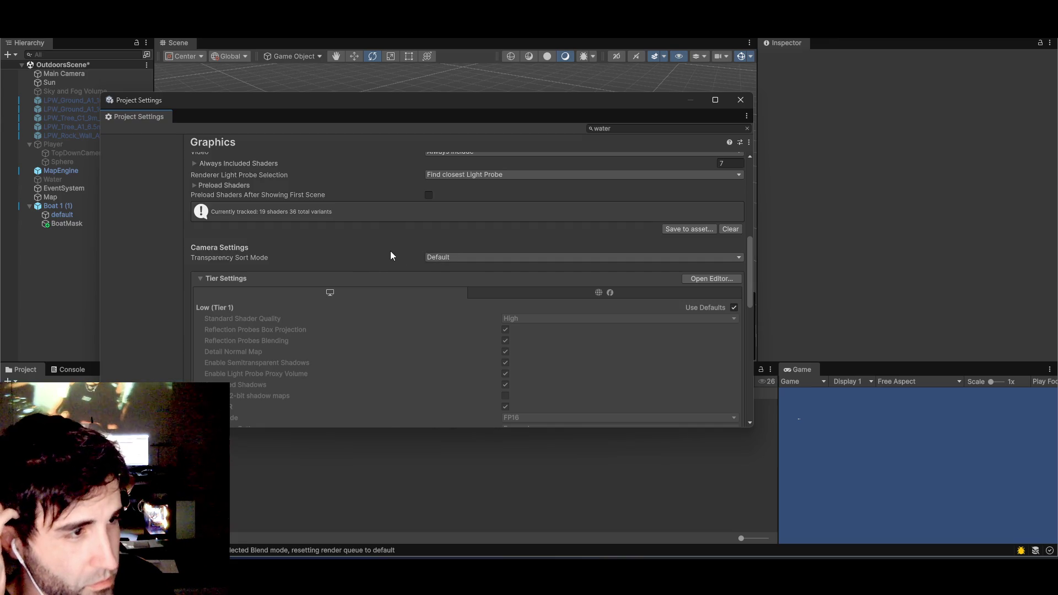
{"action": "left_click", "coordinate": [462, 257]}
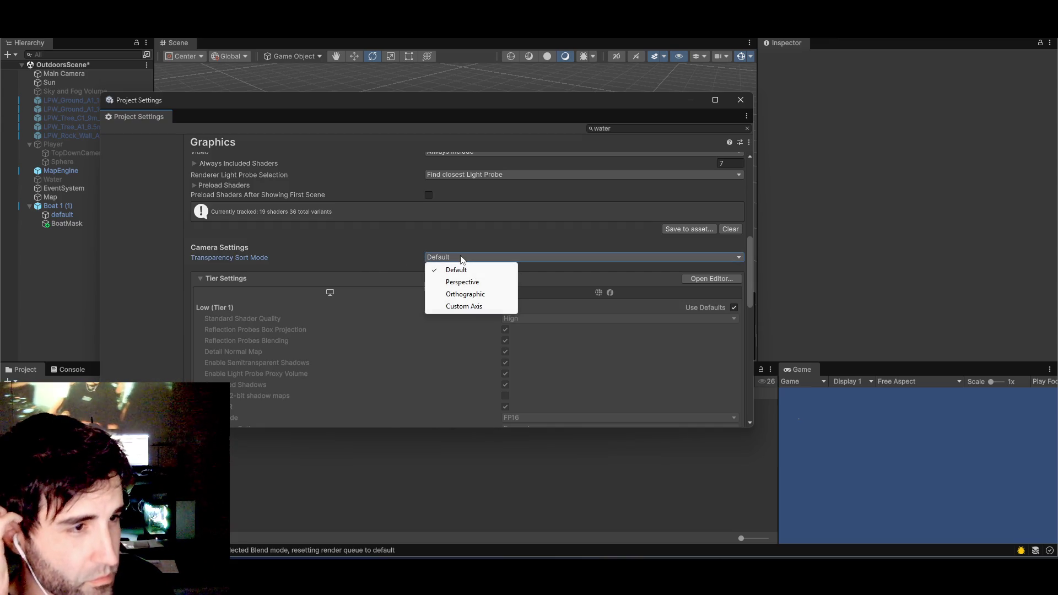
{"action": "left_click", "coordinate": [230, 239]}
{"action": "scroll", "coordinate": [270, 251], "scroll_direction": "down", "scroll_amount": 2}
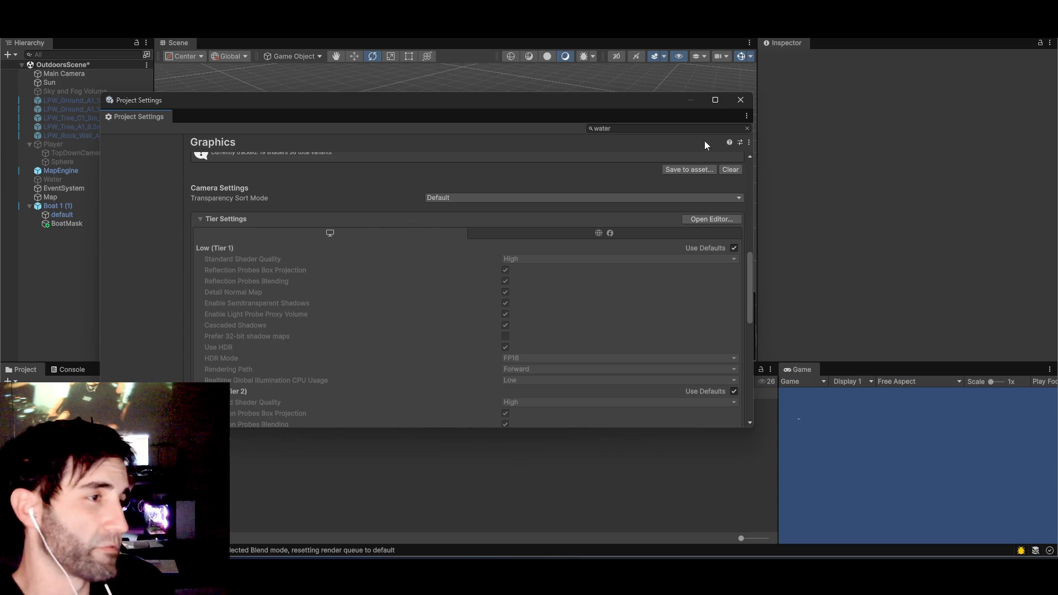
{"action": "key", "text": "alt+Tab"}
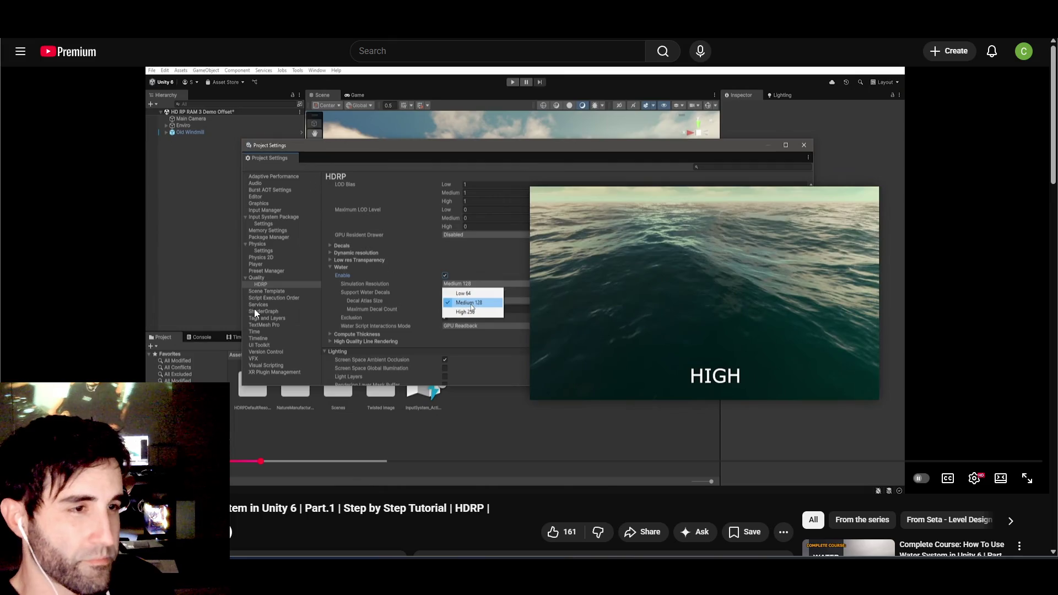
- Skip the tutorial ahead with arrow keys to the Global Volume's Water Rendering override
{"action": "left_click", "coordinate": [275, 313]}
{"action": "key", "text": "Right"}
{"action": "key", "text": "Right"}
{"action": "key", "text": "Right"}
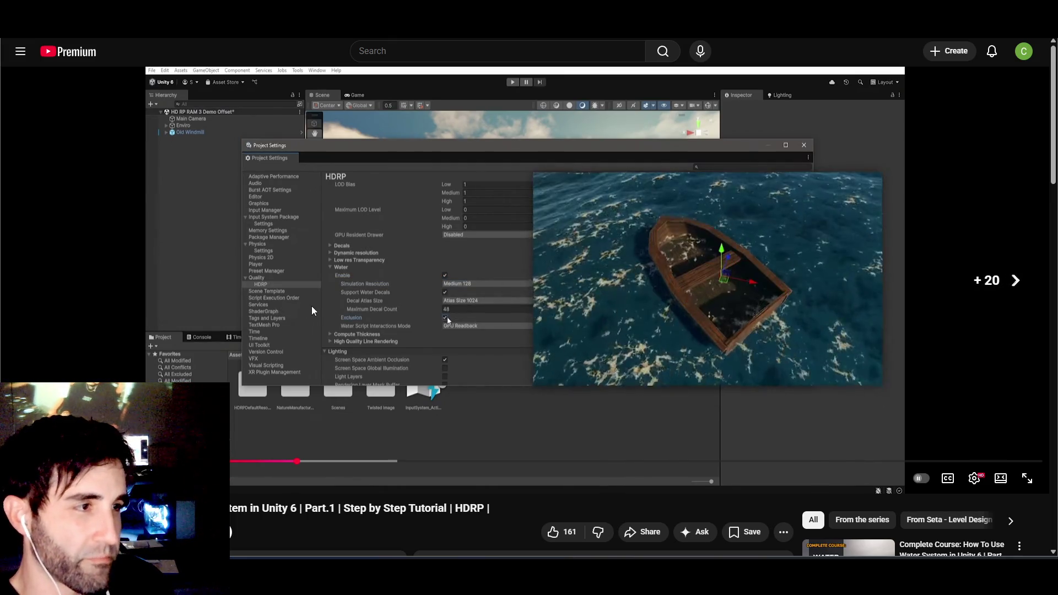
{"action": "key", "text": "Right"}
{"action": "key", "text": "Right"}
{"action": "key", "text": "Right"}
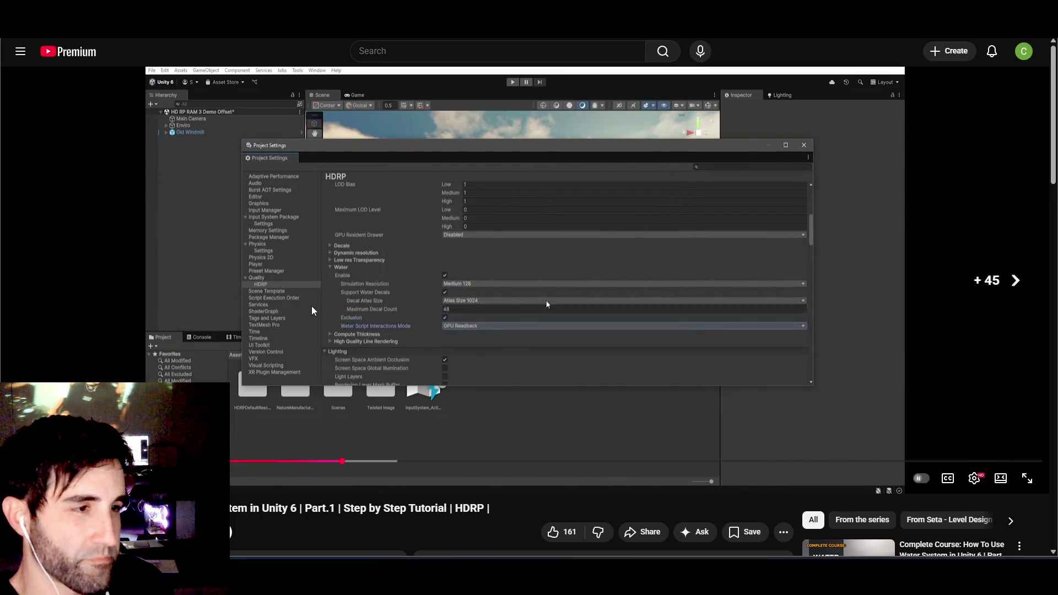
{"action": "key", "text": "Right"}
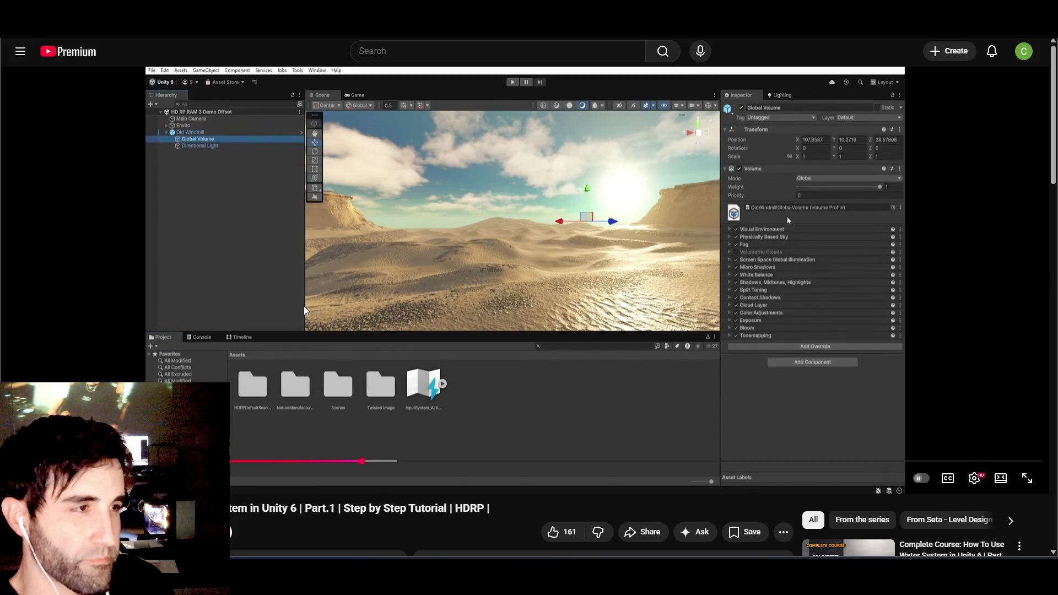
{"action": "key", "text": "Left"}
{"action": "key", "text": "Left"}
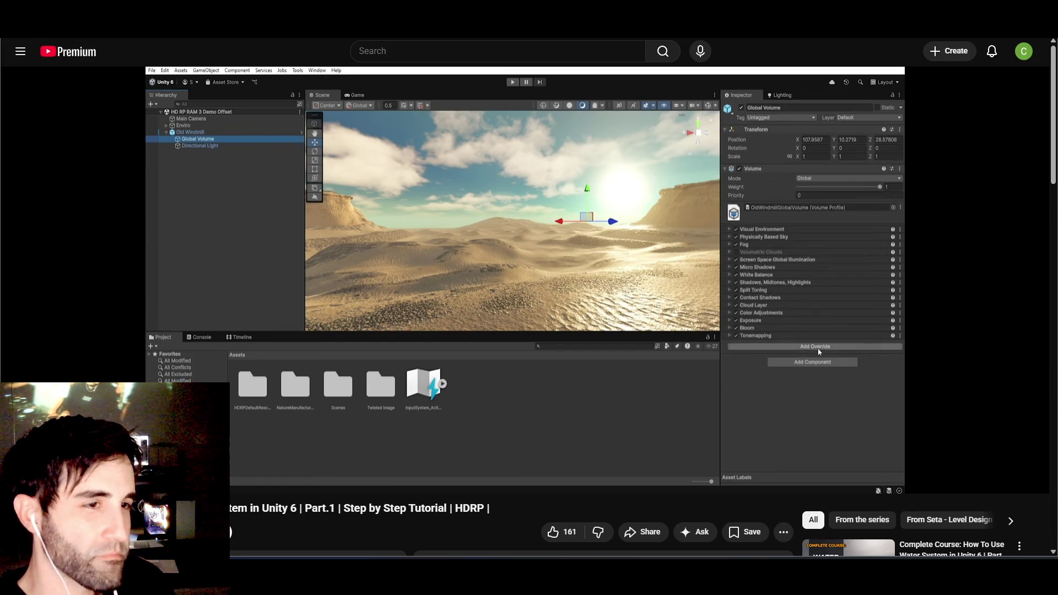
{"action": "left_click", "coordinate": [387, 303]}
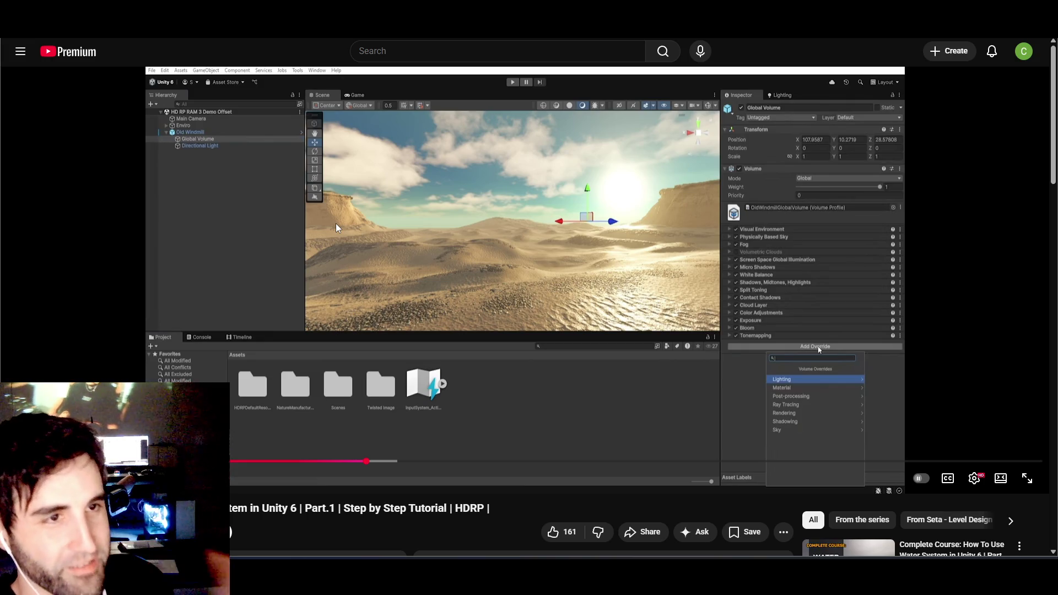
{"action": "left_click", "coordinate": [505, 270]}
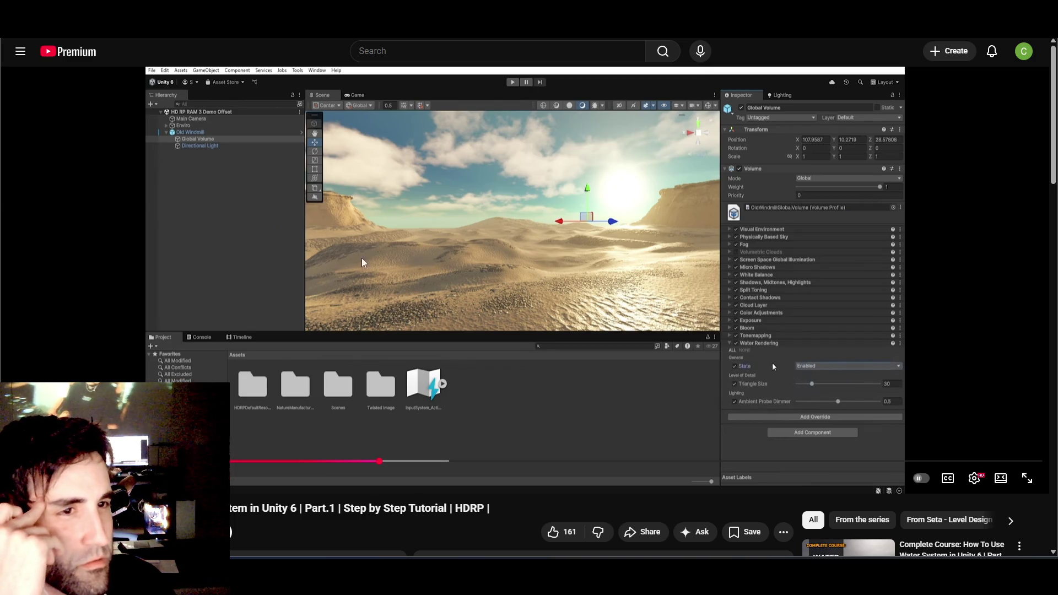
- Seek the tutorial to around 3:12, where the HDRP water settings appear
{"action": "left_click", "coordinate": [294, 463]}
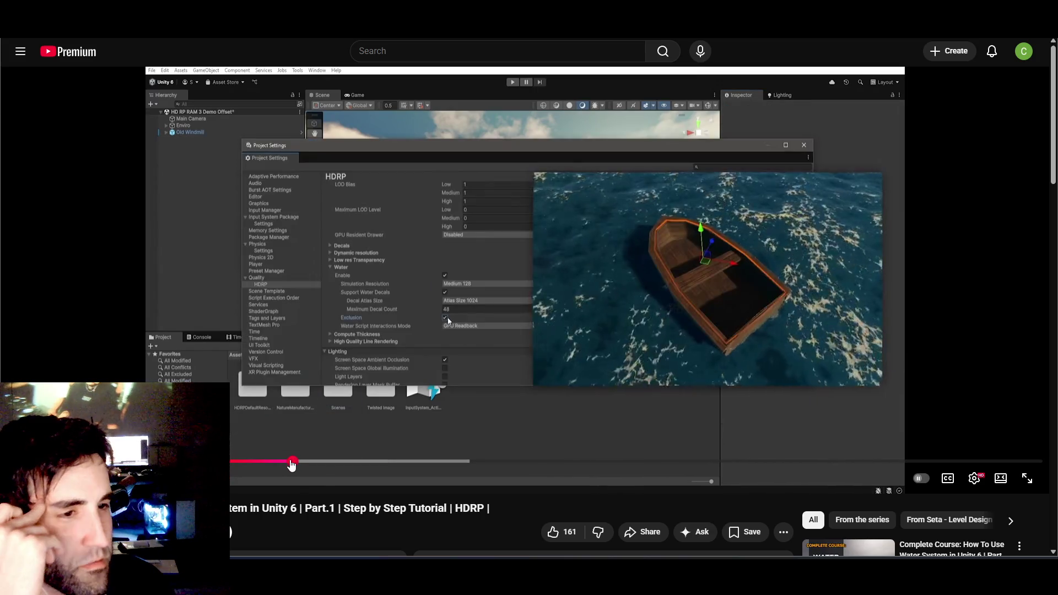
{"action": "left_click_drag", "start_coordinate": [296, 463], "coordinate": [327, 463]}
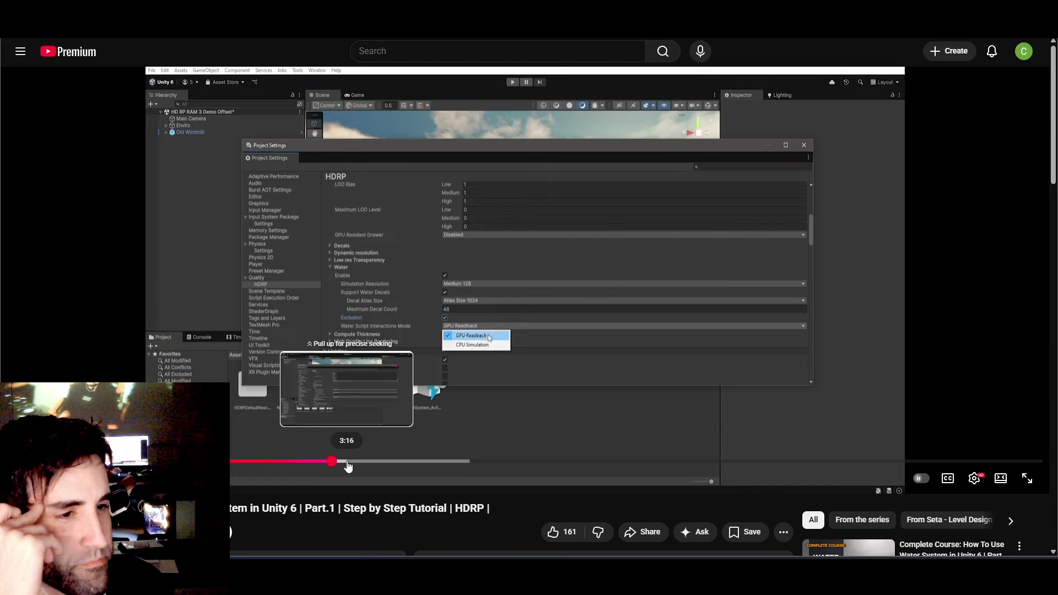
{"action": "left_click", "coordinate": [348, 467]}
{"action": "left_click", "coordinate": [339, 467]}
{"action": "left_click_drag", "start_coordinate": [339, 466], "coordinate": [342, 463]}
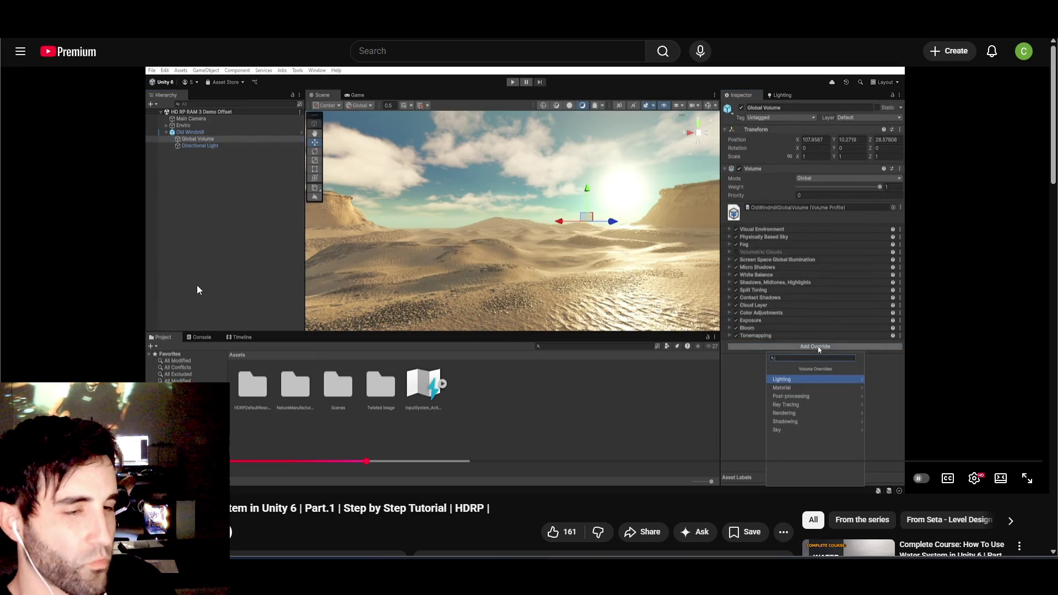
- Expand the video description and pause on the Ocean Sea or Lake water surface step
{"action": "scroll", "coordinate": [799, 359], "scroll_direction": "down", "scroll_amount": 3}
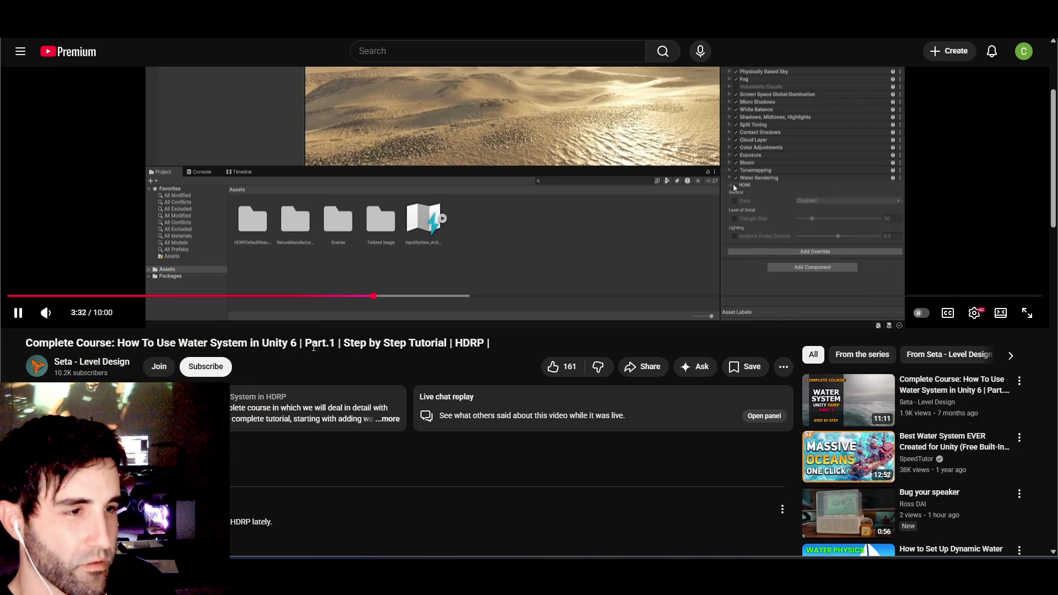
{"action": "left_click", "coordinate": [317, 421]}
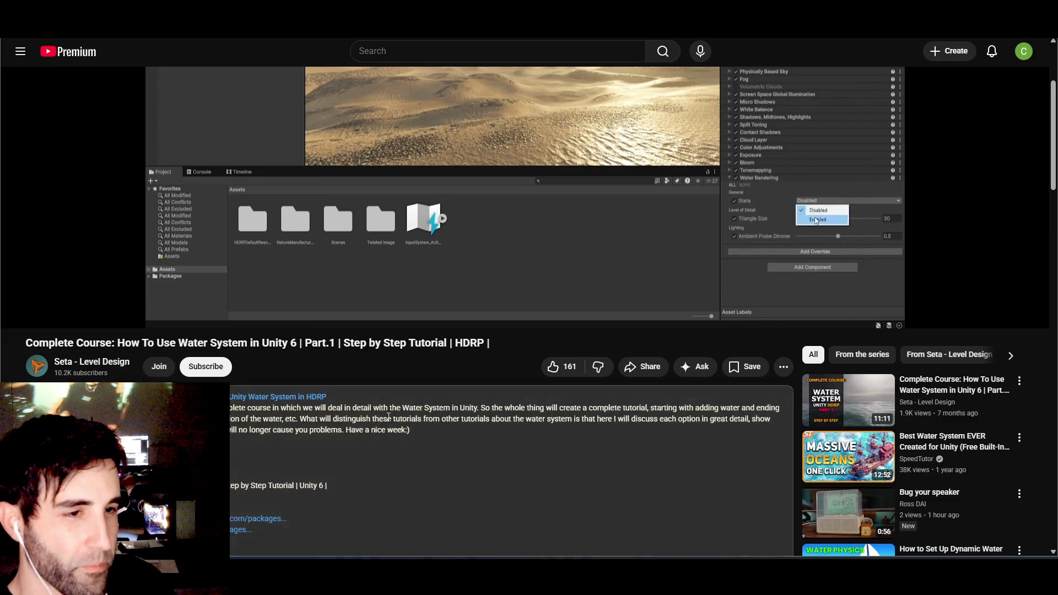
{"action": "scroll", "coordinate": [317, 443], "scroll_direction": "down", "scroll_amount": 3}
{"action": "scroll", "coordinate": [358, 463], "scroll_direction": "up", "scroll_amount": 6}
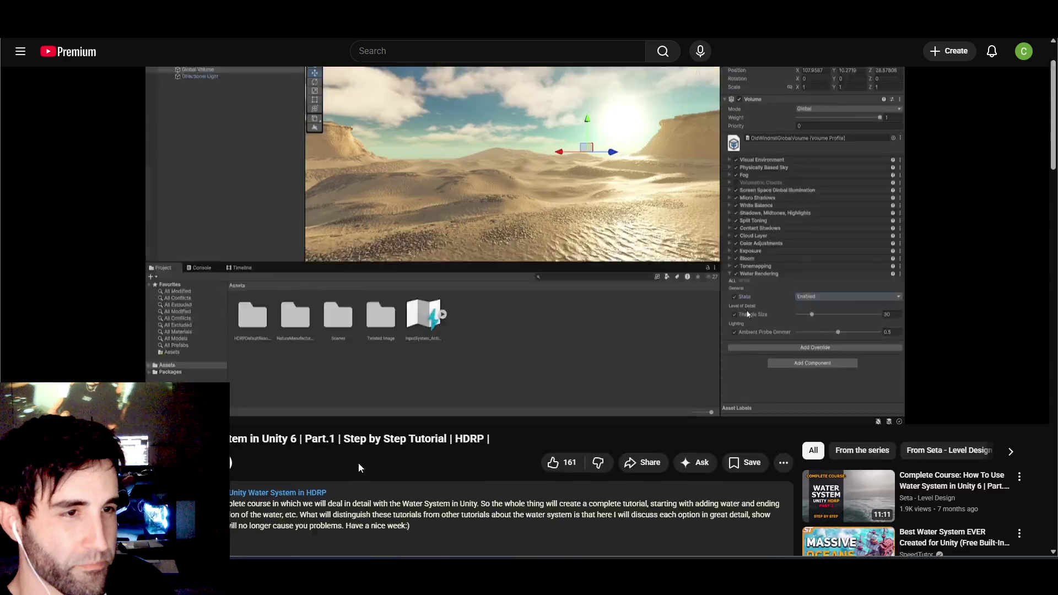
{"action": "left_click", "coordinate": [230, 252]}
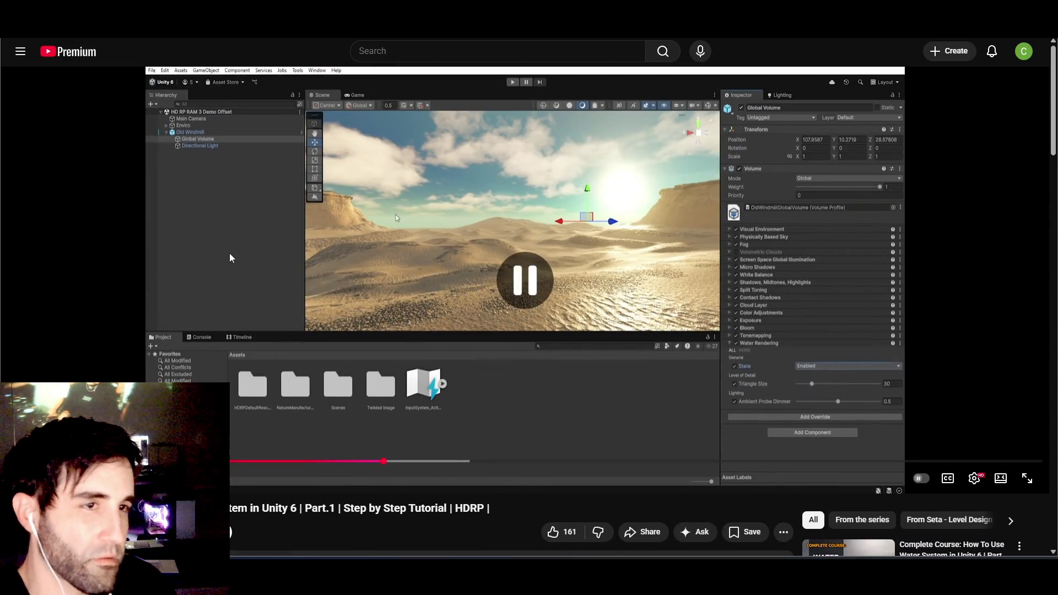
{"action": "left_click", "coordinate": [250, 259]}
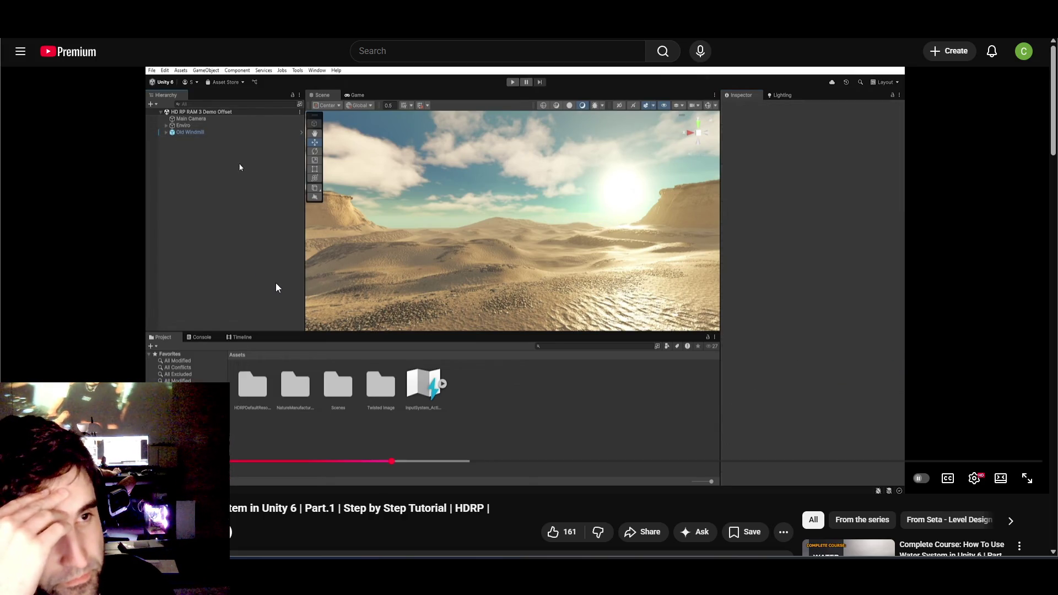
{"action": "scroll", "coordinate": [278, 298], "scroll_direction": "down", "scroll_amount": 1}
{"action": "scroll", "coordinate": [279, 309], "scroll_direction": "up", "scroll_amount": 1}
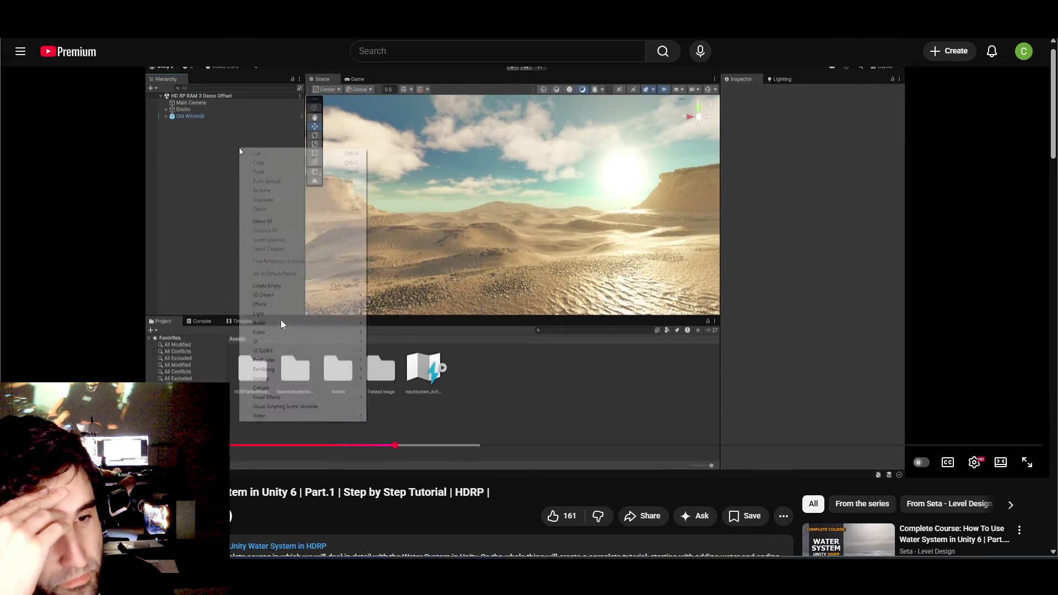
{"action": "scroll", "coordinate": [280, 320], "scroll_direction": "down", "scroll_amount": 1}
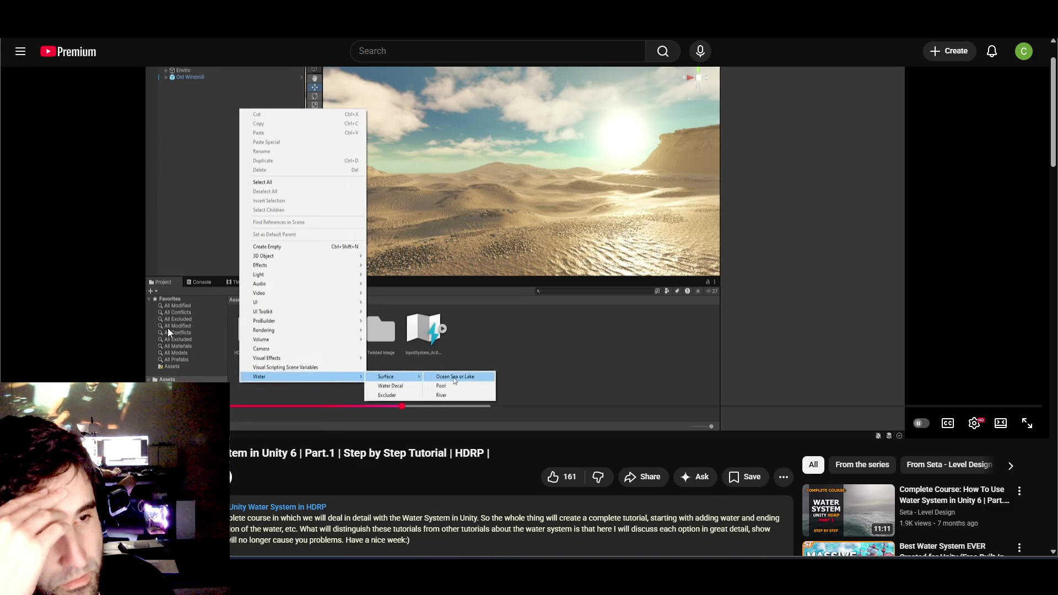
{"action": "left_click", "coordinate": [202, 260]}
{"action": "key", "text": "alt+Tab"}
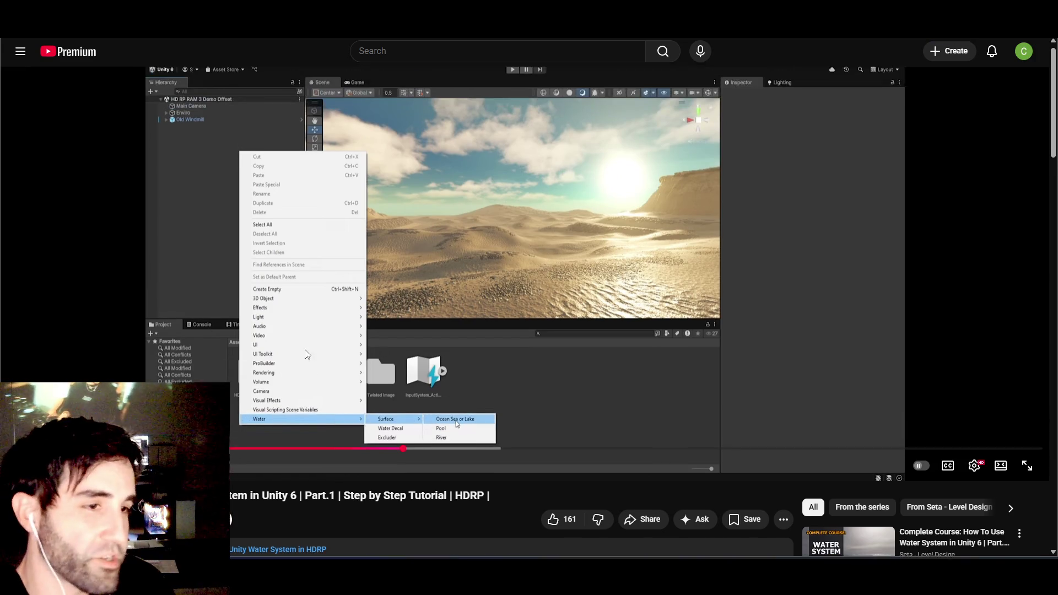
- Close Project Settings and try the context menus in the Hierarchy and Scene view
{"action": "left_click", "coordinate": [740, 100]}
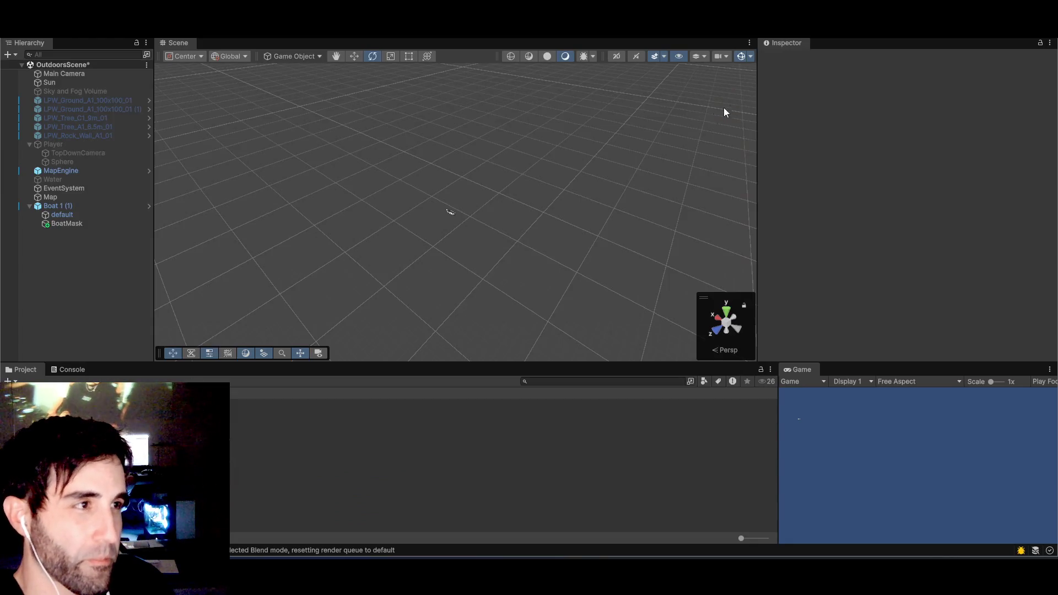
{"action": "right_click", "coordinate": [59, 256]}
{"action": "left_click", "coordinate": [47, 253]}
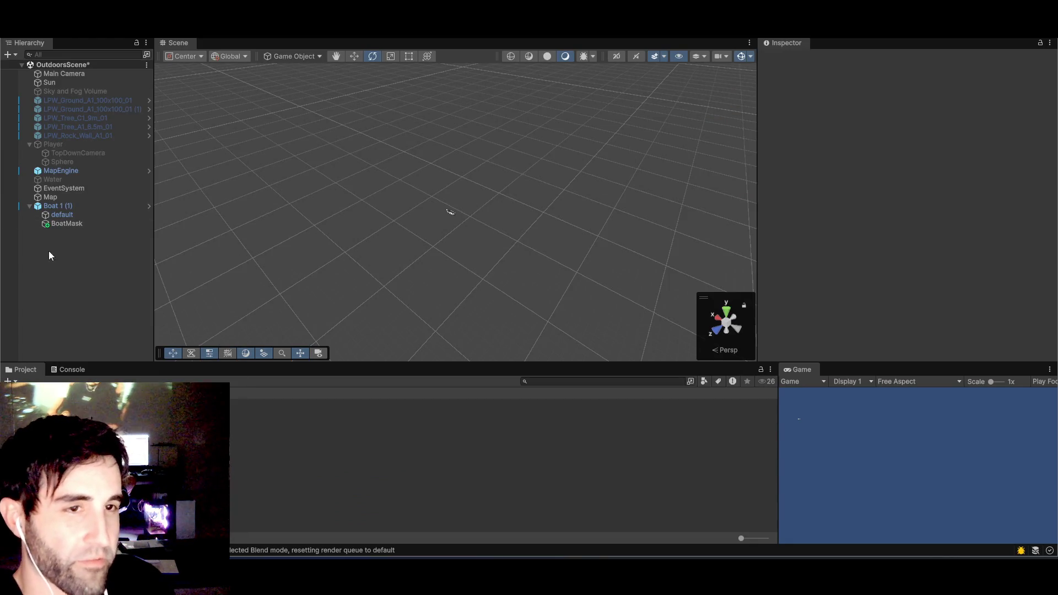
{"action": "right_click", "coordinate": [257, 189]}
{"action": "left_click", "coordinate": [52, 264]}
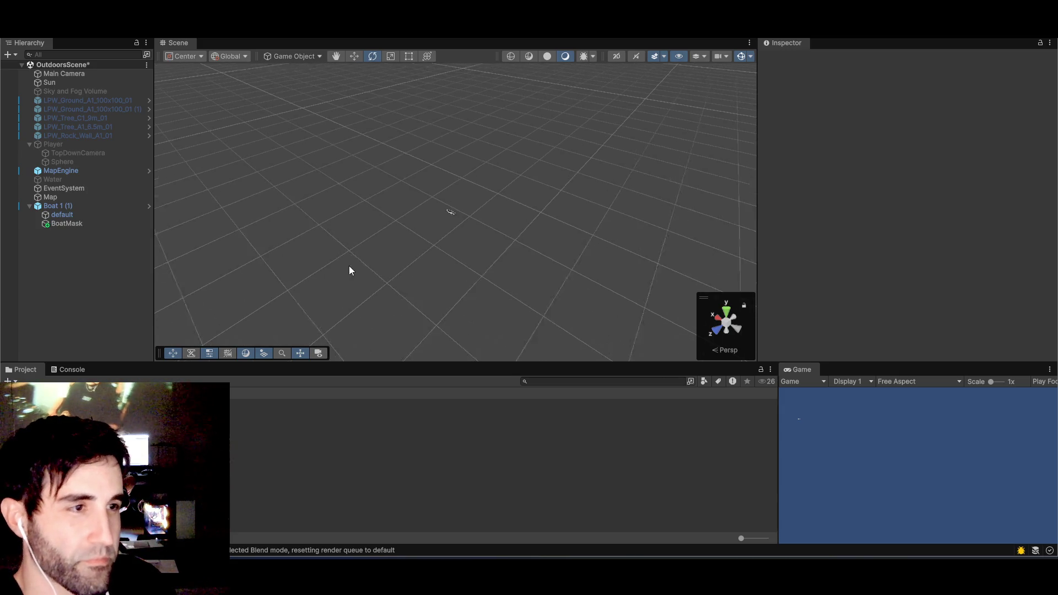
- Browse the Hierarchy create menu's 3D Object and Effects submenus, then return to YouTube
{"action": "right_click", "coordinate": [82, 256]}
{"action": "right_click", "coordinate": [57, 247]}
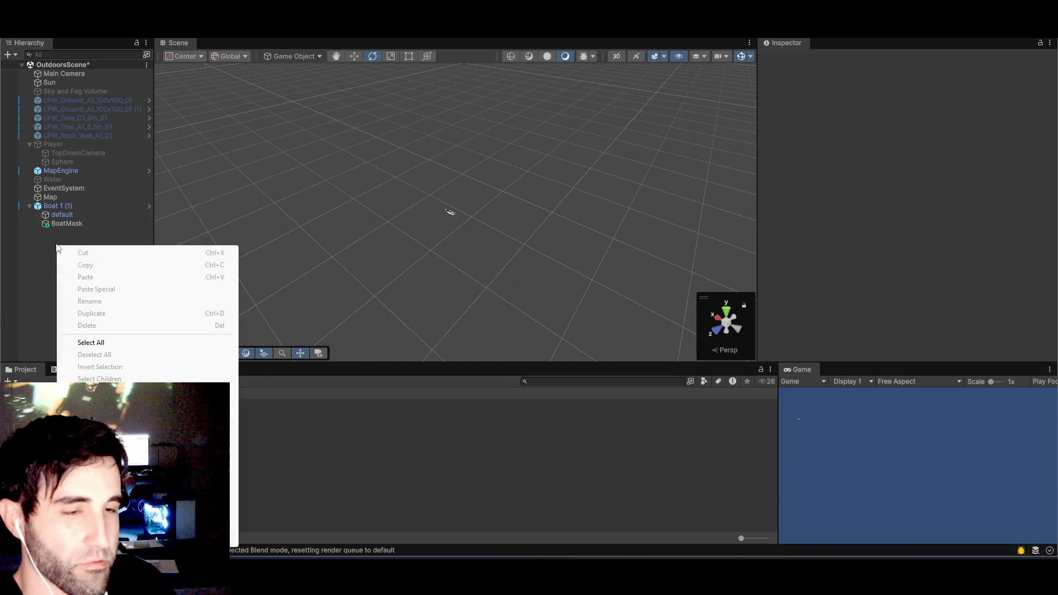
{"action": "mouse_move", "coordinate": [99, 420]}
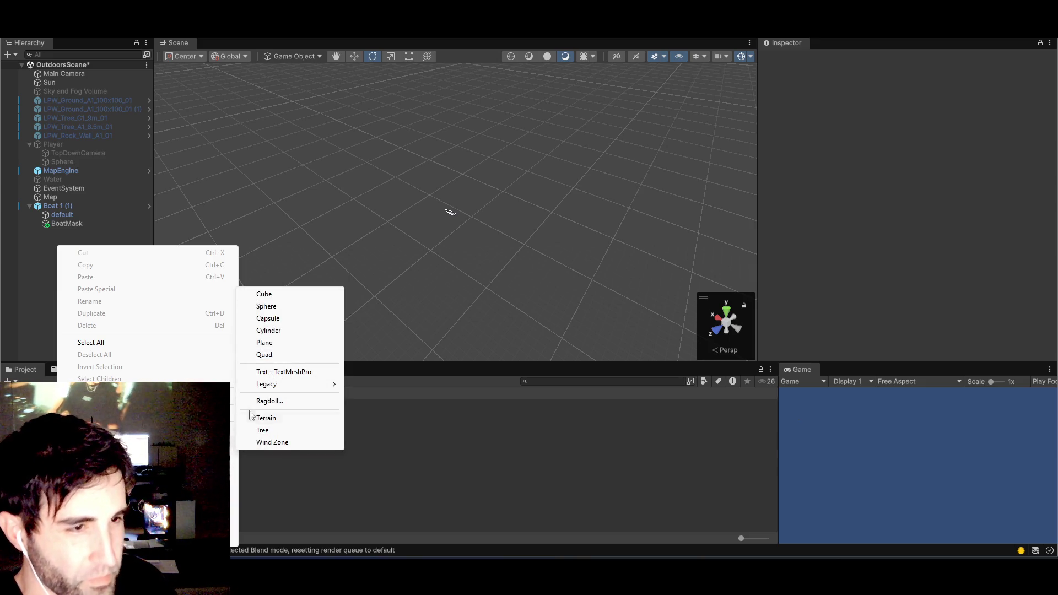
{"action": "mouse_move", "coordinate": [110, 454]}
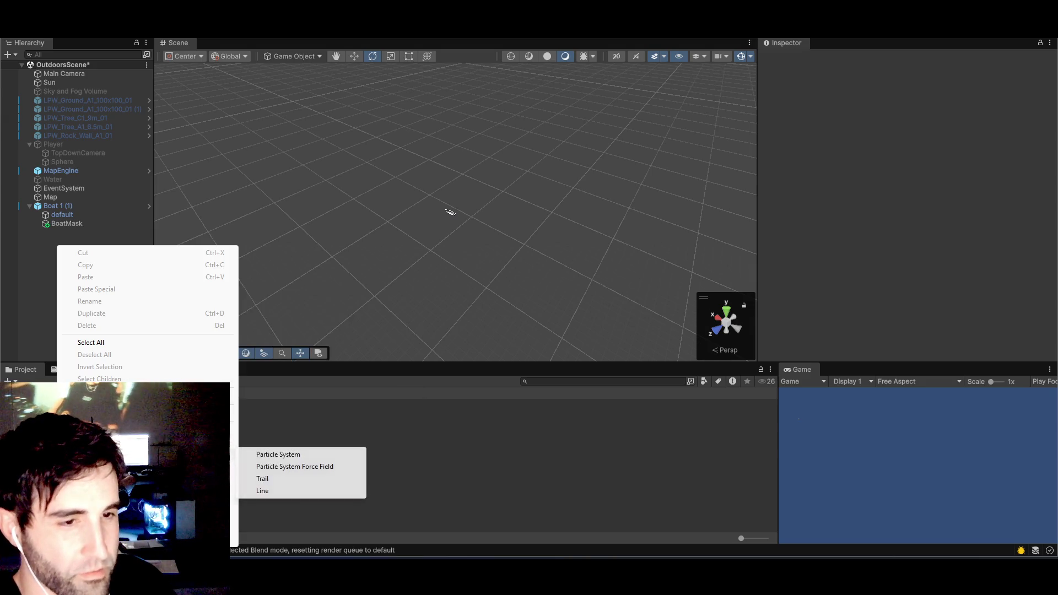
{"action": "mouse_move", "coordinate": [111, 491]}
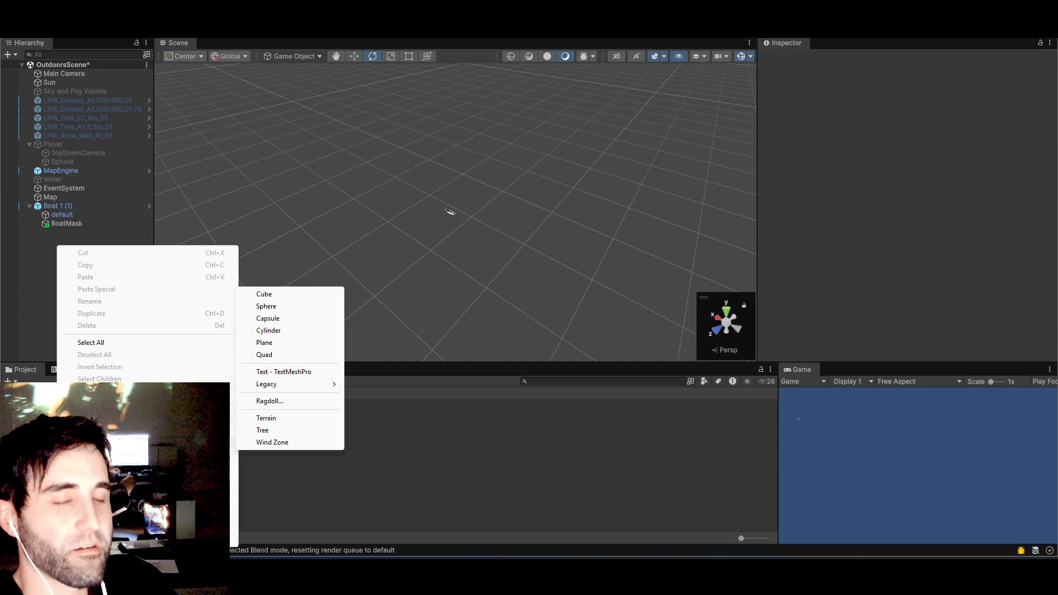
{"action": "left_click", "coordinate": [45, 293]}
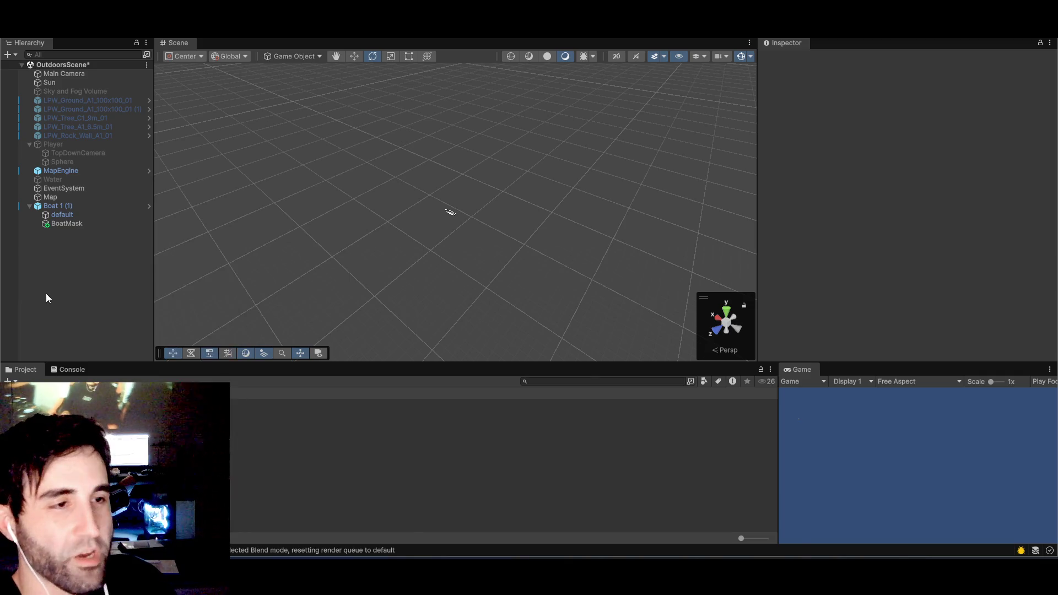
{"action": "key", "text": "alt+Tab"}
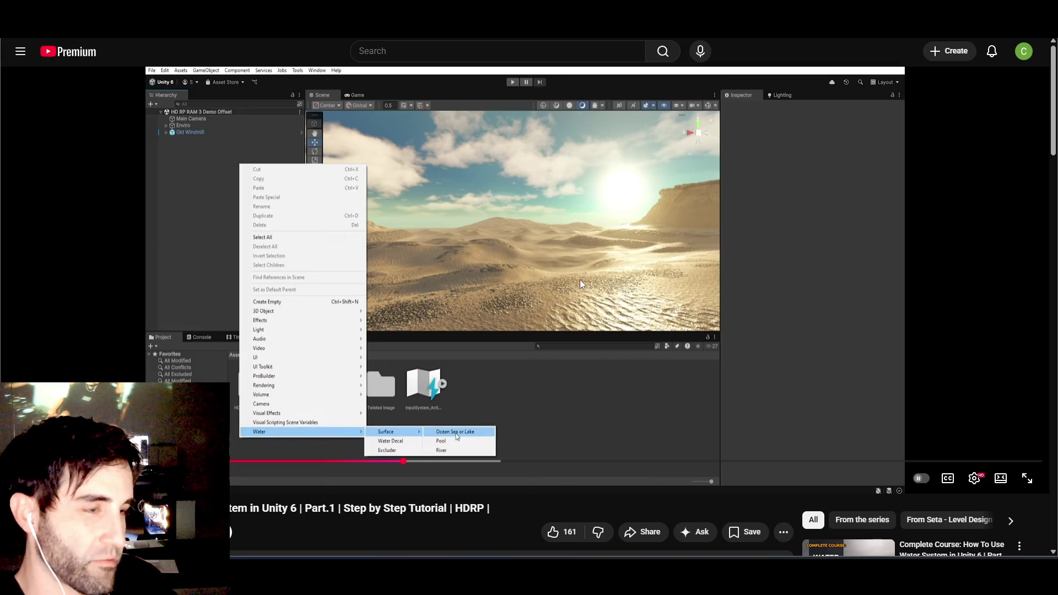
- Scroll through the water tutorial's description on YouTube
{"action": "scroll", "coordinate": [616, 338], "scroll_direction": "down", "scroll_amount": 5}
{"action": "scroll", "coordinate": [558, 332], "scroll_direction": "up", "scroll_amount": 5}
{"action": "scroll", "coordinate": [554, 329], "scroll_direction": "down", "scroll_amount": 4}
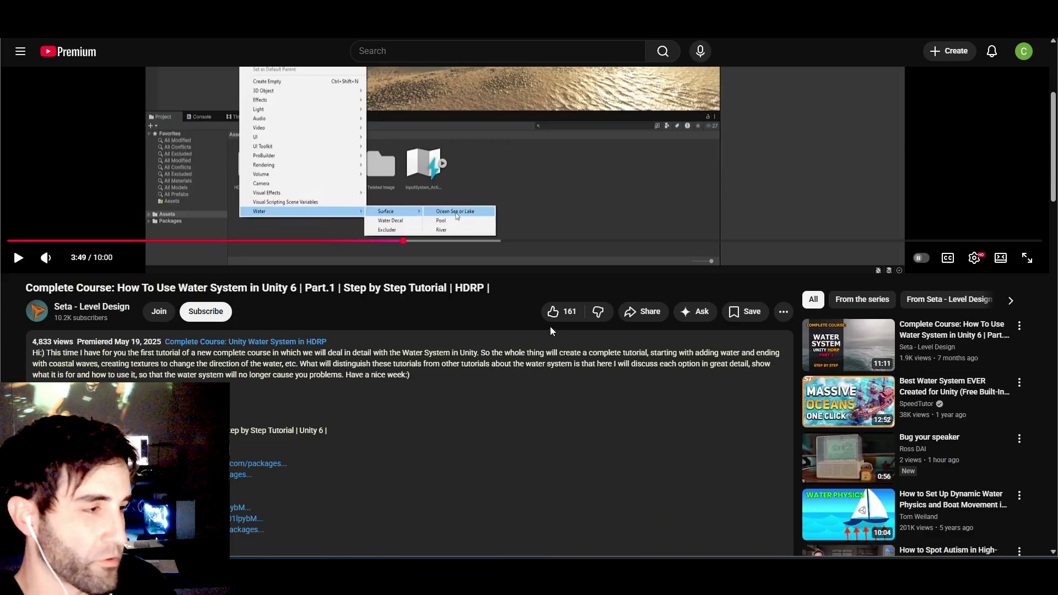
{"action": "scroll", "coordinate": [551, 328], "scroll_direction": "down", "scroll_amount": 2}
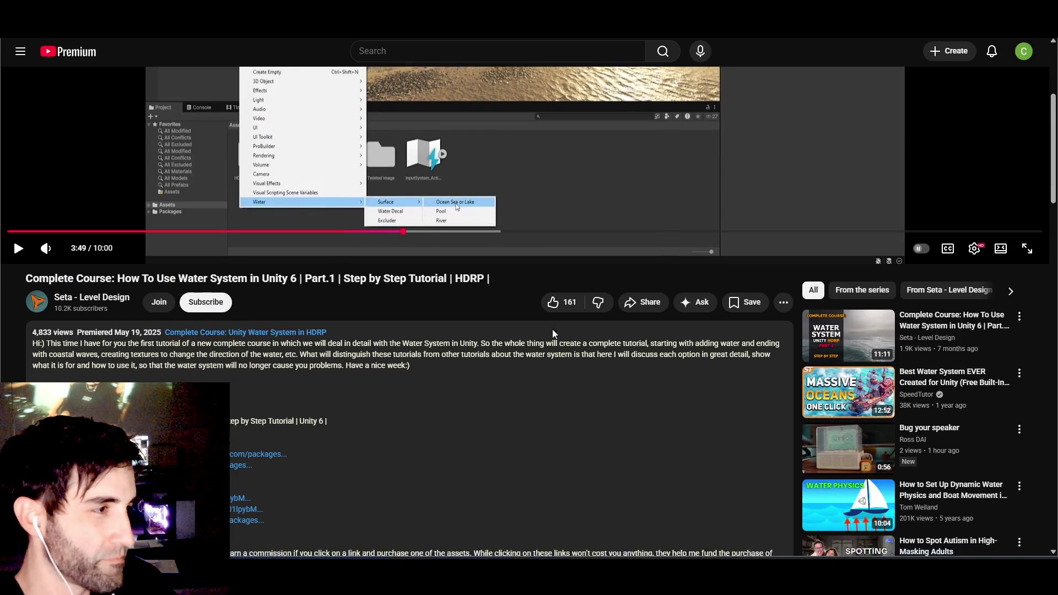
{"action": "scroll", "coordinate": [554, 329], "scroll_direction": "up", "scroll_amount": 6}
{"action": "scroll", "coordinate": [442, 332], "scroll_direction": "down", "scroll_amount": 4}
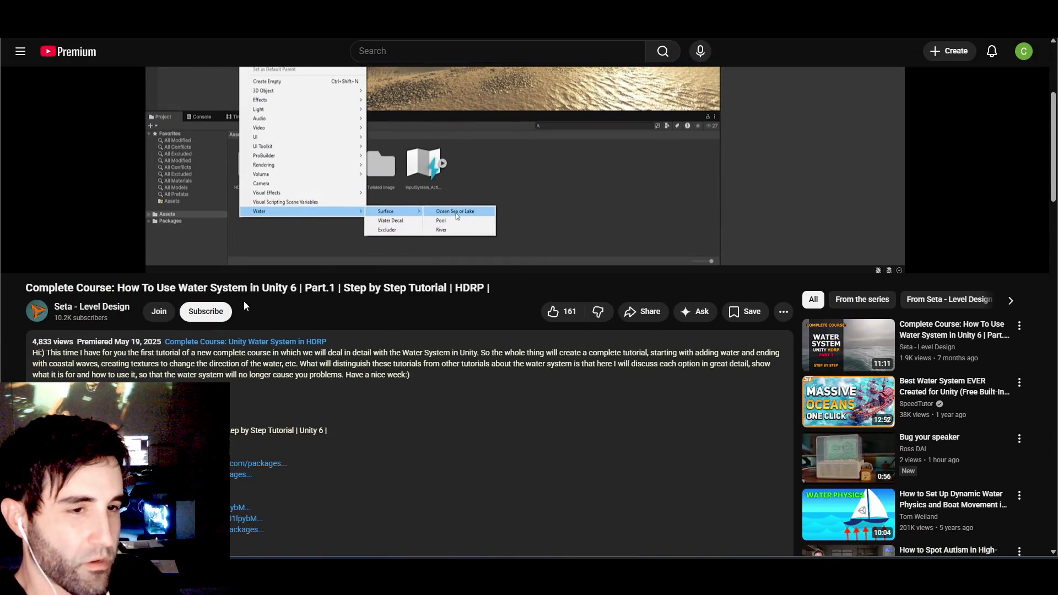
{"action": "scroll", "coordinate": [238, 307], "scroll_direction": "down", "scroll_amount": 1}
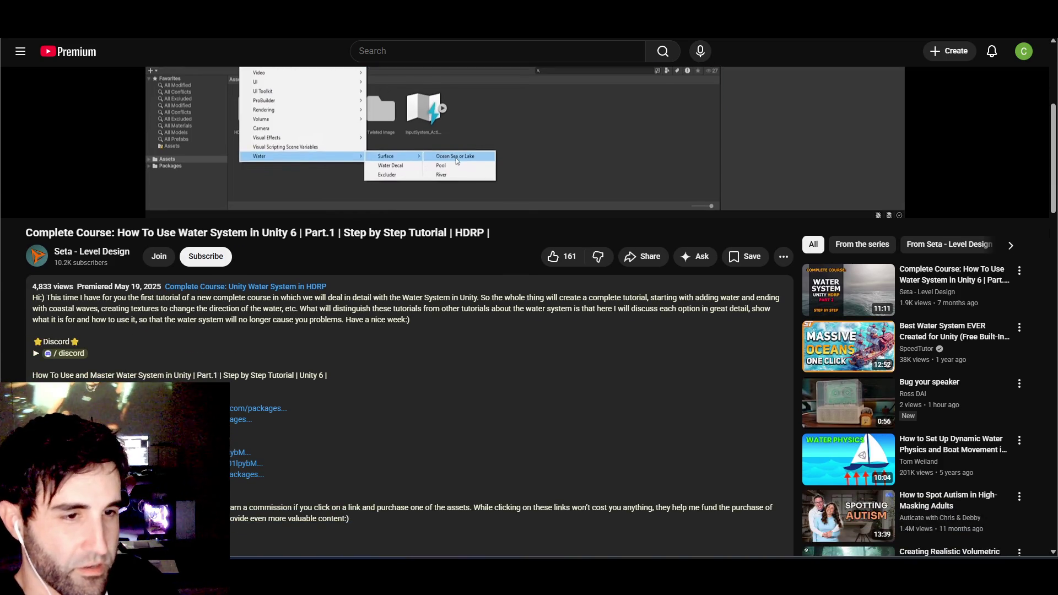
- Glance at Unity, scroll the description once more, and go back to the Google results
{"action": "key", "text": "alt+Tab"}
{"action": "key", "text": "alt+h"}
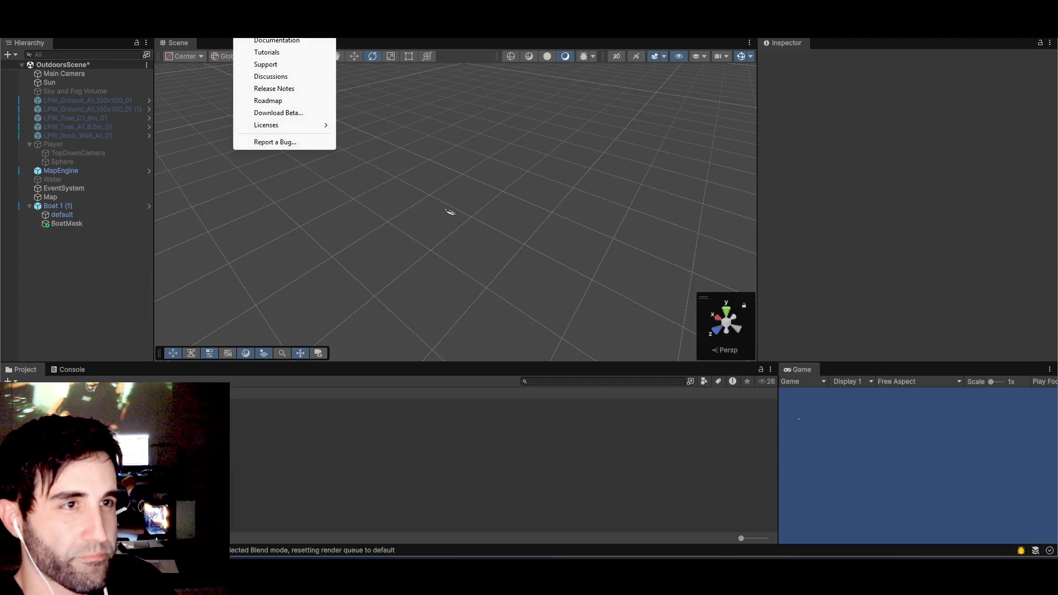
{"action": "key", "text": "alt+Tab"}
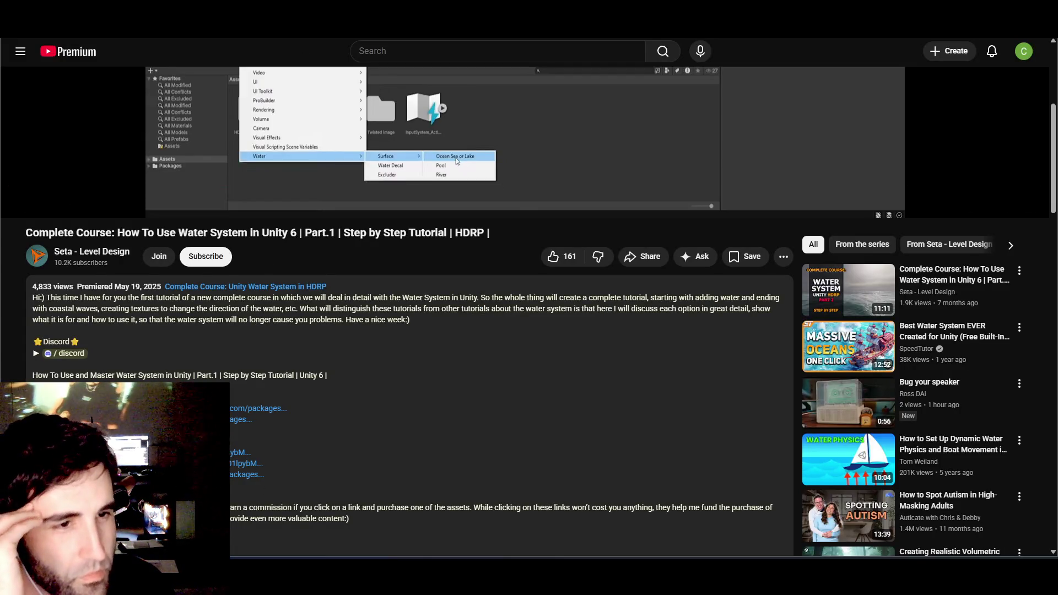
{"action": "scroll", "coordinate": [261, 414], "scroll_direction": "down", "scroll_amount": 1}
{"action": "scroll", "coordinate": [261, 417], "scroll_direction": "down", "scroll_amount": 6}
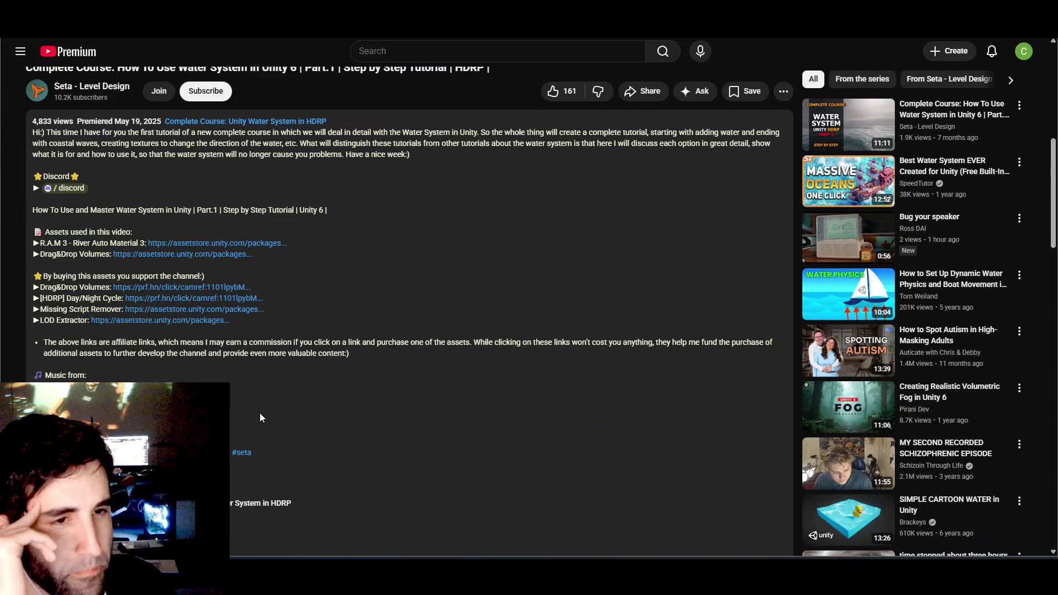
{"action": "scroll", "coordinate": [261, 423], "scroll_direction": "down", "scroll_amount": 2}
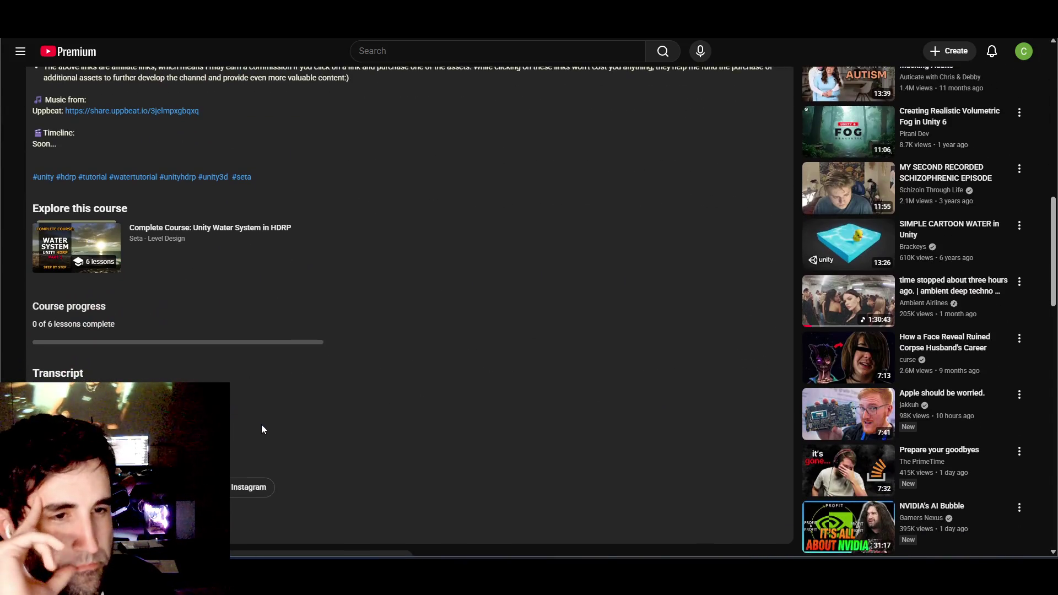
{"action": "scroll", "coordinate": [617, 414], "scroll_direction": "up", "scroll_amount": 5}
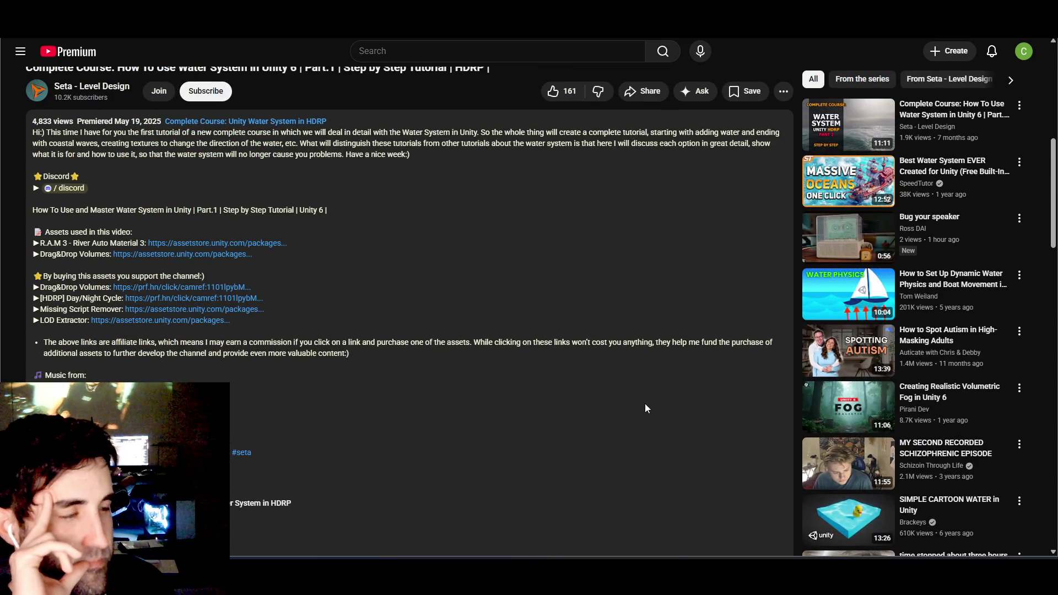
{"action": "scroll", "coordinate": [646, 408], "scroll_direction": "up", "scroll_amount": 4}
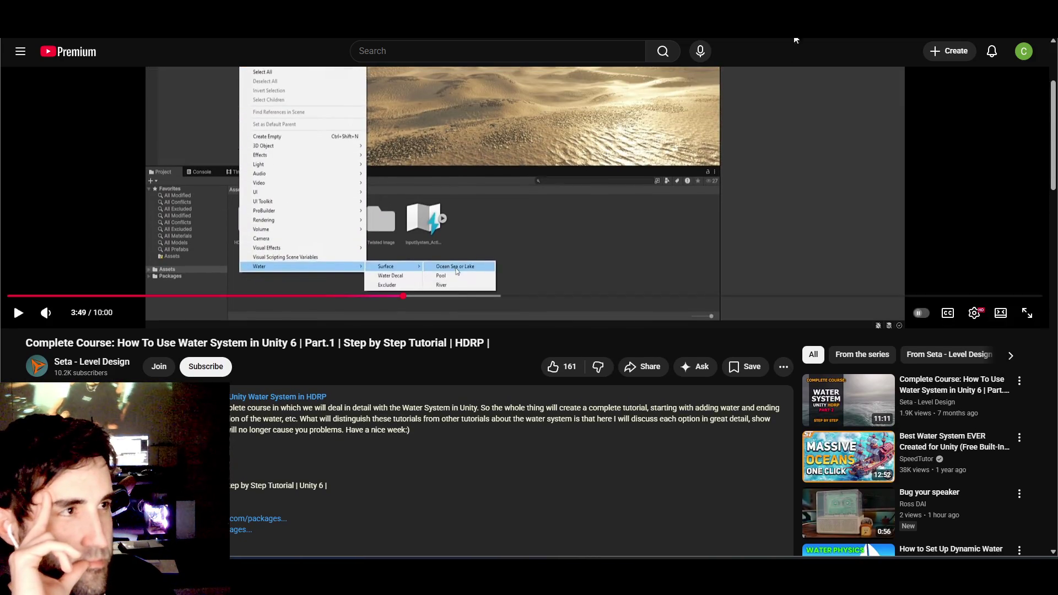
{"action": "key", "text": "alt+Left"}
- Open the Unity Manual's 'Water in Unity' page from the results and start reading it
{"action": "scroll", "coordinate": [130, 363], "scroll_direction": "down", "scroll_amount": 2}
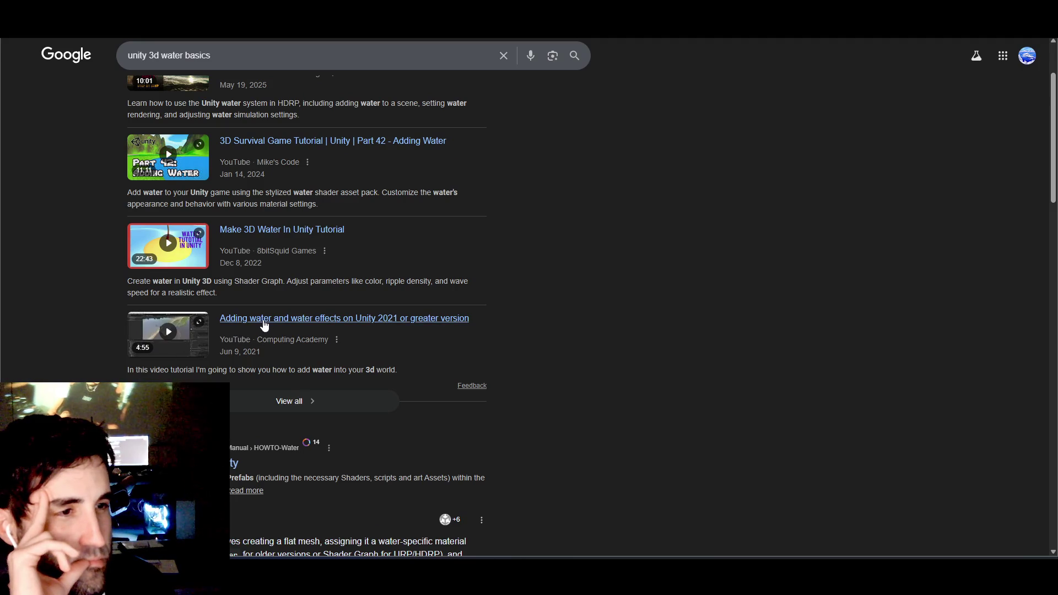
{"action": "left_click", "coordinate": [234, 463]}
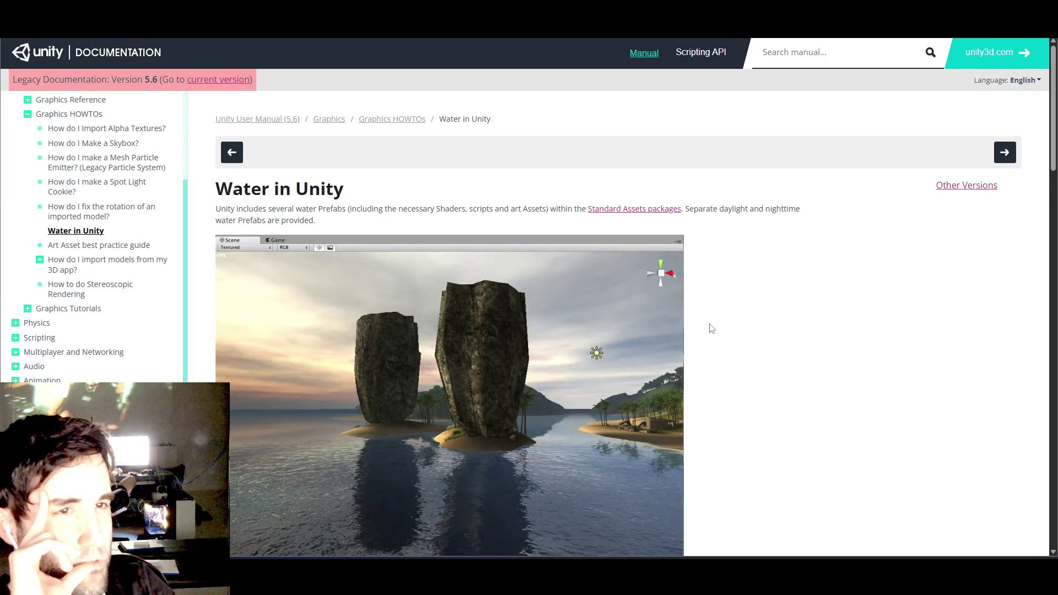
{"action": "scroll", "coordinate": [712, 328], "scroll_direction": "down", "scroll_amount": 1}
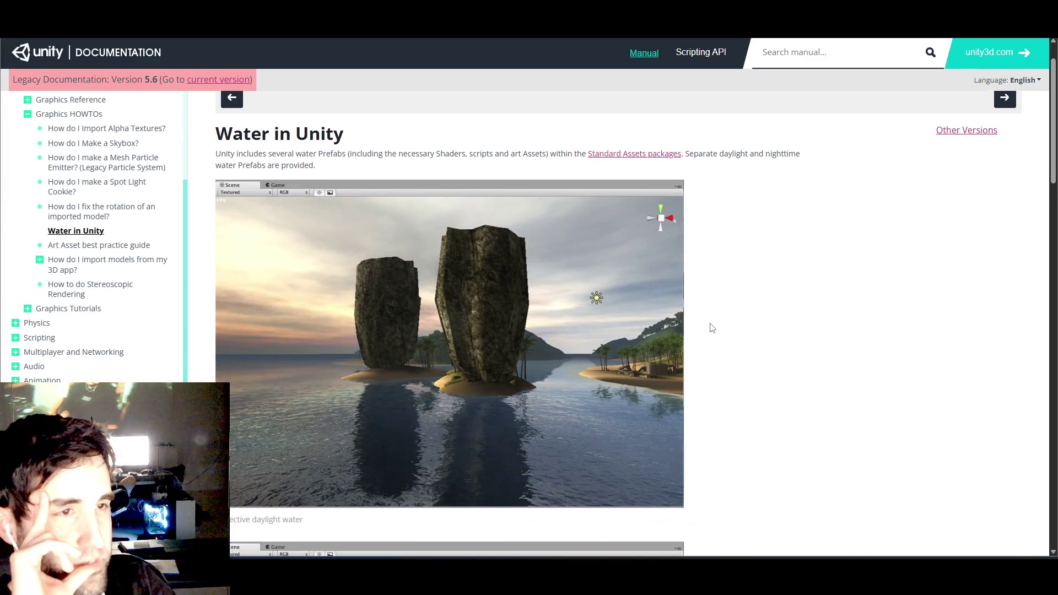
{"action": "scroll", "coordinate": [714, 329], "scroll_direction": "down", "scroll_amount": 3}
{"action": "scroll", "coordinate": [713, 329], "scroll_direction": "down", "scroll_amount": 5}
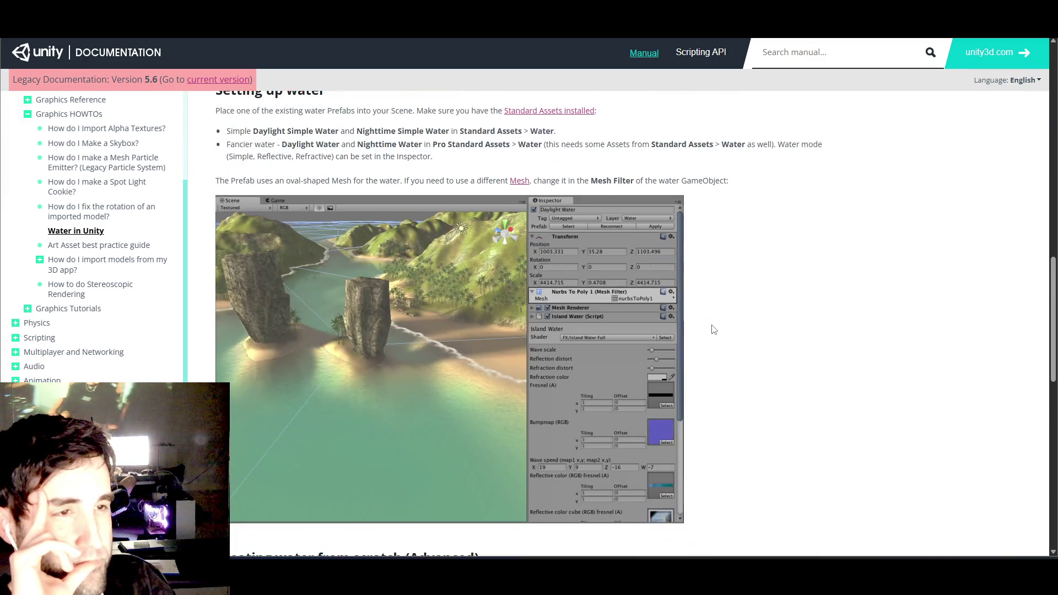
- Scroll past the water material tables and back up to the Setting up water section
{"action": "scroll", "coordinate": [713, 329], "scroll_direction": "up", "scroll_amount": 1}
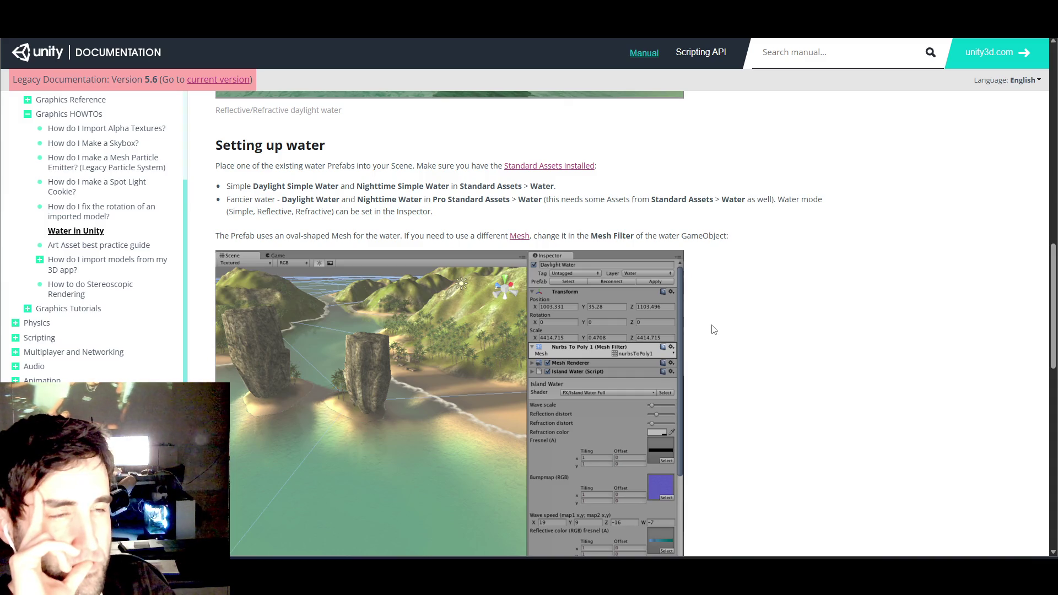
{"action": "scroll", "coordinate": [714, 329], "scroll_direction": "down", "scroll_amount": 15}
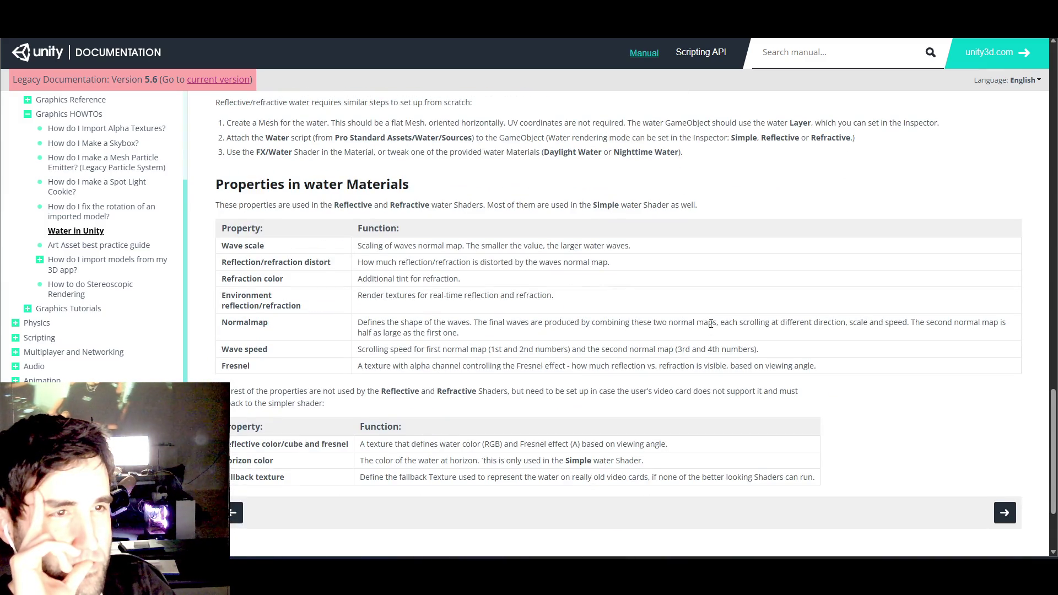
{"action": "scroll", "coordinate": [711, 324], "scroll_direction": "down", "scroll_amount": 1}
{"action": "scroll", "coordinate": [714, 331], "scroll_direction": "up", "scroll_amount": 10}
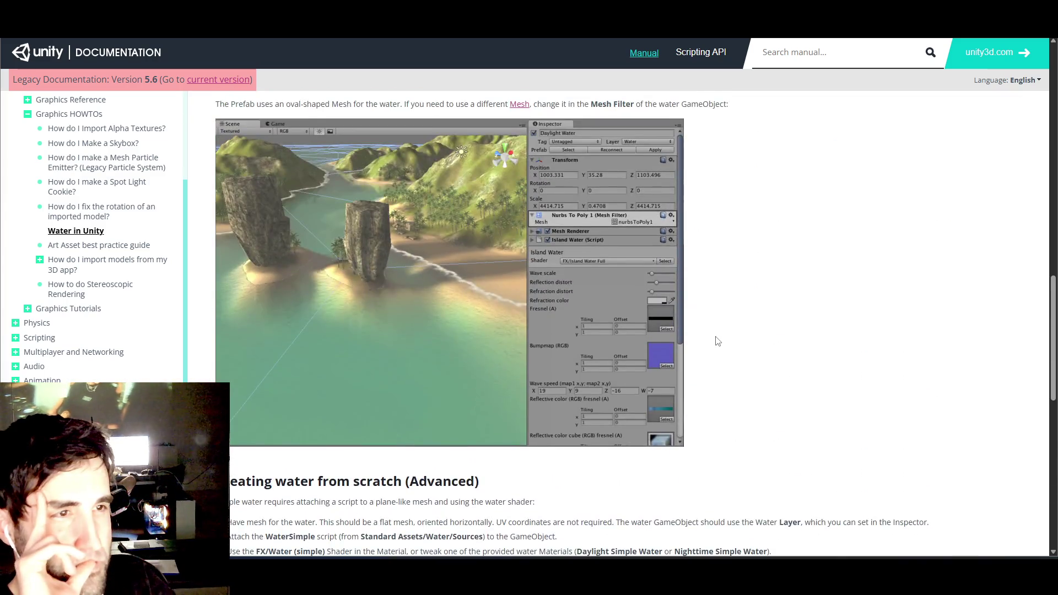
{"action": "scroll", "coordinate": [708, 333], "scroll_direction": "up", "scroll_amount": 2}
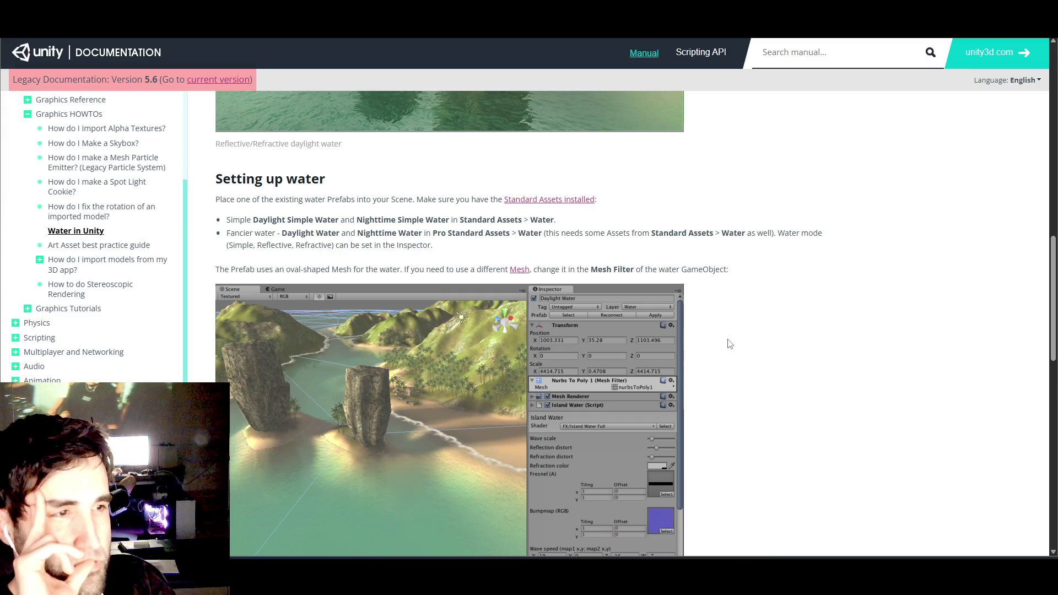
{"action": "scroll", "coordinate": [745, 344], "scroll_direction": "down", "scroll_amount": 1}
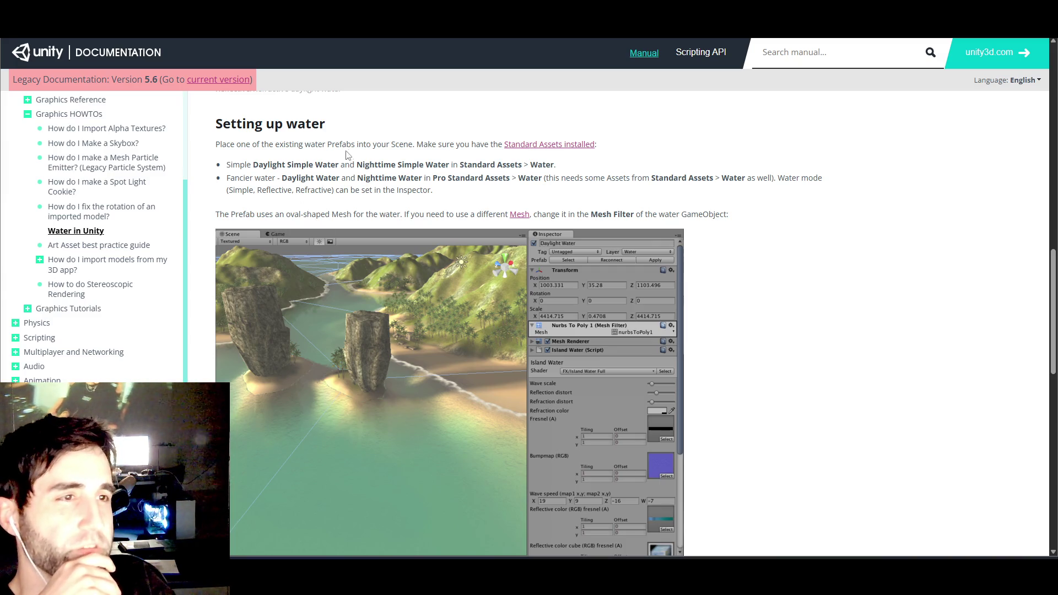
{"action": "scroll", "coordinate": [444, 189], "scroll_direction": "up", "scroll_amount": 1}
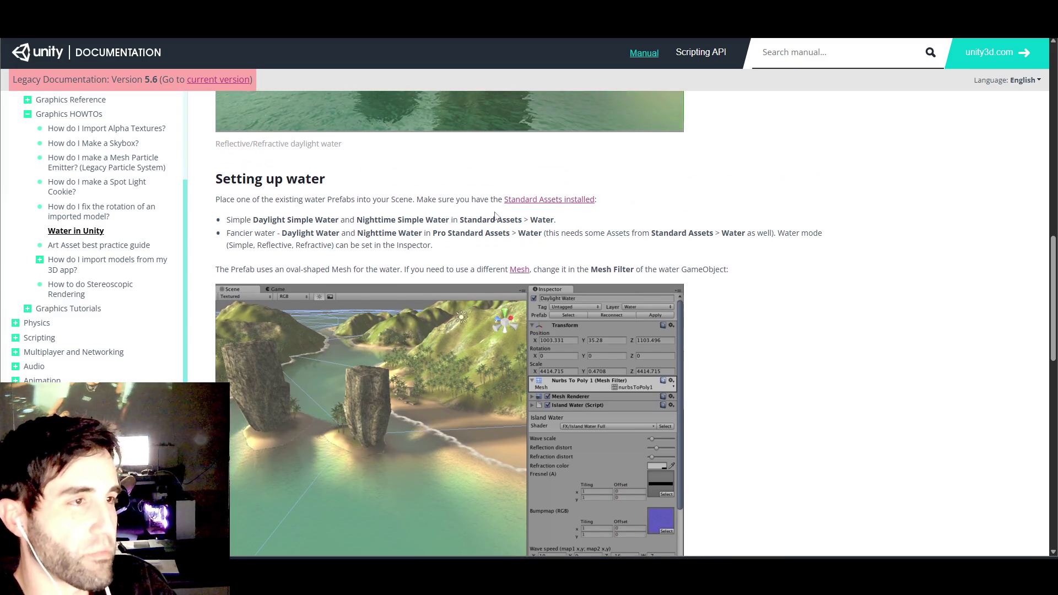
- Follow the 'Standard Assets installed' link to the Standard Assets manual page
{"action": "left_click", "coordinate": [514, 200]}
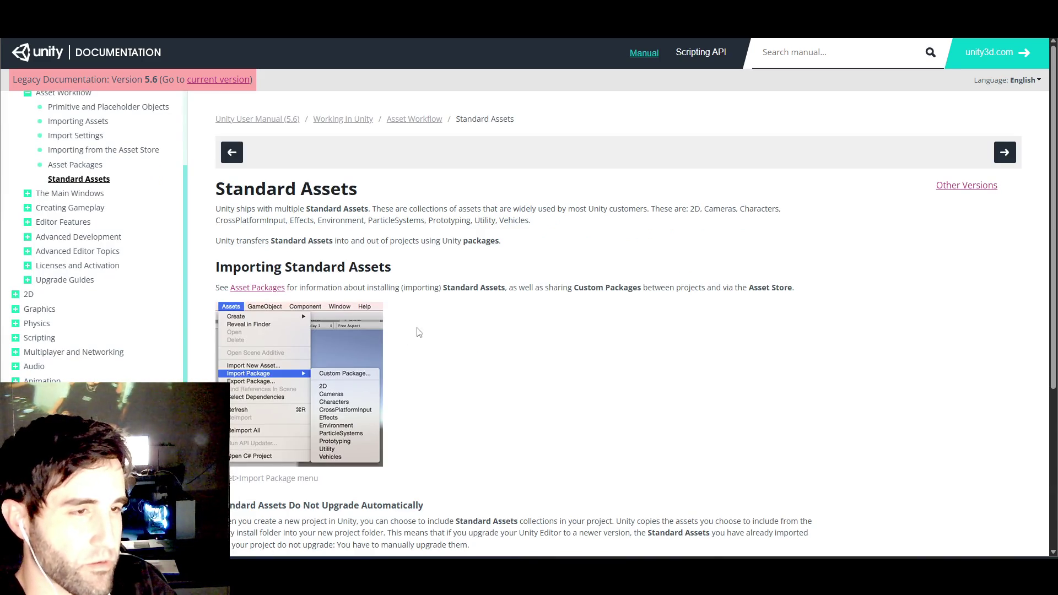
{"action": "scroll", "coordinate": [419, 332], "scroll_direction": "down", "scroll_amount": 2}
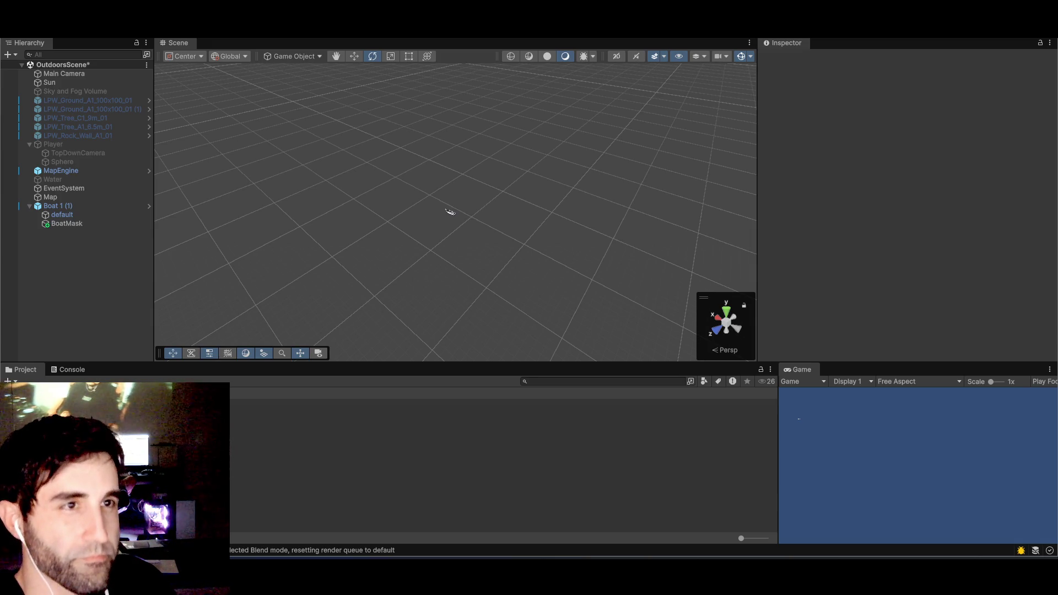
- Open the Package Manager from the Window > Package Management menu
{"action": "key", "text": "alt+w"}
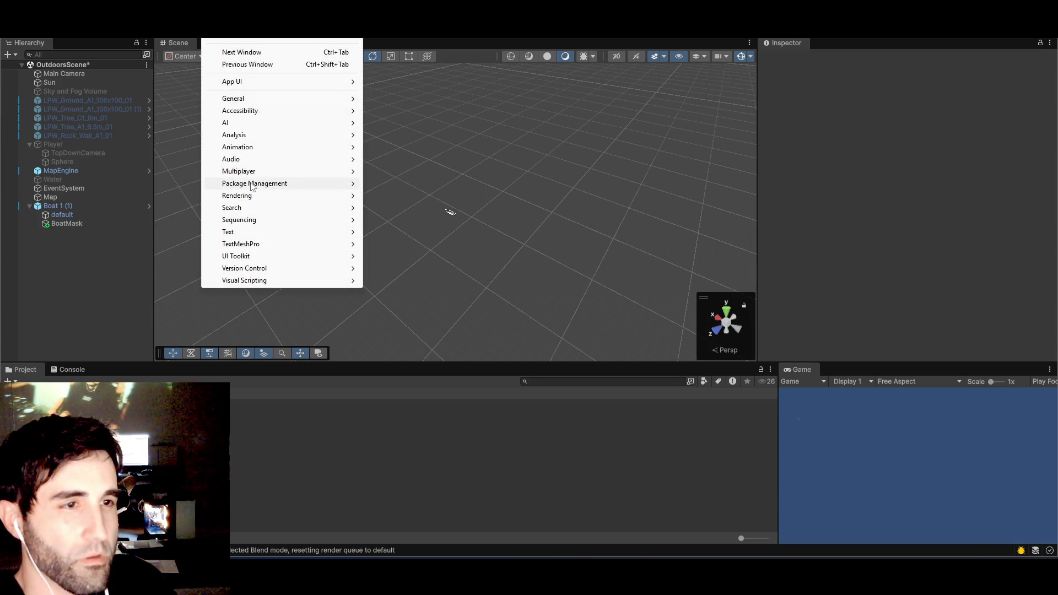
{"action": "mouse_move", "coordinate": [254, 184]}
{"action": "left_click", "coordinate": [405, 186]}
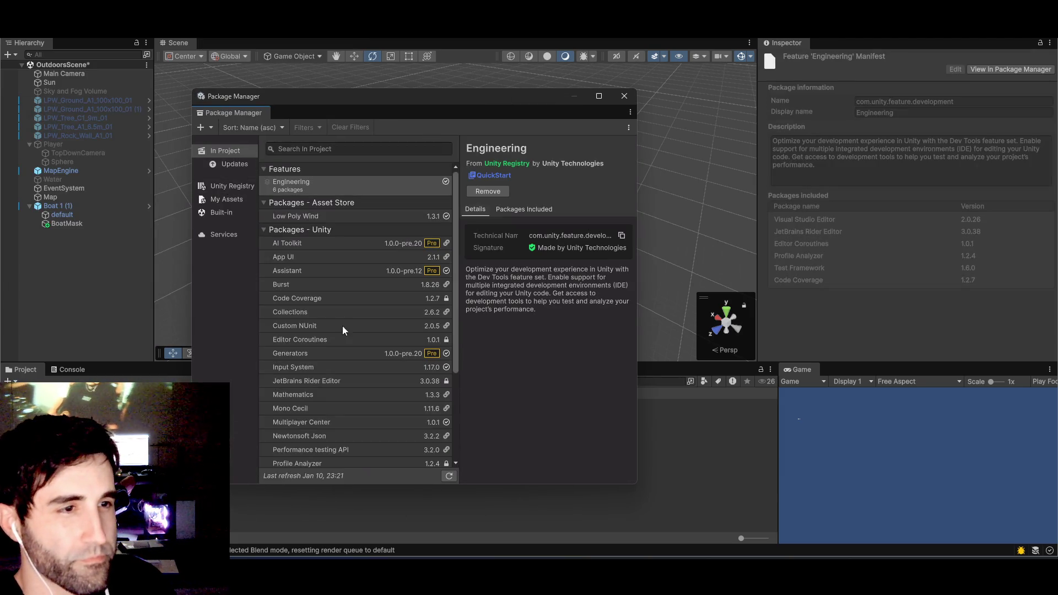
{"action": "scroll", "coordinate": [347, 336], "scroll_direction": "down", "scroll_amount": 5}
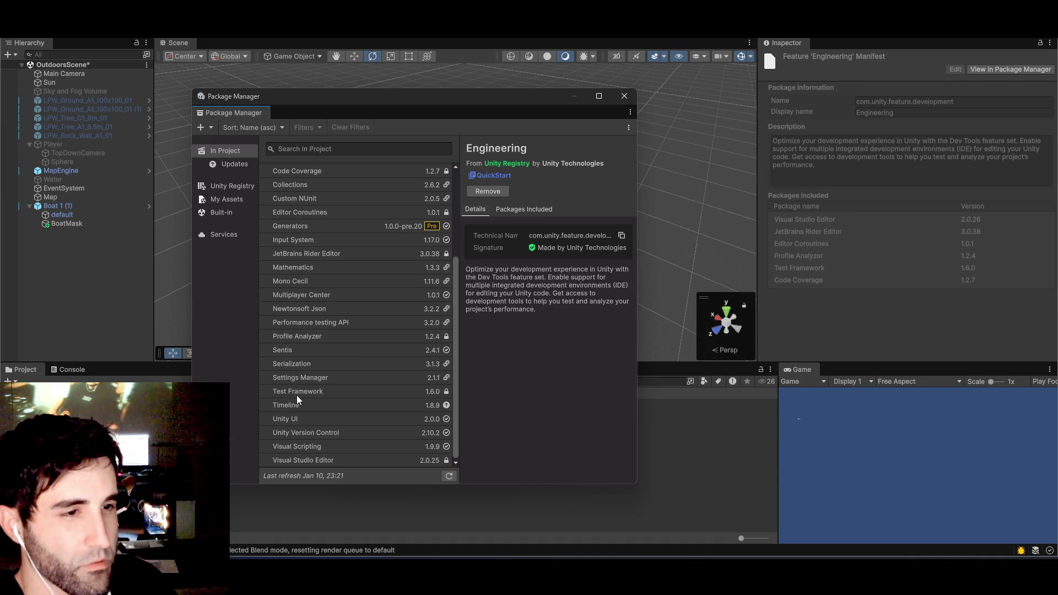
{"action": "scroll", "coordinate": [298, 399], "scroll_direction": "up", "scroll_amount": 3}
- Browse the Unity Registry package list, ending on the 2D feature package details
{"action": "left_click", "coordinate": [219, 184]}
{"action": "scroll", "coordinate": [325, 327], "scroll_direction": "down", "scroll_amount": 2}
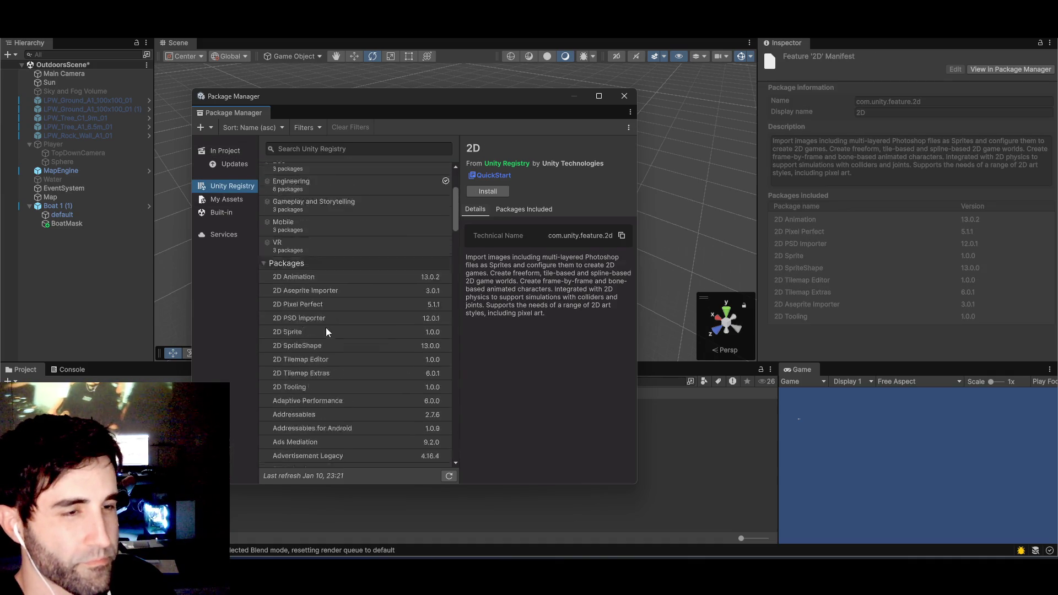
{"action": "scroll", "coordinate": [415, 236], "scroll_direction": "up", "scroll_amount": 2}
{"action": "mouse_move", "coordinate": [452, 186]}
{"action": "left_mouse_down"}
{"action": "mouse_move", "coordinate": [433, 384]}
{"action": "mouse_move", "coordinate": [435, 373]}
{"action": "left_mouse_up"}
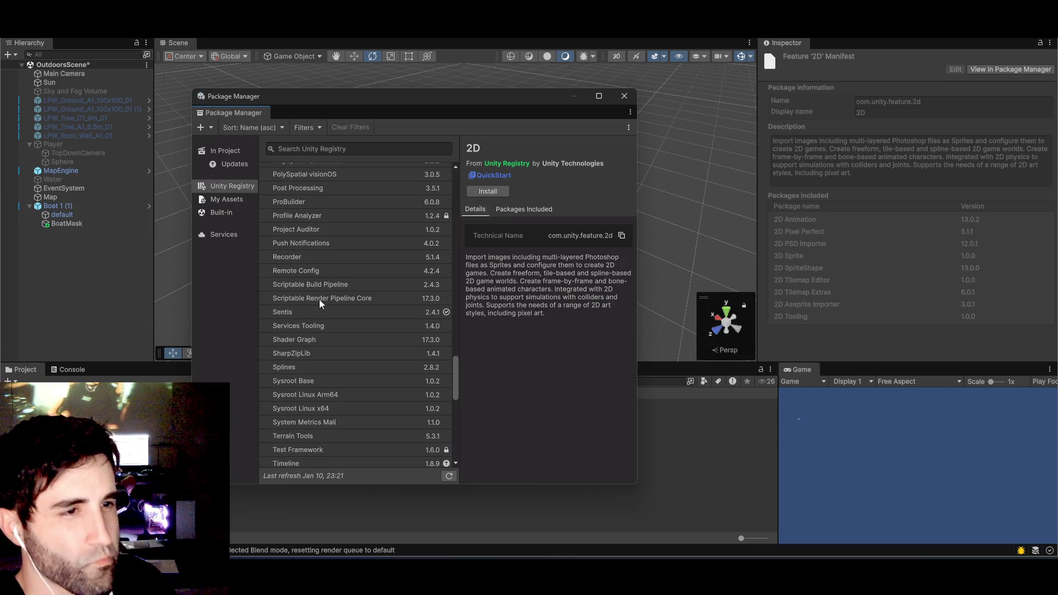
{"action": "scroll", "coordinate": [319, 299], "scroll_direction": "up", "scroll_amount": 10}
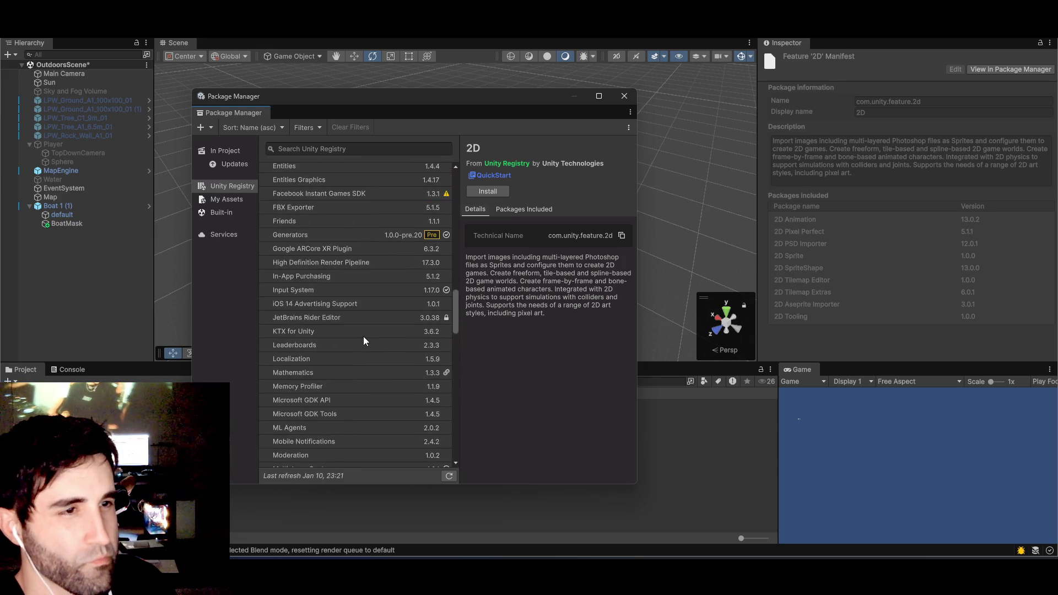
{"action": "scroll", "coordinate": [361, 331], "scroll_direction": "up", "scroll_amount": 1}
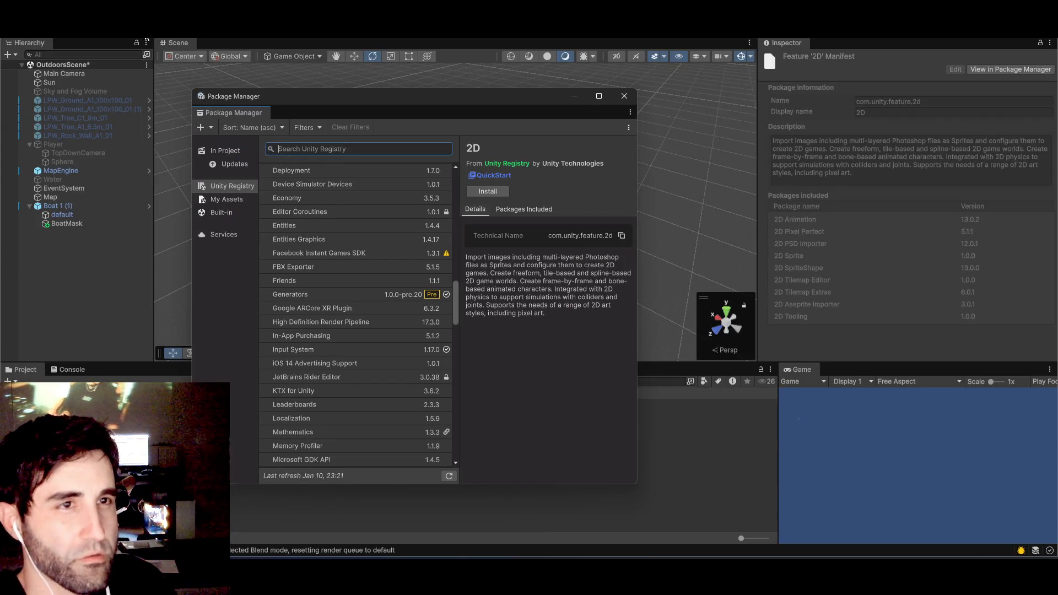
- Close the Package Manager, start an Assets > Import Package > Custom Package import, and cancel it
{"action": "left_click", "coordinate": [624, 96]}
{"action": "left_click", "coordinate": [50, 30]}
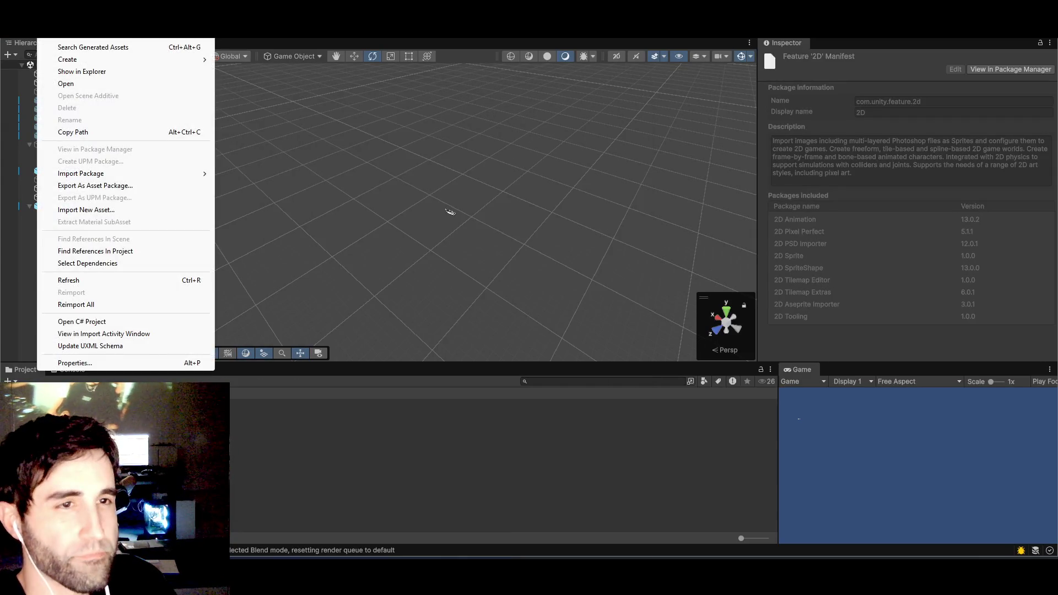
{"action": "mouse_move", "coordinate": [110, 173]}
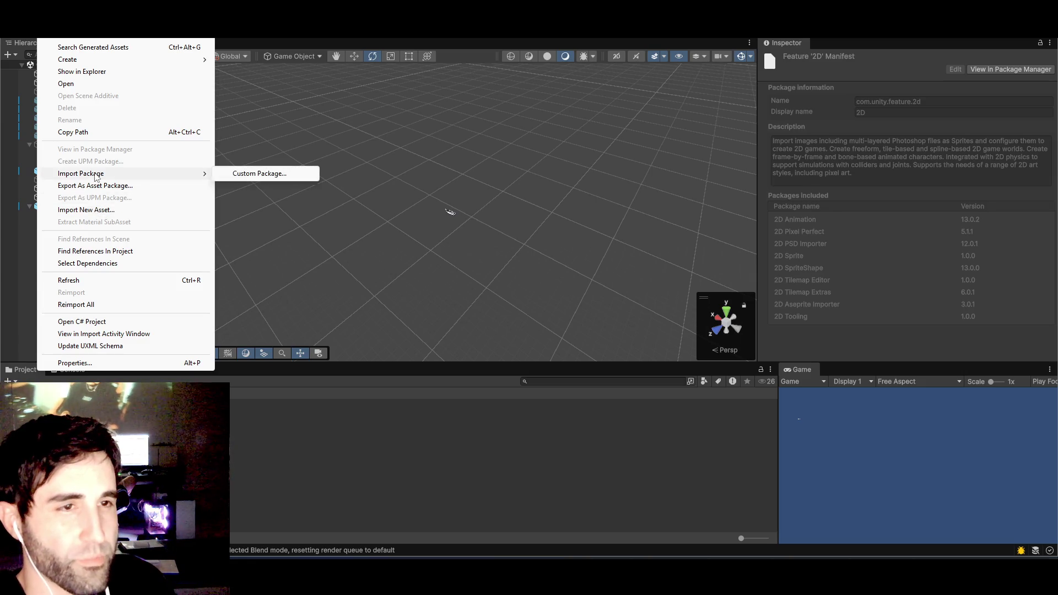
{"action": "left_click", "coordinate": [253, 174]}
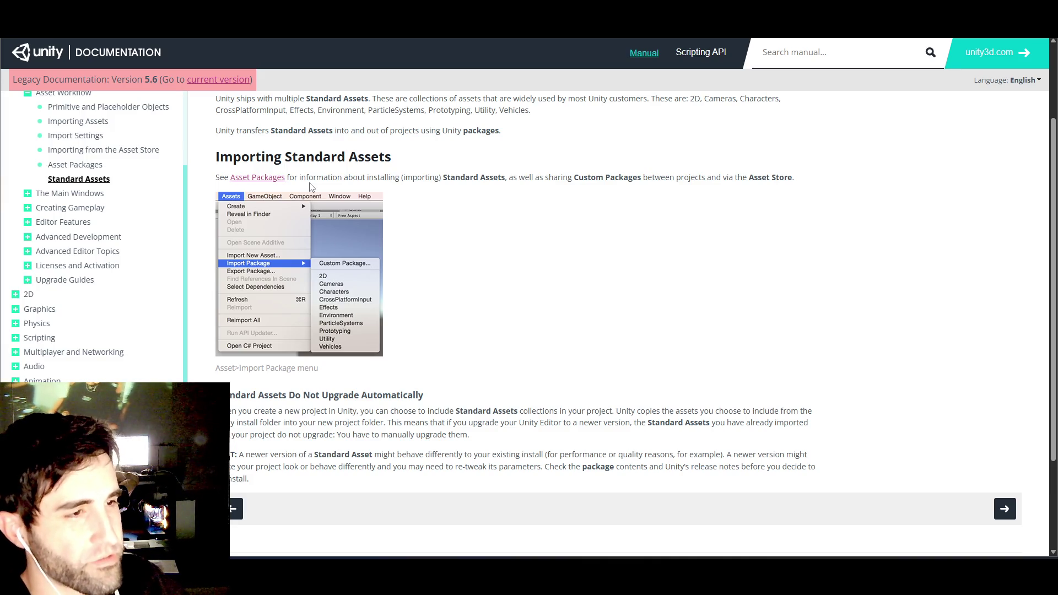
{"action": "scroll", "coordinate": [312, 188], "scroll_direction": "down", "scroll_amount": 1}
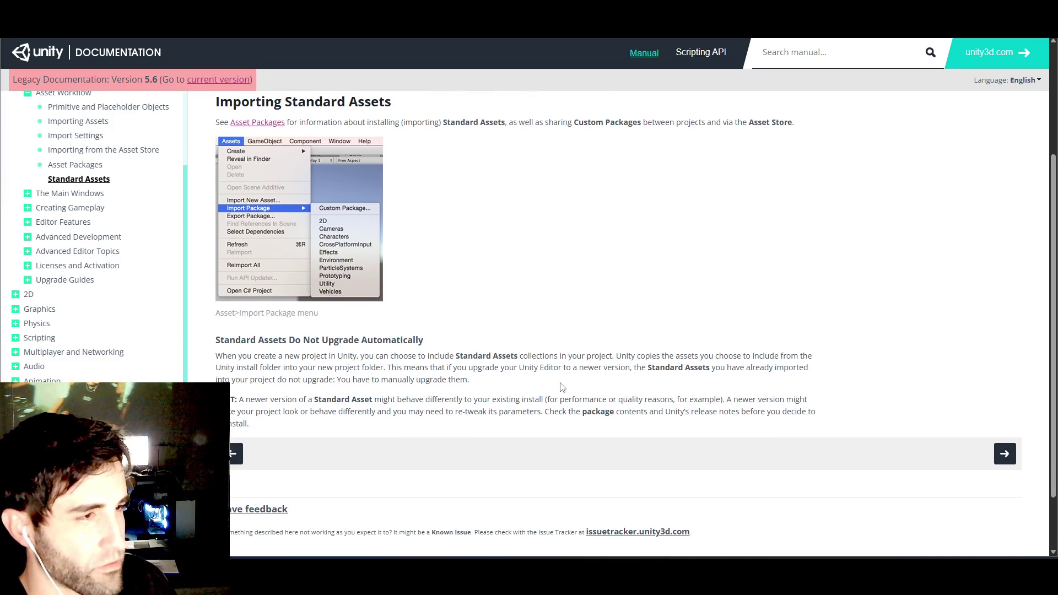
{"action": "key", "text": "alt+Tab"}
{"action": "left_click", "coordinate": [612, 292]}
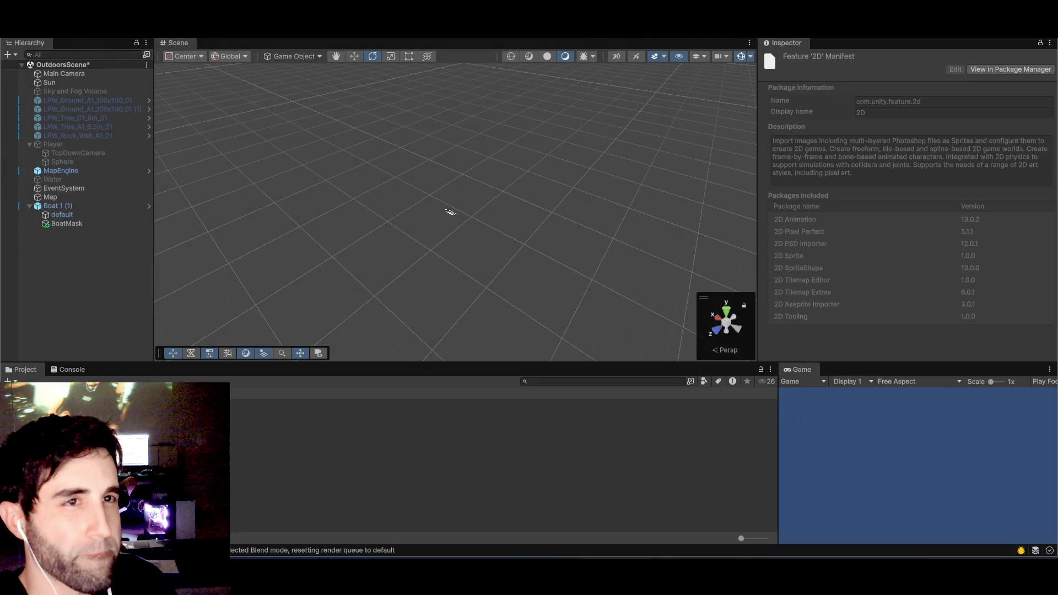
- Start Assets > Import New Asset, dismiss the dialog, and deselect everything in the Hierarchy
{"action": "left_click", "coordinate": [47, 30]}
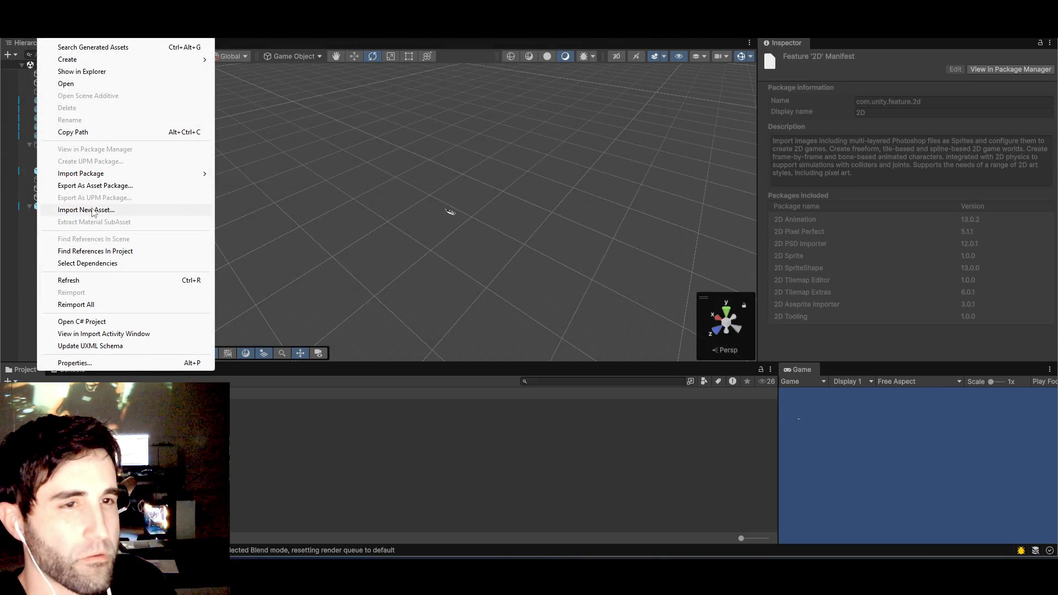
{"action": "mouse_move", "coordinate": [189, 174]}
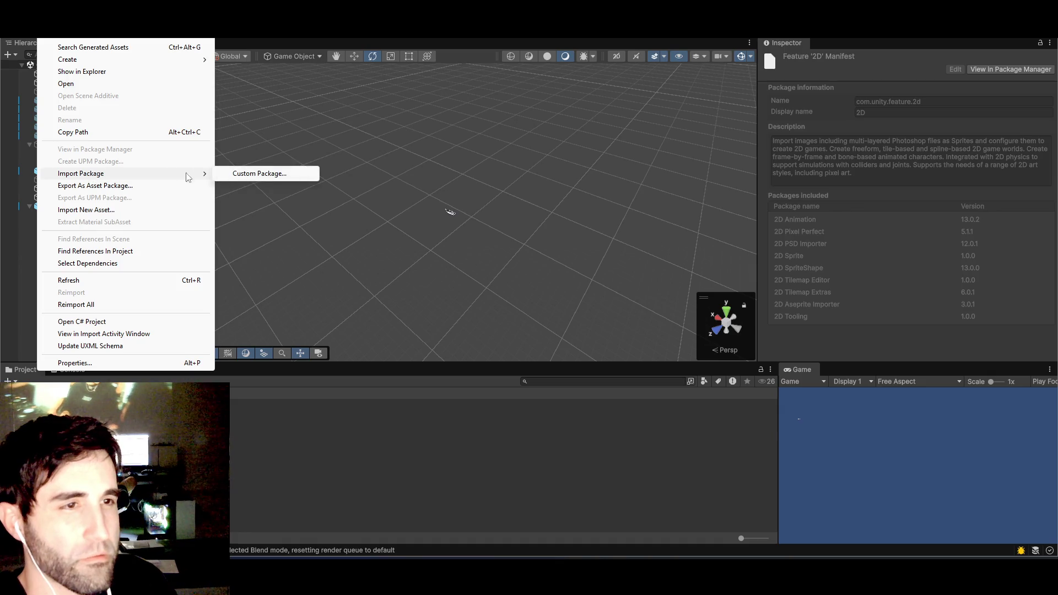
{"action": "left_click", "coordinate": [255, 174]}
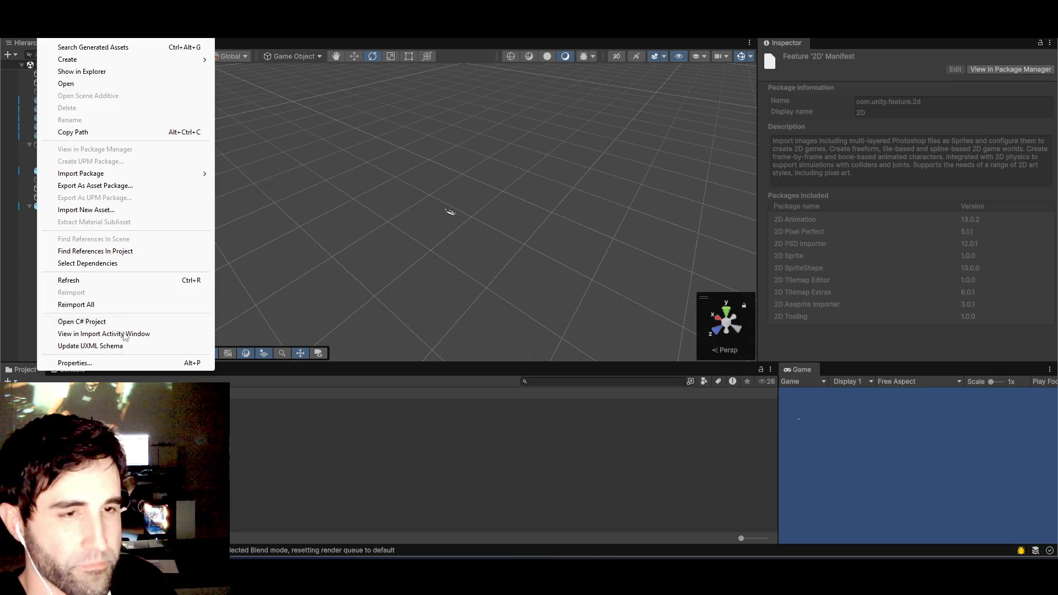
{"action": "mouse_move", "coordinate": [121, 180]}
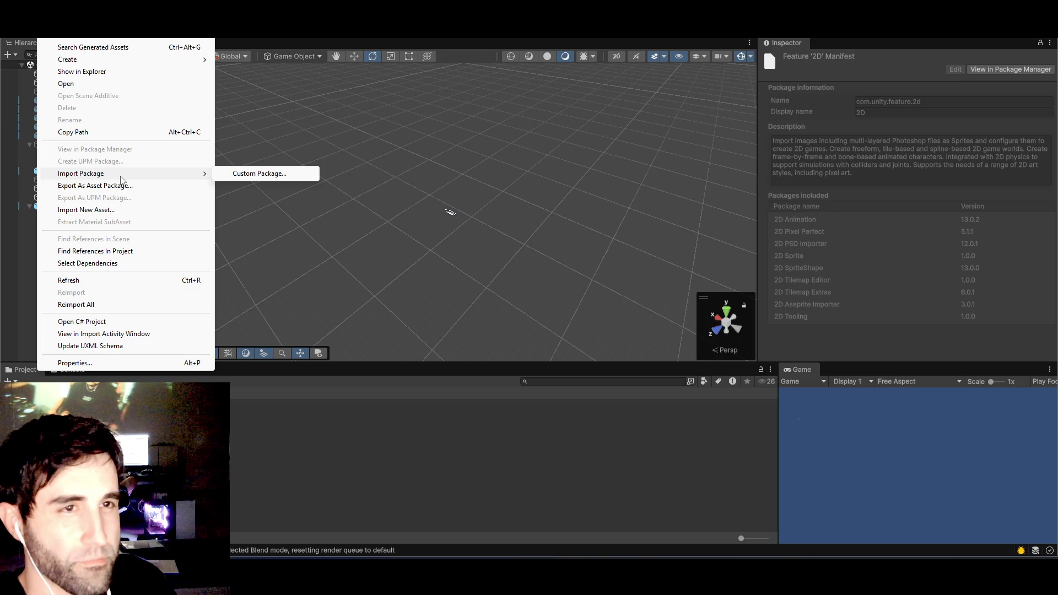
{"action": "left_click", "coordinate": [115, 210]}
{"action": "key", "text": "Escape"}
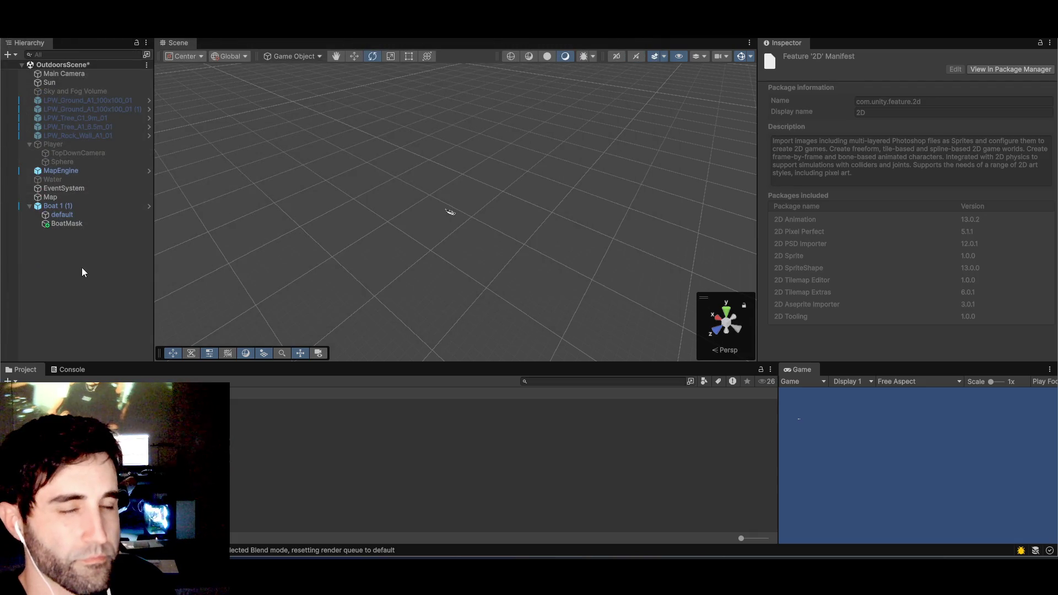
{"action": "left_click", "coordinate": [87, 299]}
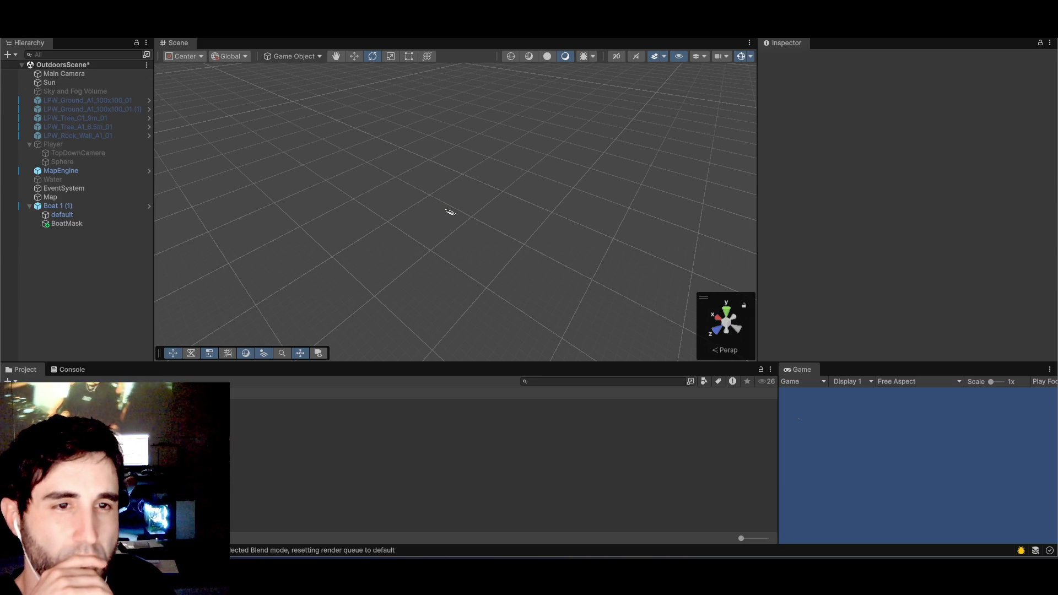
- Start a Custom Package import again, cancel it, and switch to the Standard Assets docs
{"action": "left_click", "coordinate": [11, 31]}
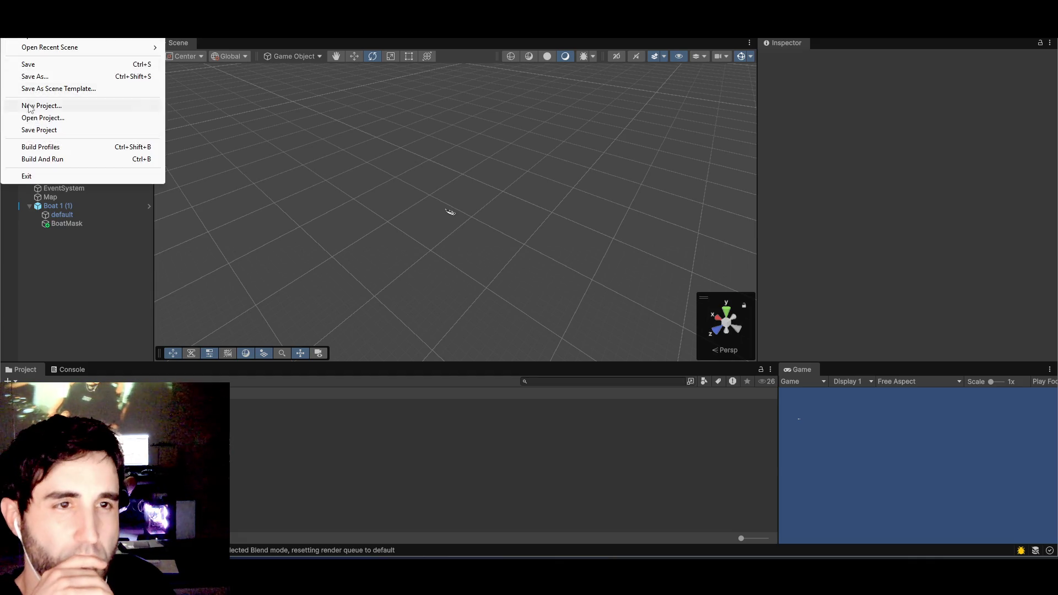
{"action": "mouse_move", "coordinate": [49, 30]}
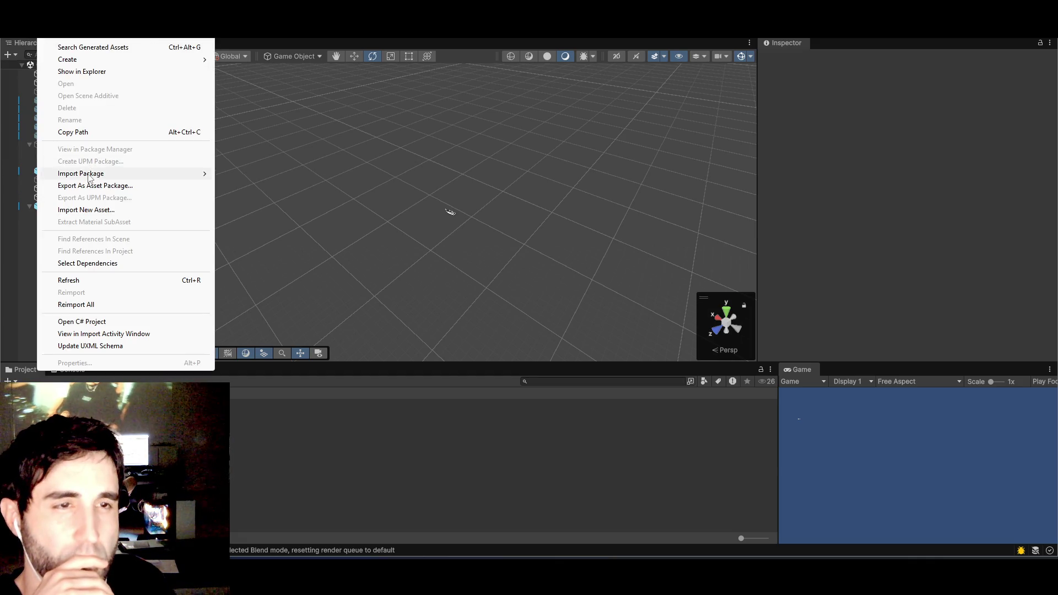
{"action": "mouse_move", "coordinate": [97, 176]}
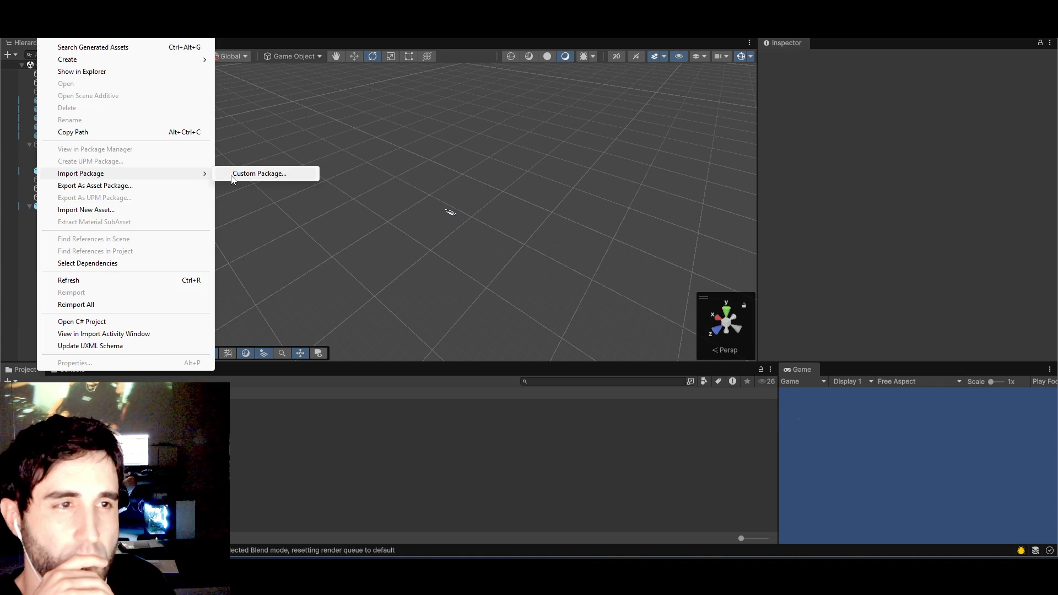
{"action": "left_click", "coordinate": [260, 174]}
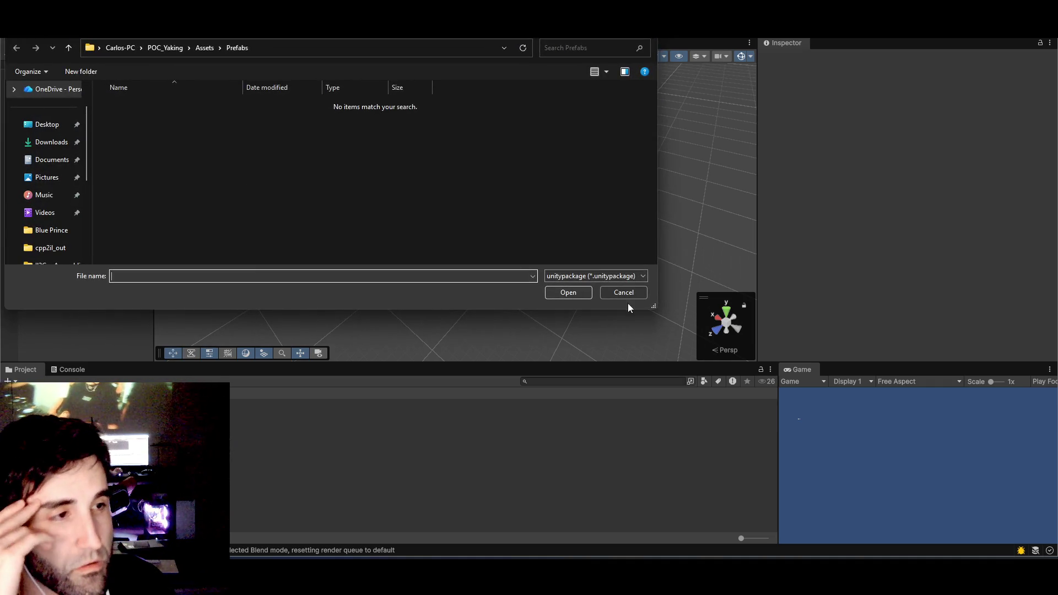
{"action": "left_click", "coordinate": [629, 292]}
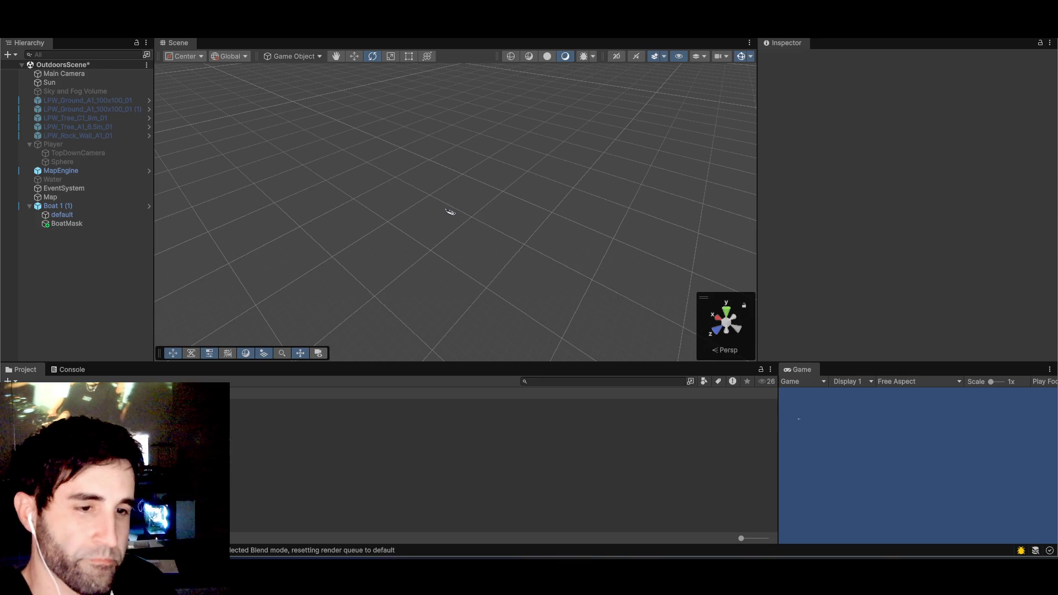
{"action": "key", "text": "alt+Tab"}
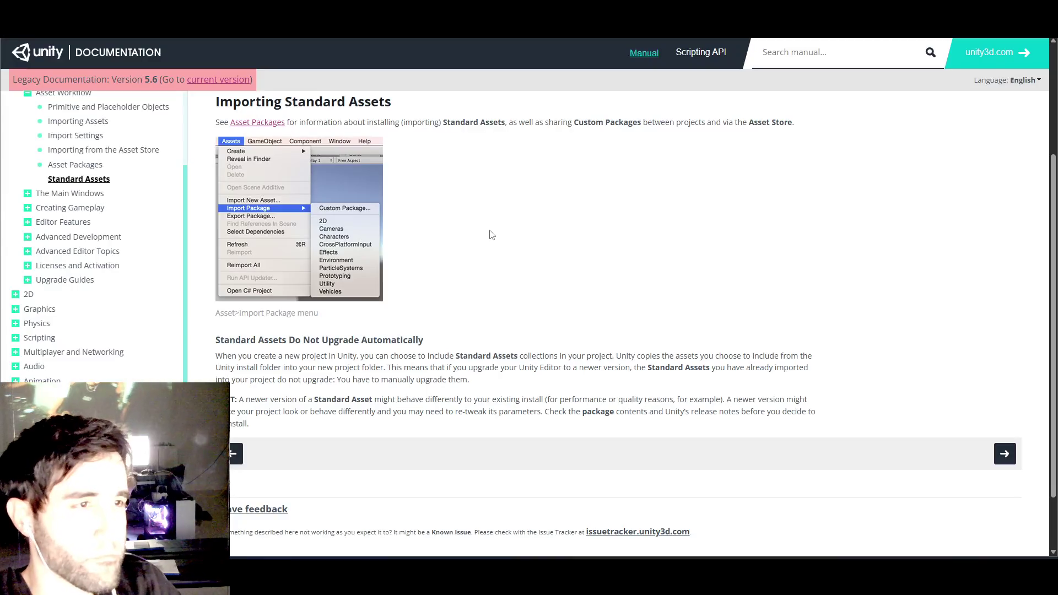
- Scroll down the Standard Assets documentation page
{"action": "scroll", "coordinate": [355, 386], "scroll_direction": "down", "scroll_amount": 1}
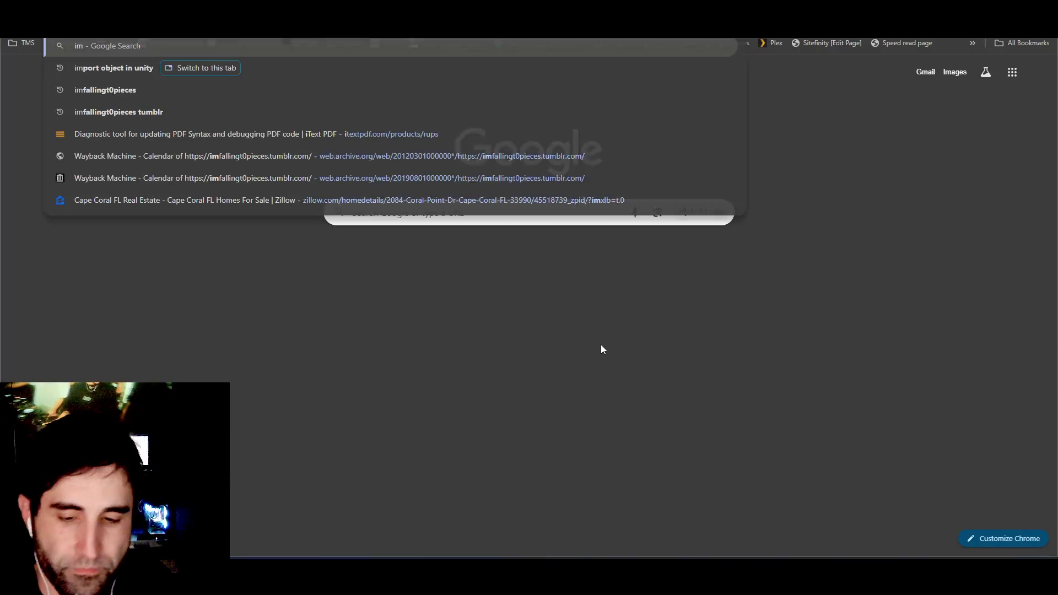
- Search Google for 'unity 3d import standard assets', expand the AI overview steps, and return to Unity
{"action": "type", "text": "3d"}
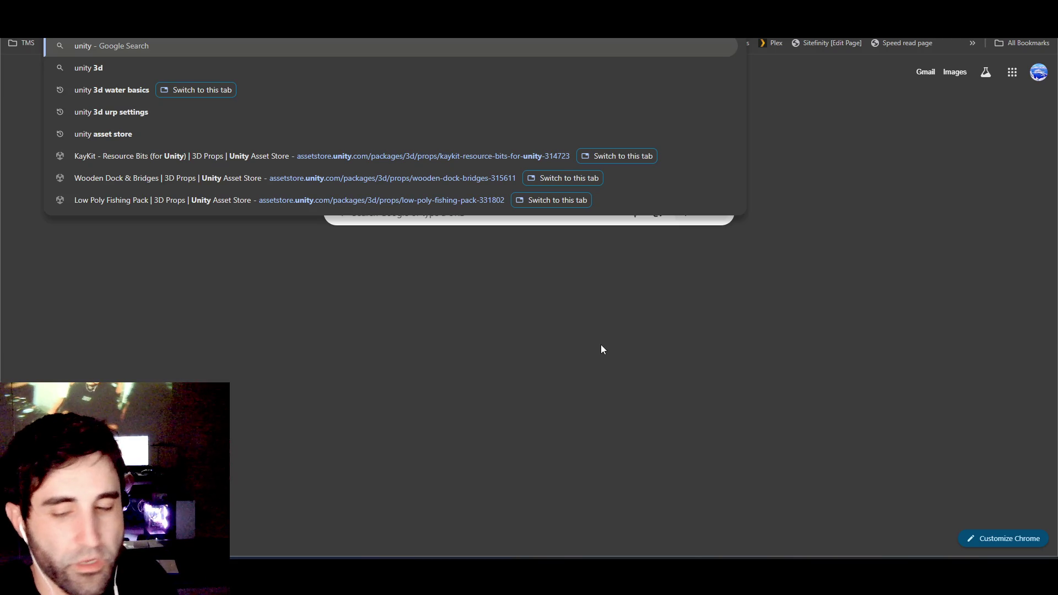
{"action": "type", "text": " impo"}
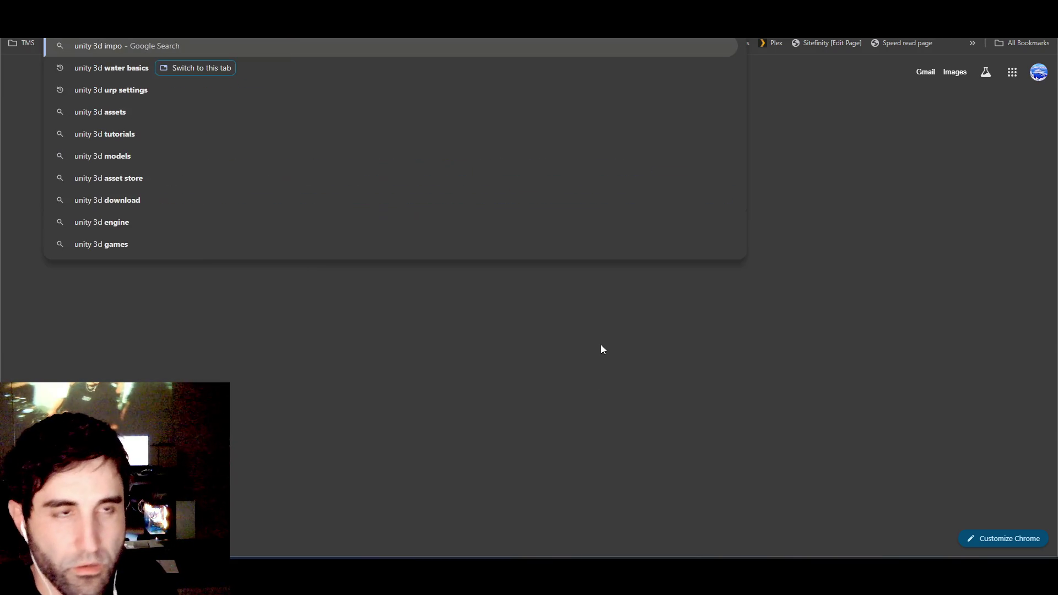
{"action": "type", "text": "rt standard assets"}
{"action": "key", "text": "Return"}
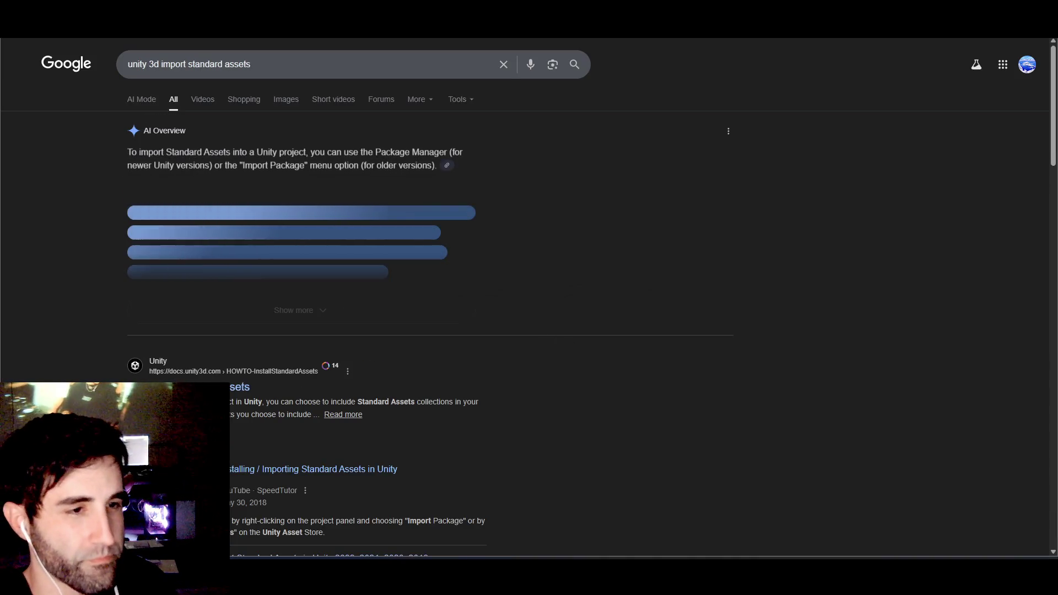
{"action": "left_click", "coordinate": [111, 327]}
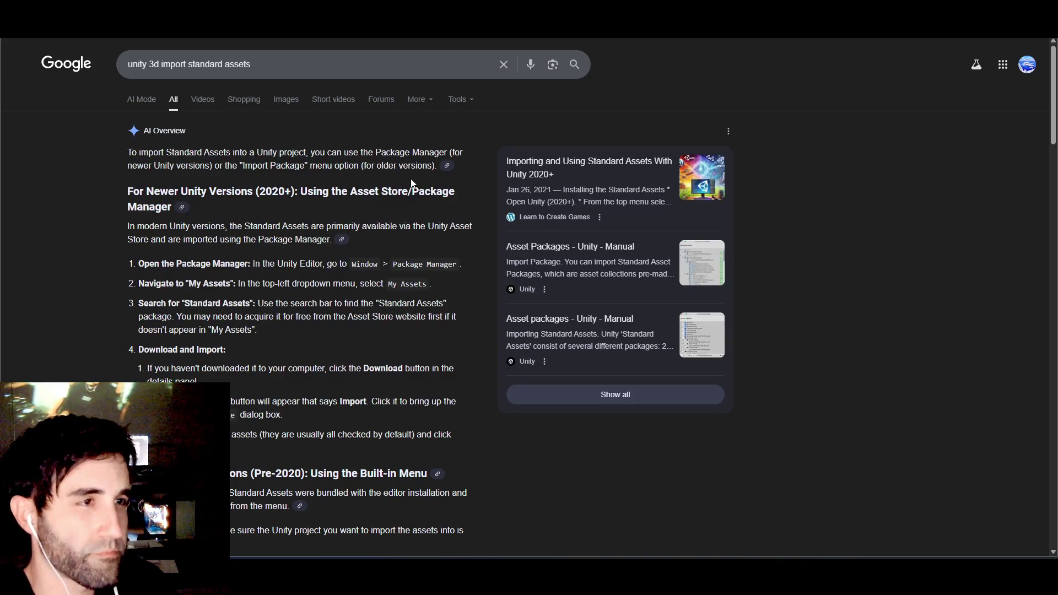
{"action": "key", "text": "alt+Tab"}
{"action": "left_click", "coordinate": [226, 33]}
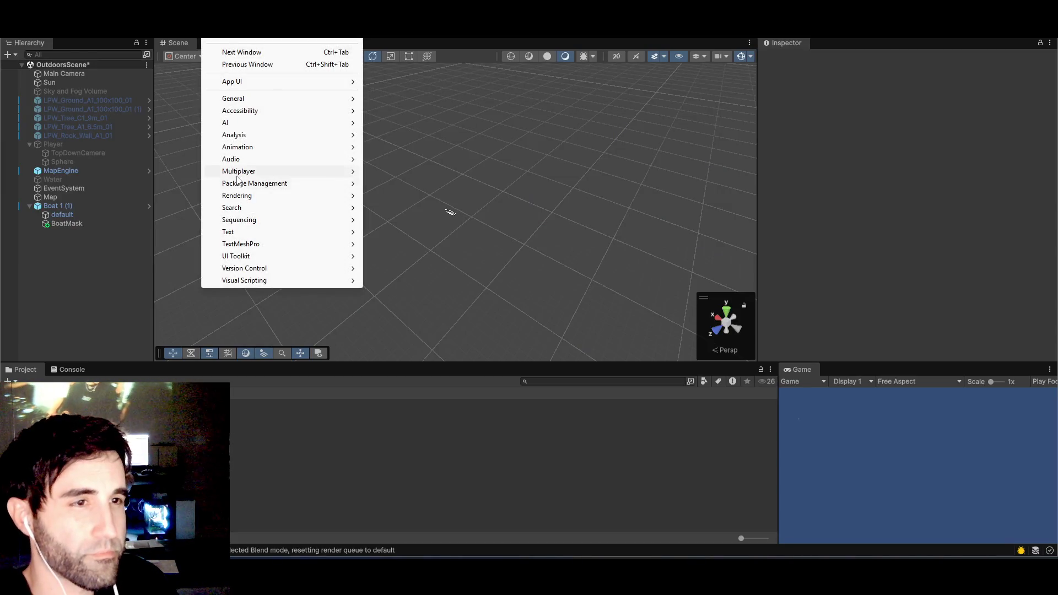
- In the Package Manager's My Assets list, select WaterWorks and start its Import 1.0 to project
{"action": "mouse_move", "coordinate": [298, 183]}
{"action": "left_click", "coordinate": [386, 183]}
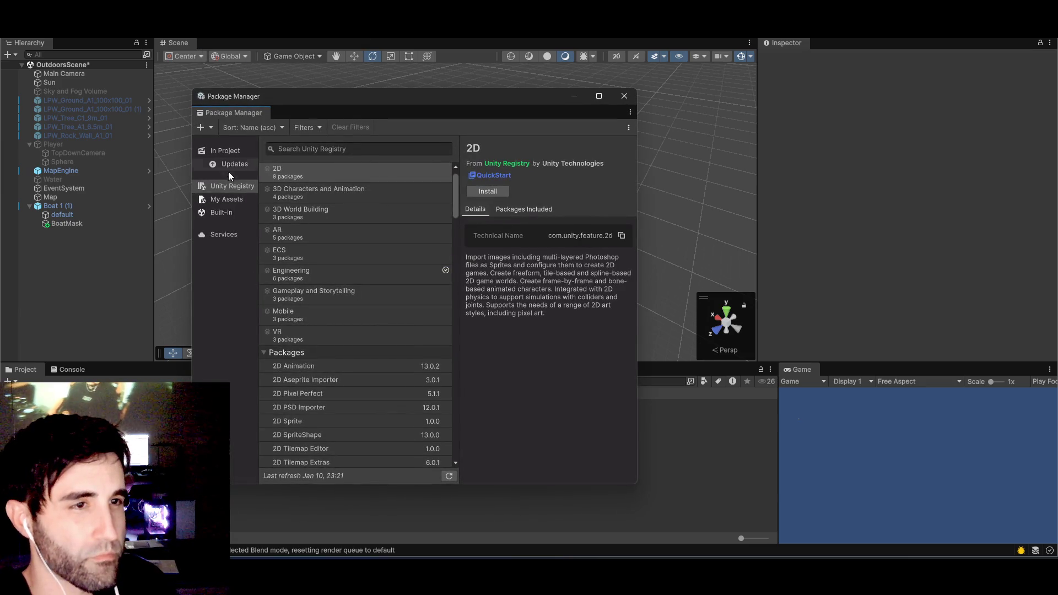
{"action": "left_click", "coordinate": [230, 151]}
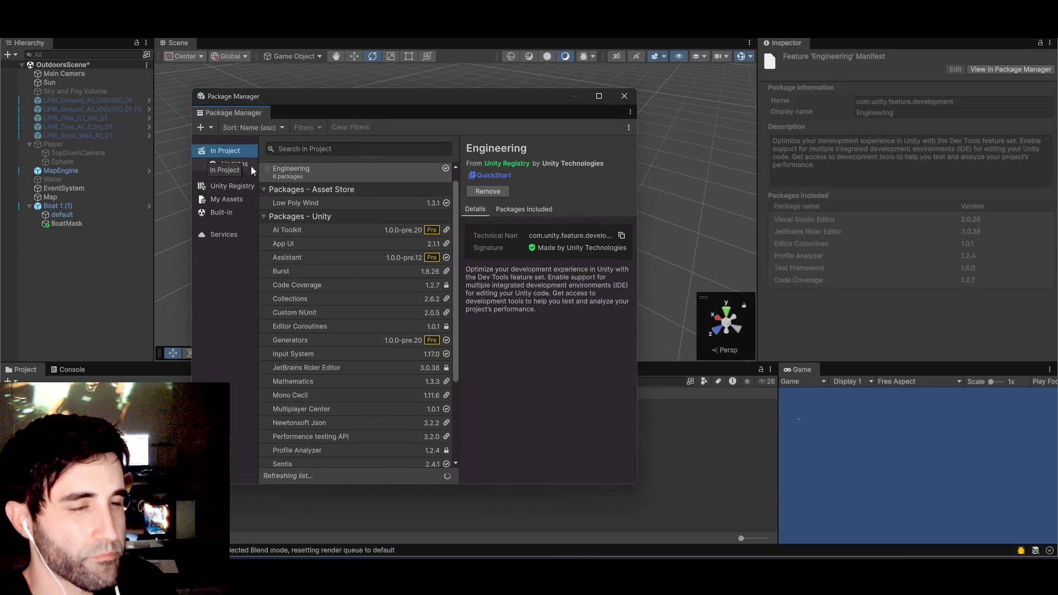
{"action": "scroll", "coordinate": [343, 337], "scroll_direction": "down", "scroll_amount": 2}
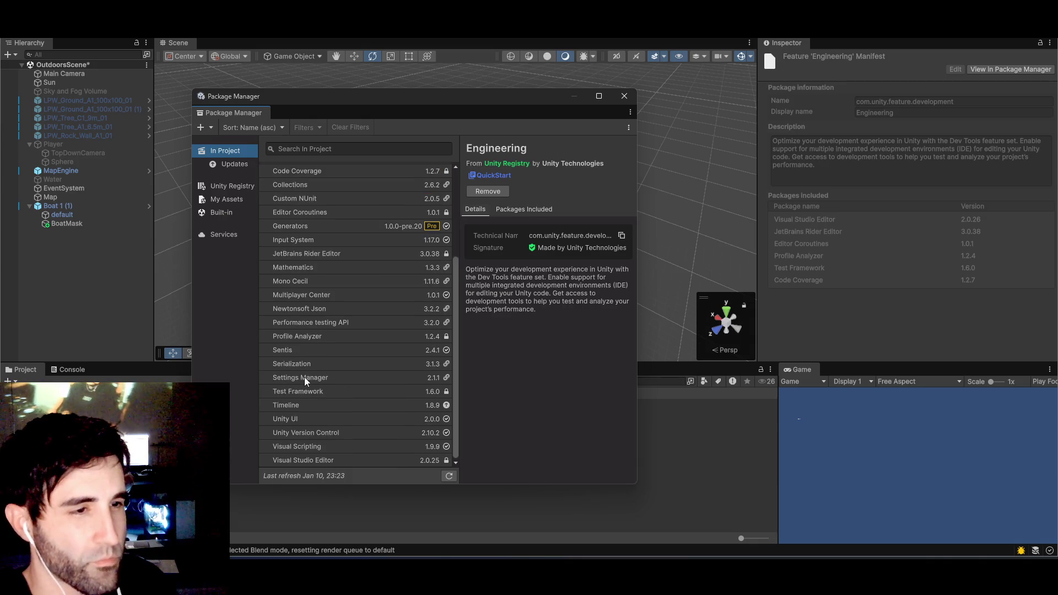
{"action": "left_click", "coordinate": [226, 185]}
{"action": "left_click", "coordinate": [230, 199]}
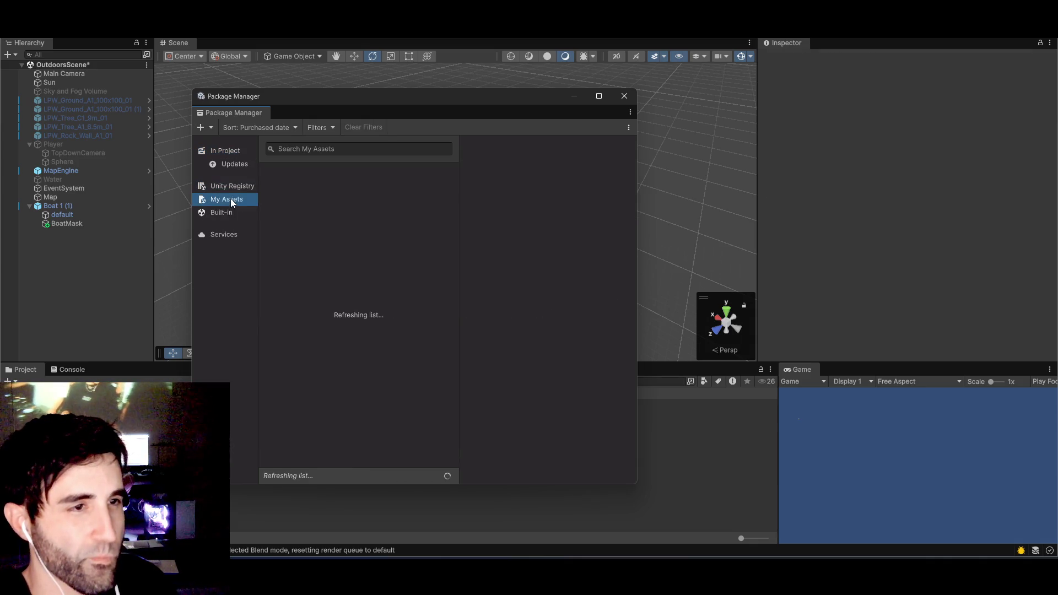
{"action": "left_click", "coordinate": [320, 184]}
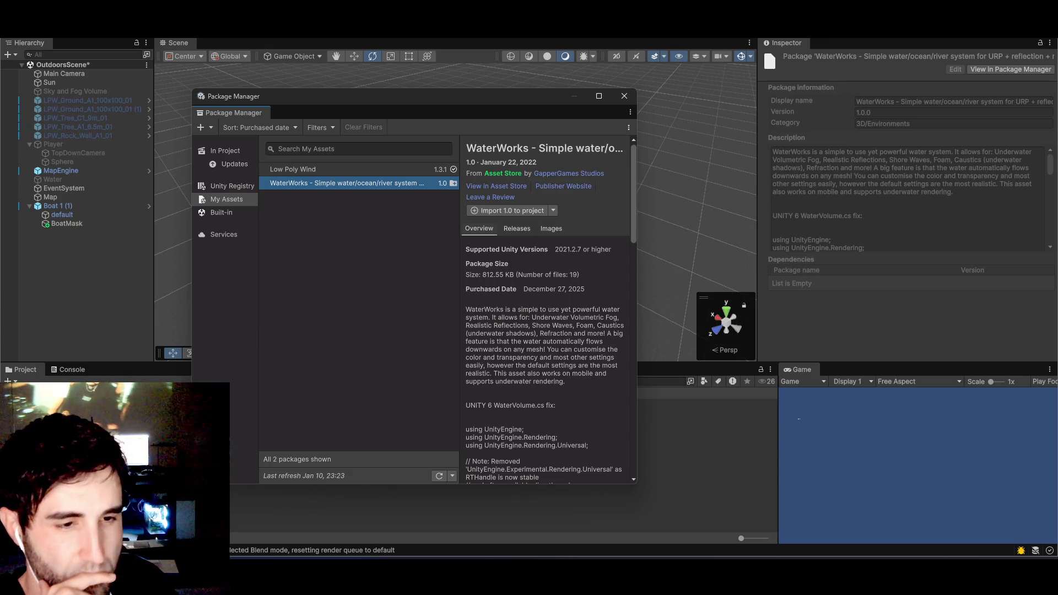
{"action": "left_click", "coordinate": [508, 210]}
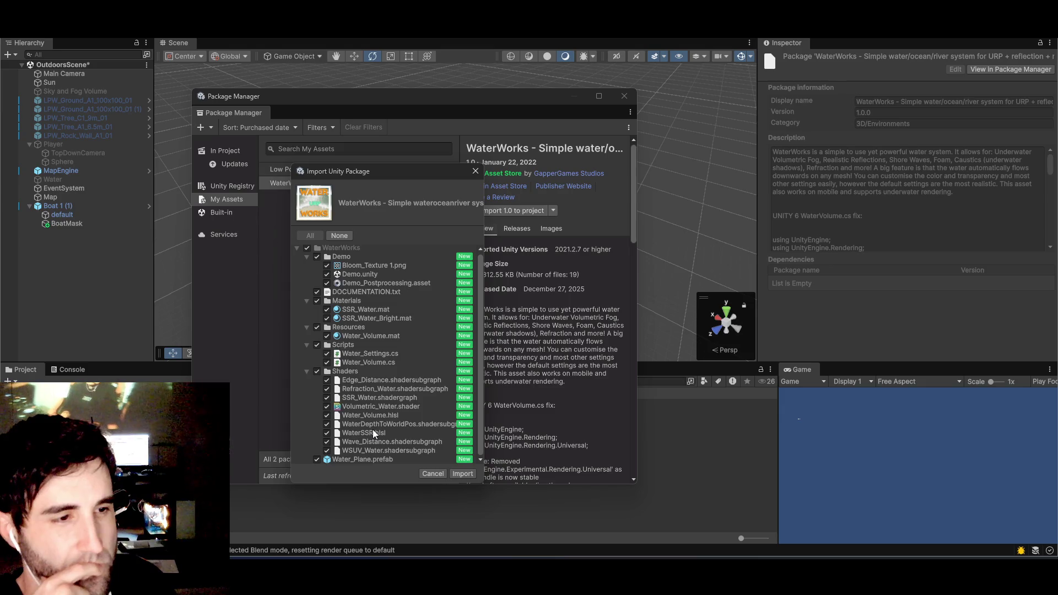
- Import all WaterWorks files, then check its Releases showing version 1.0 as current
{"action": "left_click", "coordinate": [470, 473]}
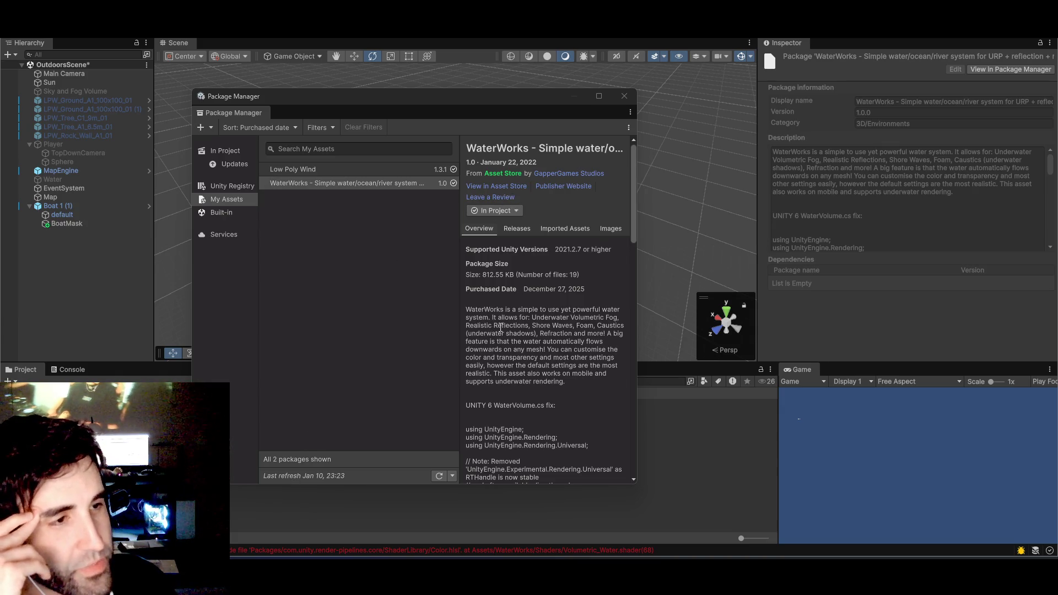
{"action": "scroll", "coordinate": [500, 329], "scroll_direction": "down", "scroll_amount": 1}
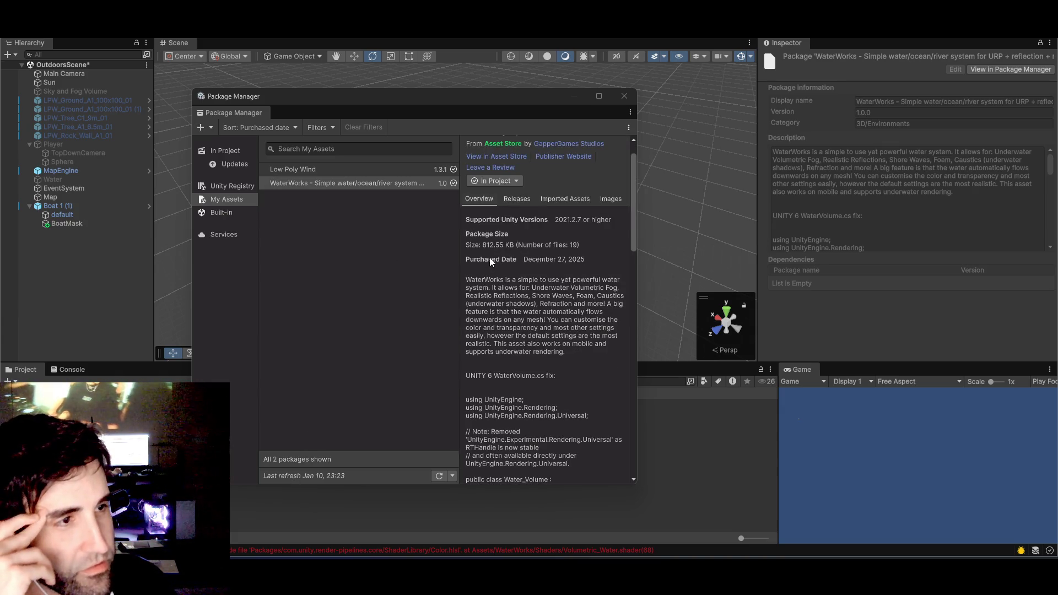
{"action": "scroll", "coordinate": [529, 272], "scroll_direction": "up", "scroll_amount": 1}
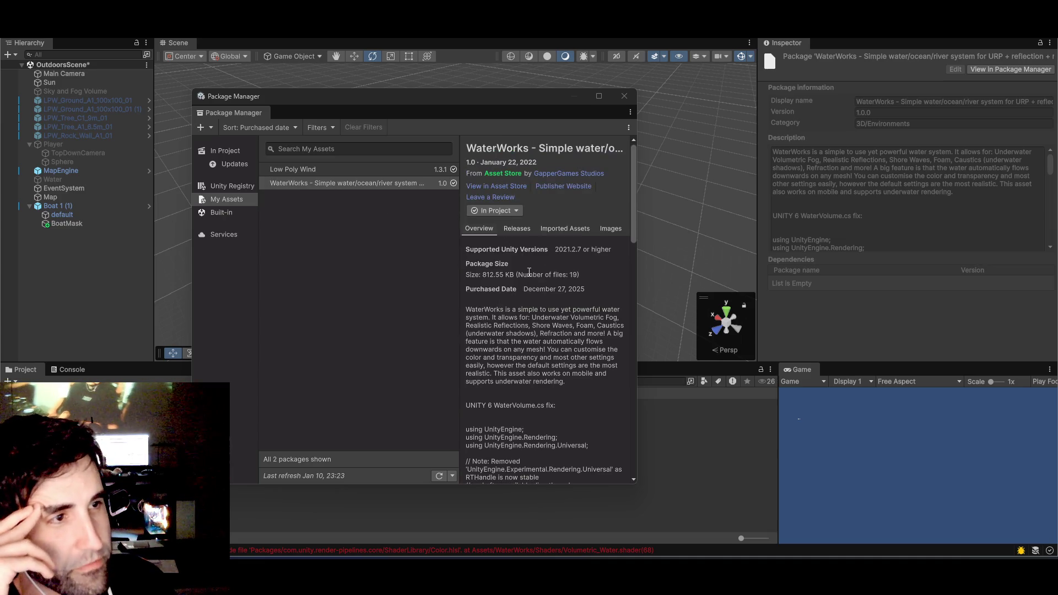
{"action": "left_click", "coordinate": [554, 229]}
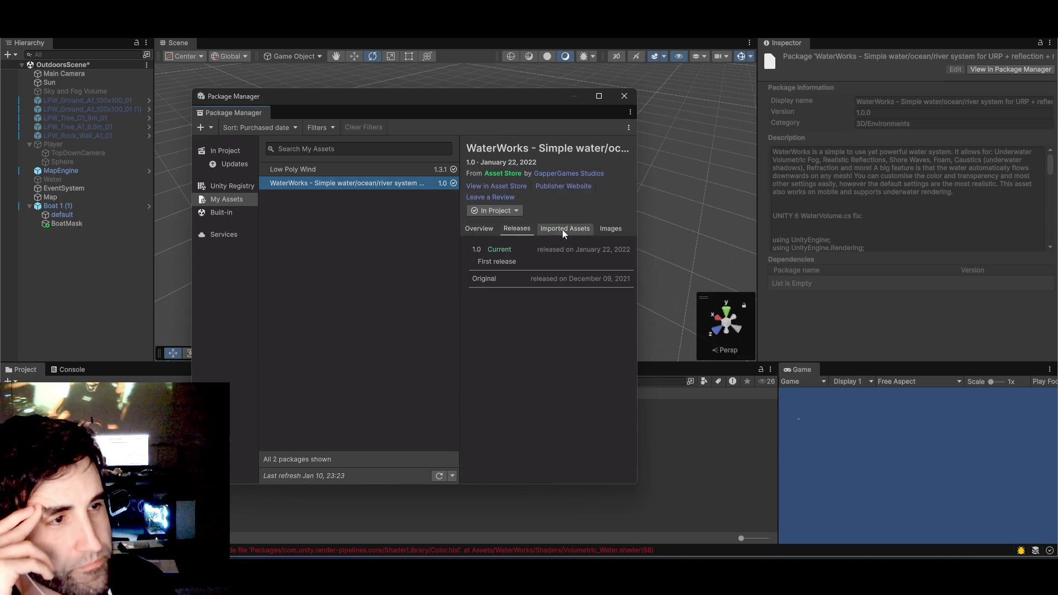
{"action": "left_click_drag", "start_coordinate": [524, 96], "coordinate": [479, 97]}
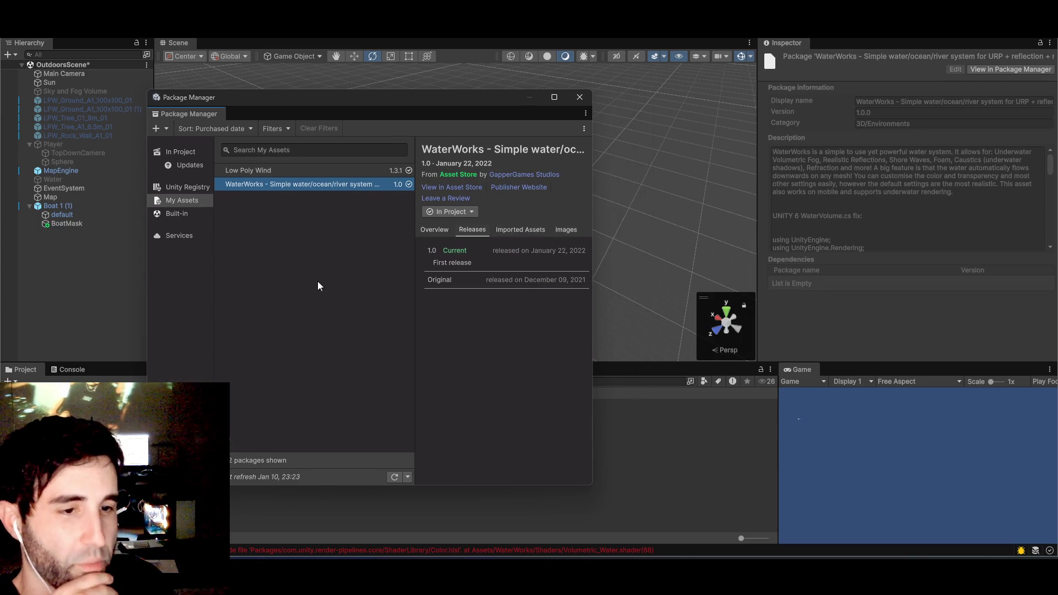
- Read the CS0246 'RenderTargetHandle' errors in the Console and drag the Package Manager back into view
{"action": "key", "text": "ctrl+shift+c"}
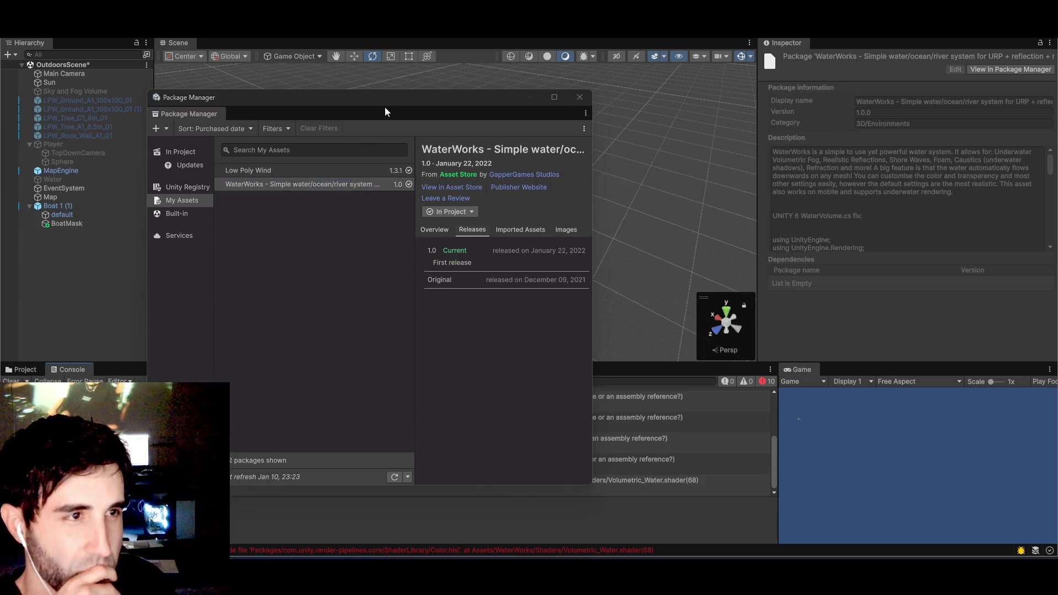
{"action": "key", "text": "ctrl+w"}
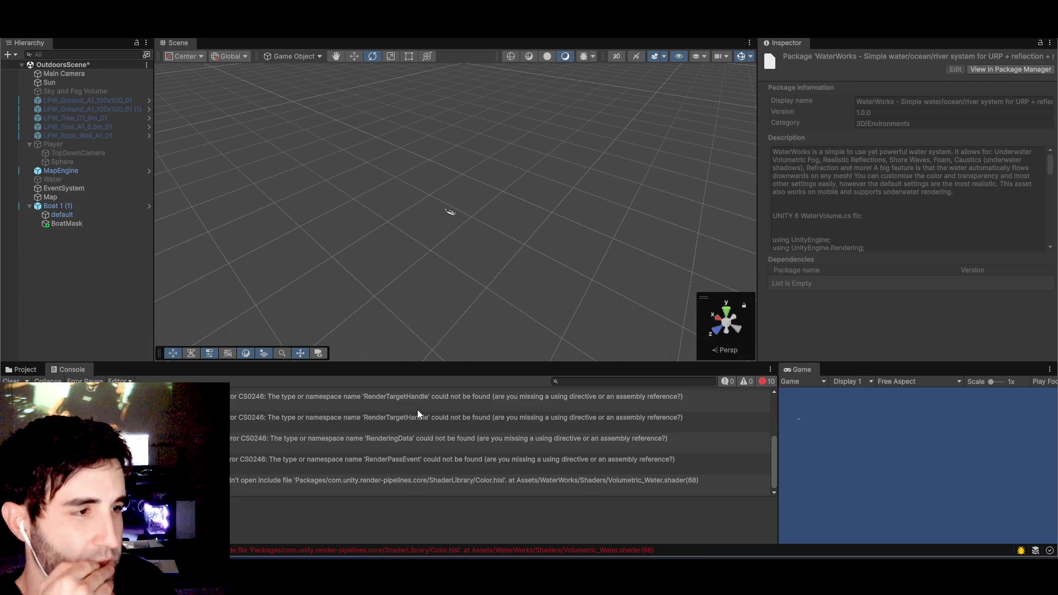
{"action": "left_click", "coordinate": [270, 398]}
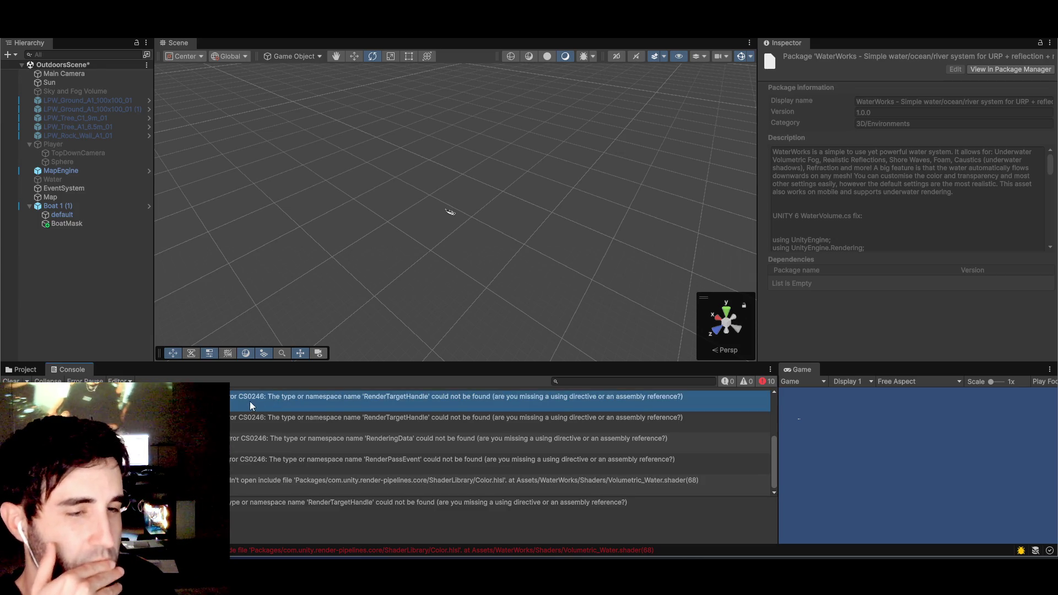
{"action": "left_click", "coordinate": [253, 422]}
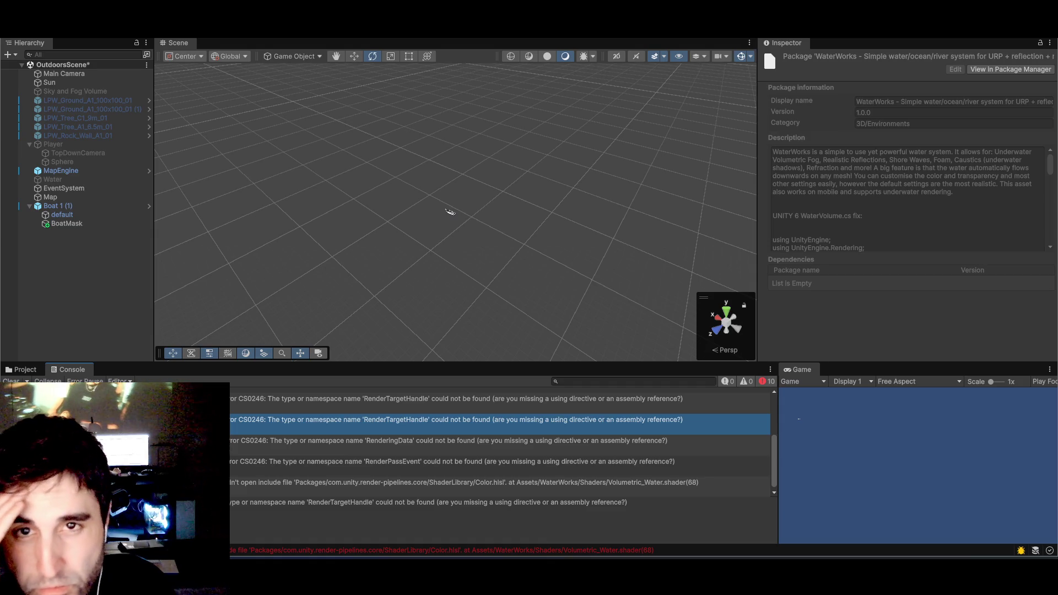
{"action": "left_click_drag", "start_coordinate": [3, 106], "coordinate": [326, 90]}
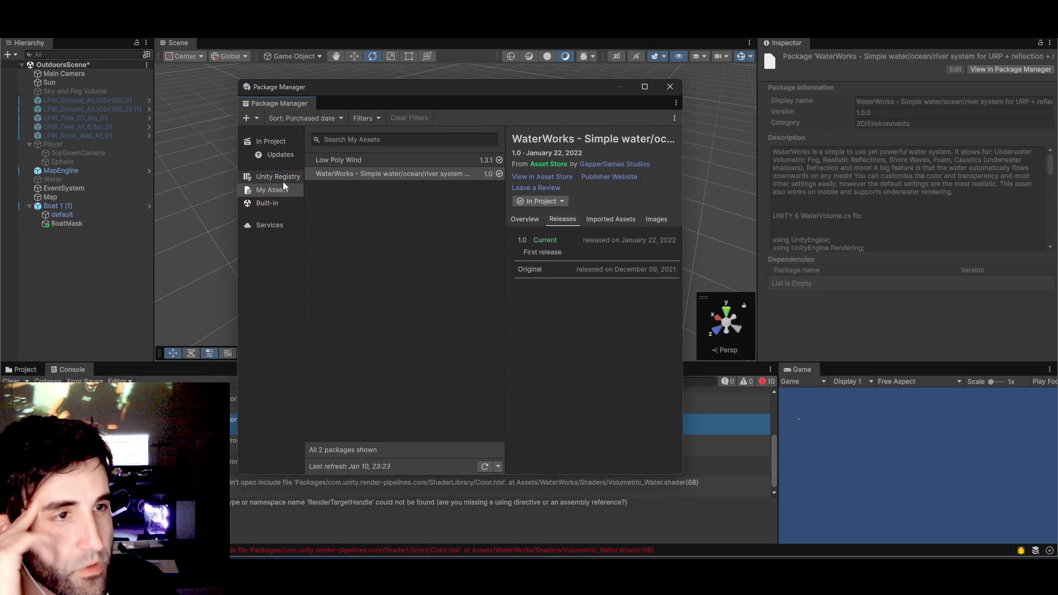
- Return to the Project view and scroll through the In Project and Unity Registry package lists
{"action": "left_click", "coordinate": [25, 367]}
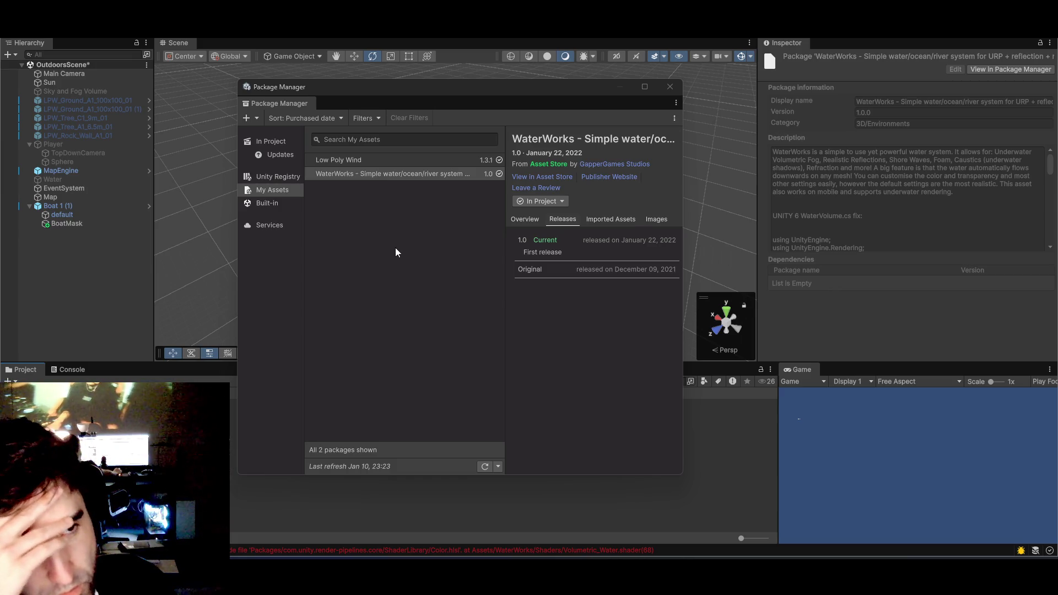
{"action": "left_click", "coordinate": [284, 142]}
{"action": "scroll", "coordinate": [408, 331], "scroll_direction": "down", "scroll_amount": 5}
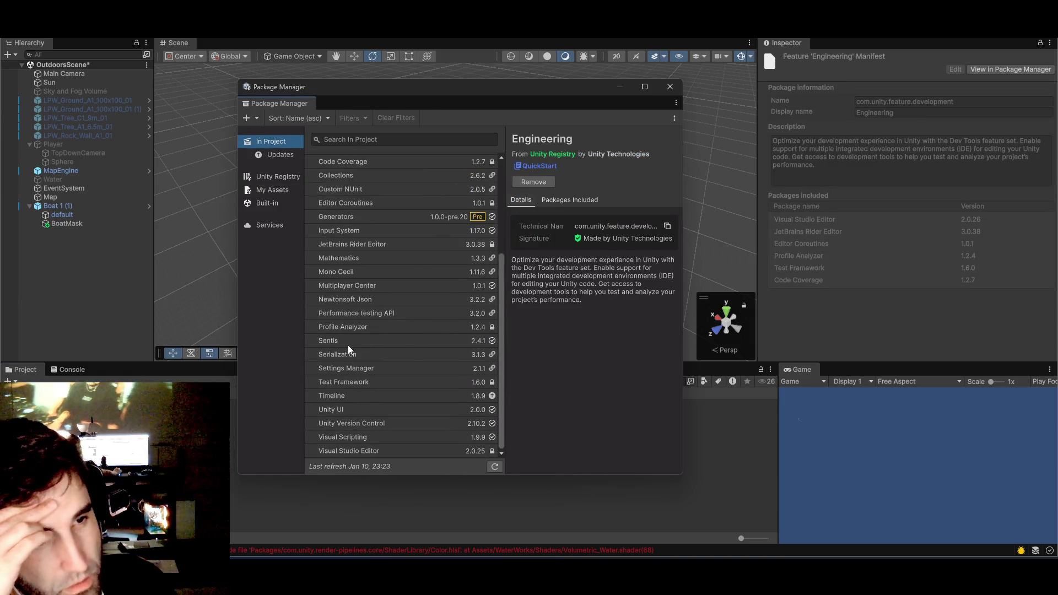
{"action": "left_click", "coordinate": [281, 175]}
{"action": "scroll", "coordinate": [386, 330], "scroll_direction": "down", "scroll_amount": 15}
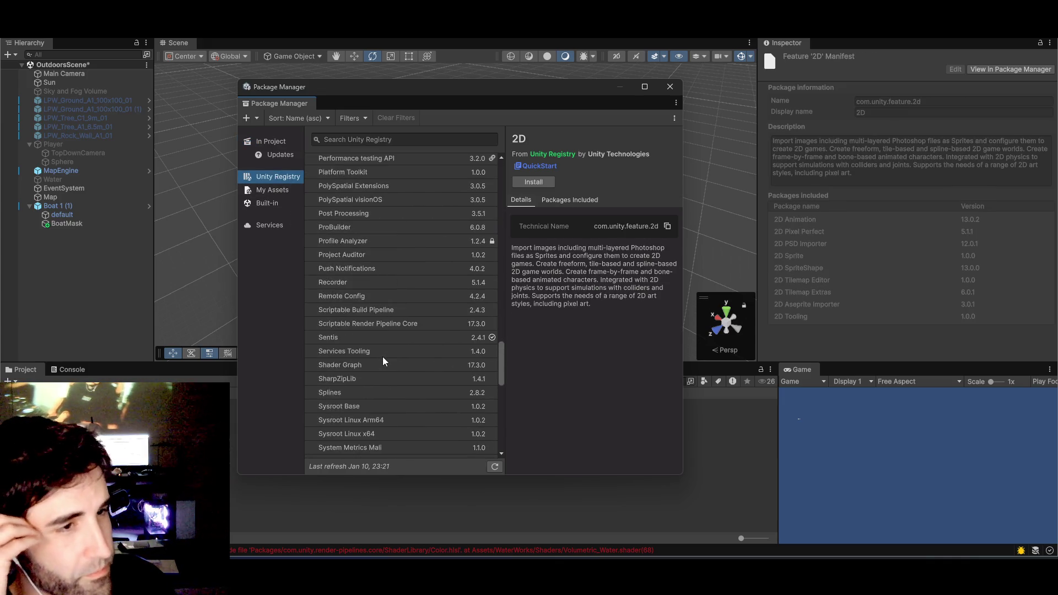
{"action": "scroll", "coordinate": [380, 356], "scroll_direction": "up", "scroll_amount": 4}
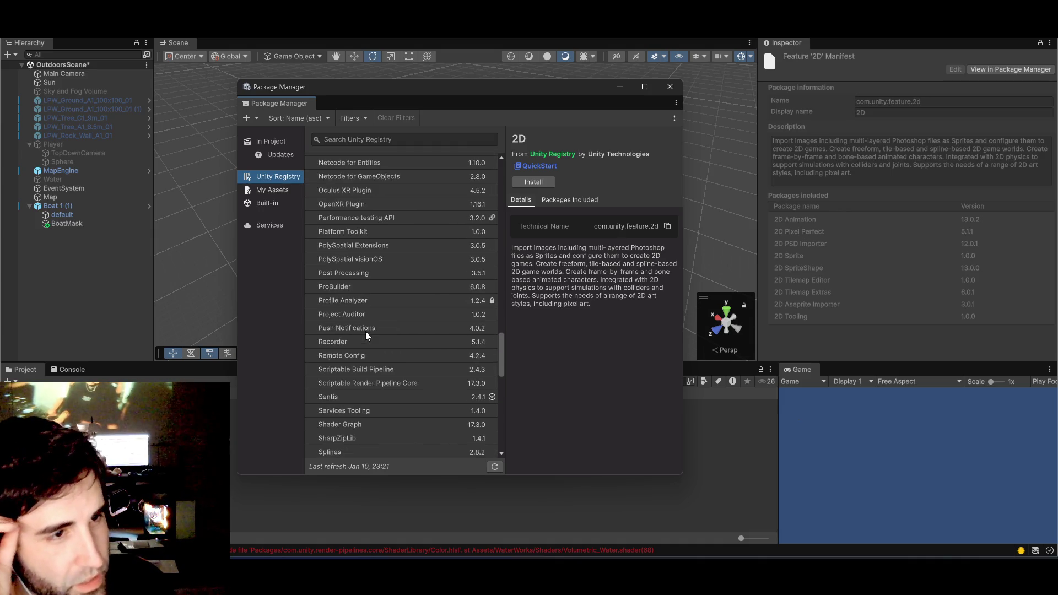
{"action": "scroll", "coordinate": [365, 332], "scroll_direction": "down", "scroll_amount": 18}
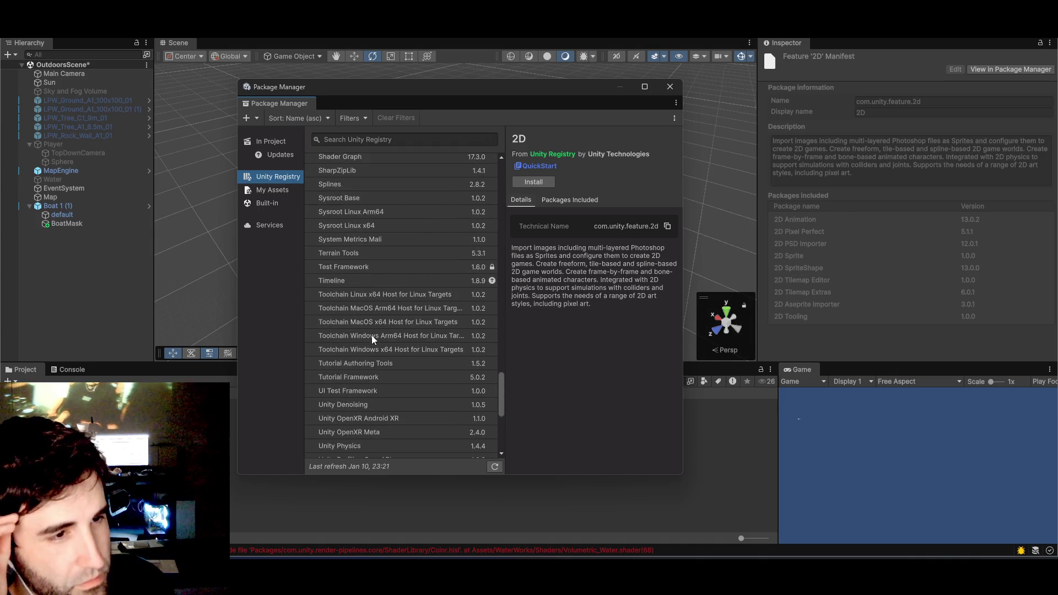
{"action": "scroll", "coordinate": [372, 337], "scroll_direction": "up", "scroll_amount": 2}
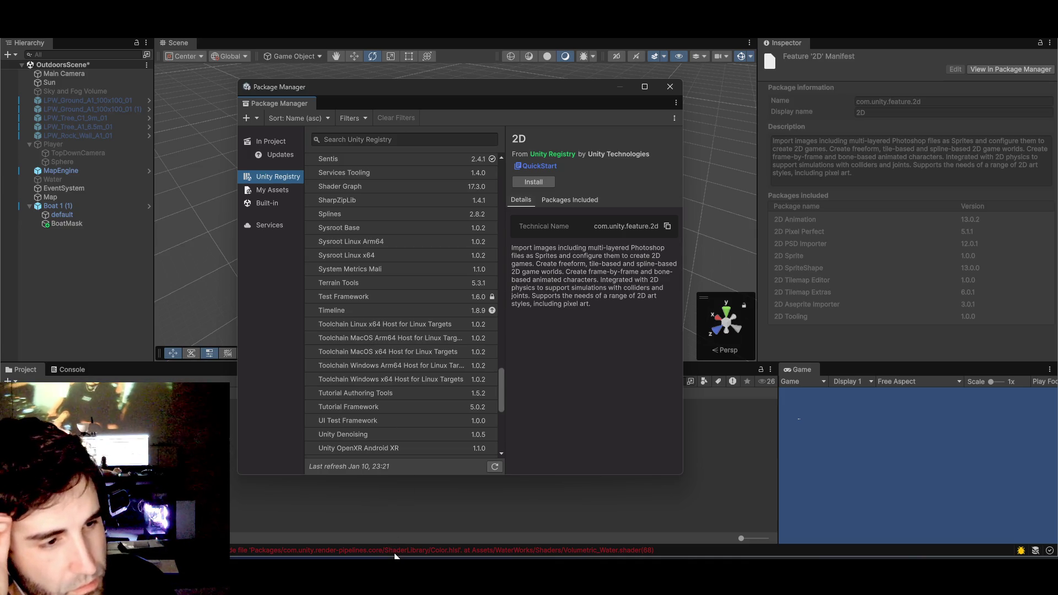
{"action": "scroll", "coordinate": [401, 384], "scroll_direction": "up", "scroll_amount": 4}
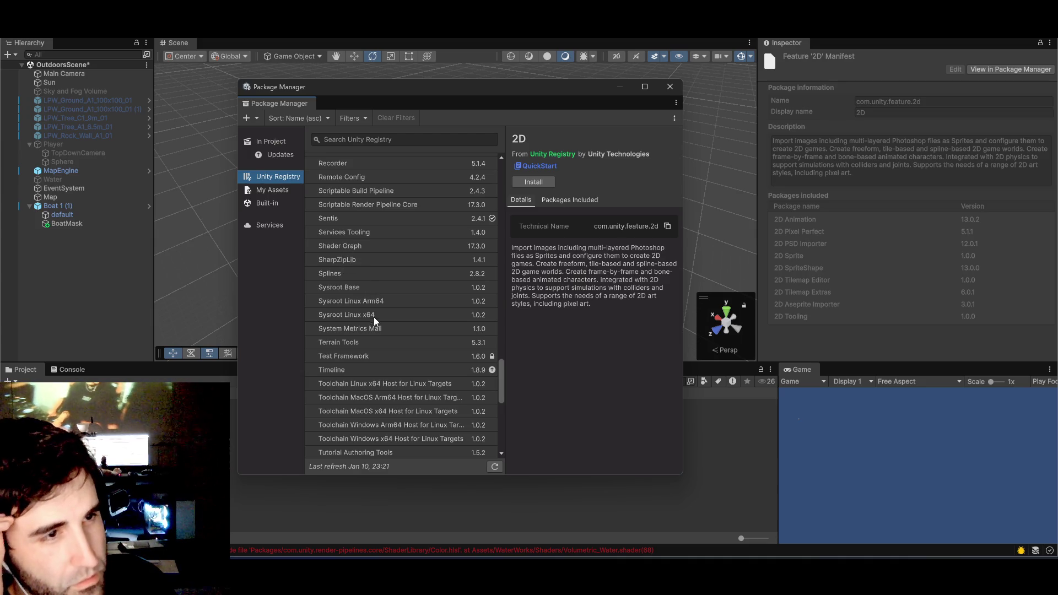
{"action": "scroll", "coordinate": [379, 373], "scroll_direction": "up", "scroll_amount": 2}
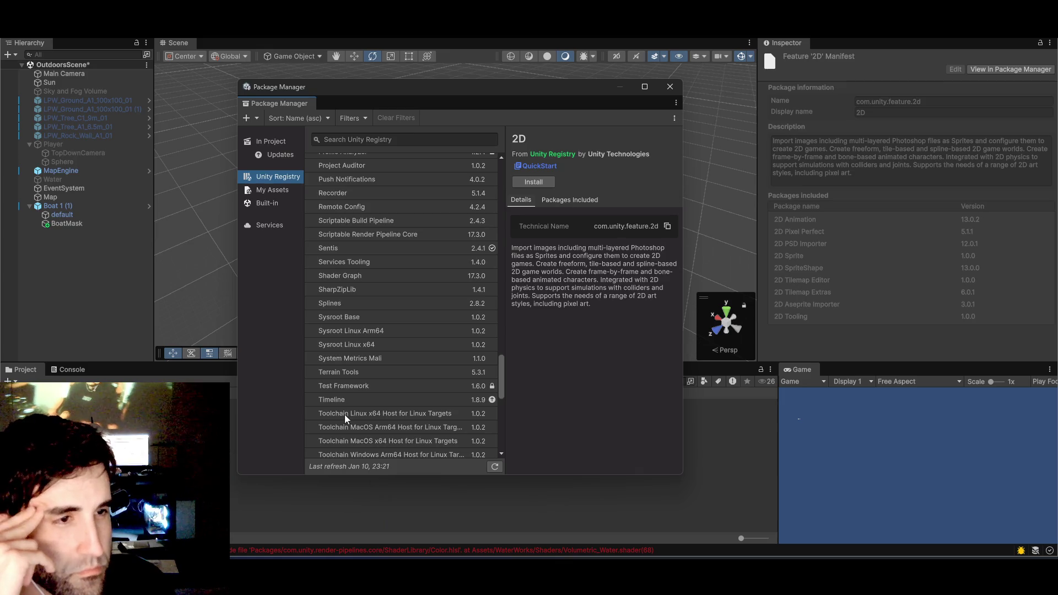
{"action": "scroll", "coordinate": [345, 414], "scroll_direction": "up", "scroll_amount": 10}
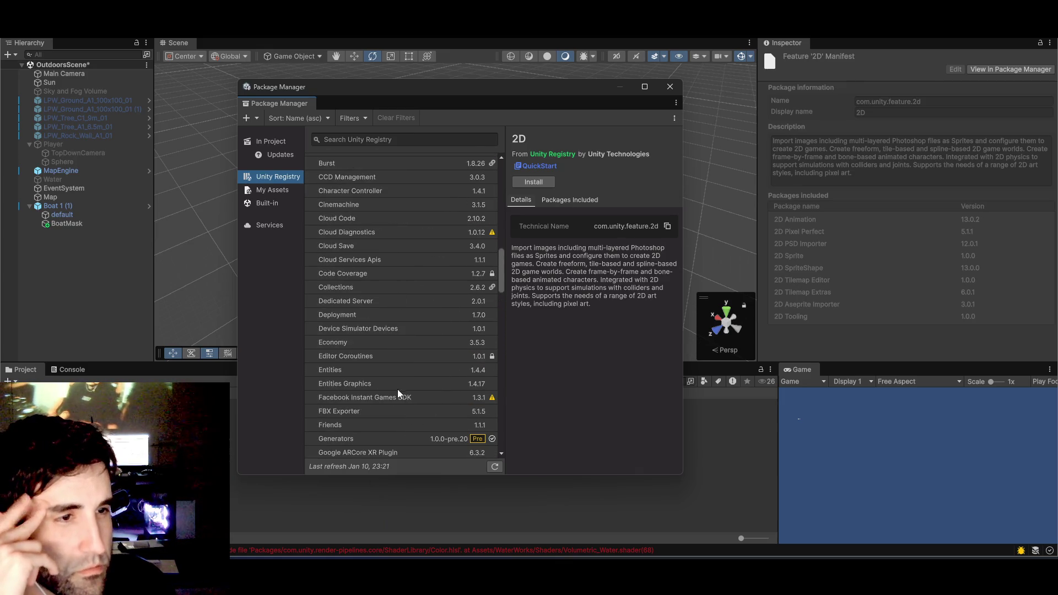
{"action": "scroll", "coordinate": [392, 380], "scroll_direction": "up", "scroll_amount": 3}
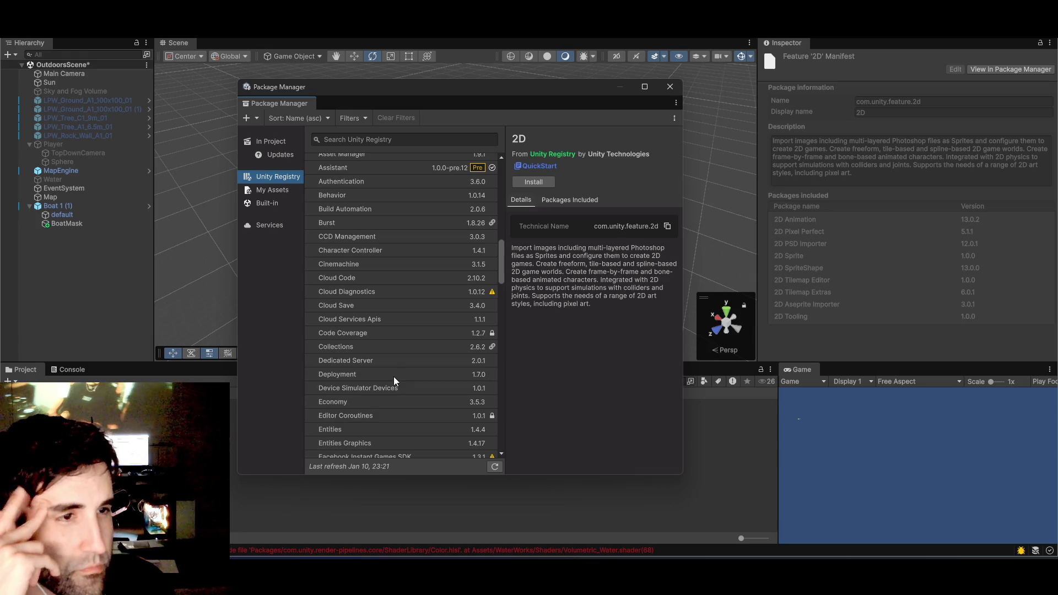
- Look through the Built-in and Services lists, ending on My Assets with the WaterWorks overview
{"action": "left_click", "coordinate": [264, 189]}
{"action": "left_click", "coordinate": [268, 203]}
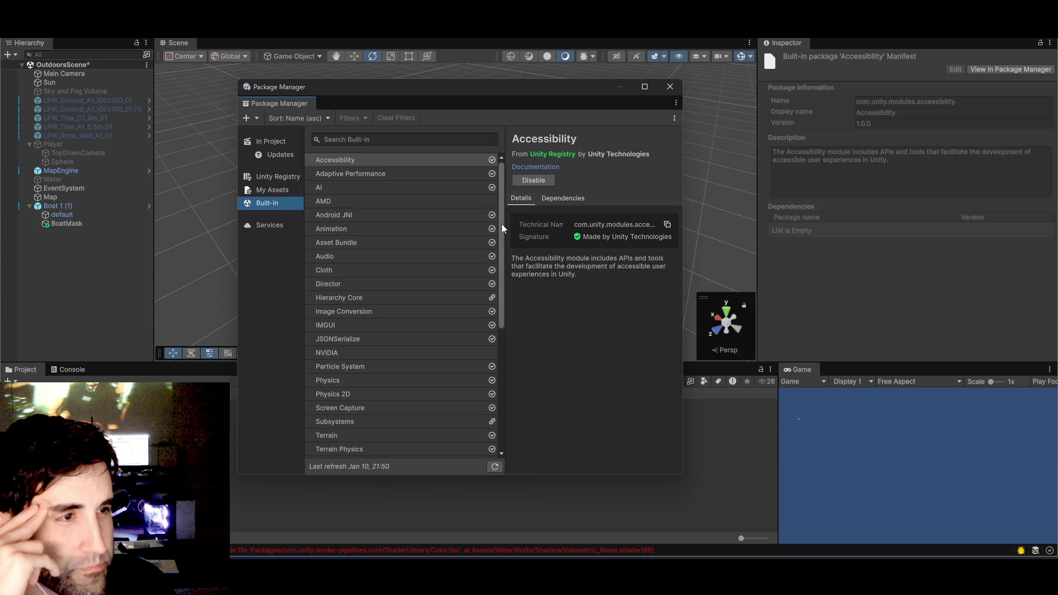
{"action": "mouse_move", "coordinate": [502, 224]}
{"action": "left_mouse_down"}
{"action": "mouse_move", "coordinate": [491, 352]}
{"action": "mouse_move", "coordinate": [502, 353]}
{"action": "mouse_move", "coordinate": [503, 217]}
{"action": "left_mouse_up"}
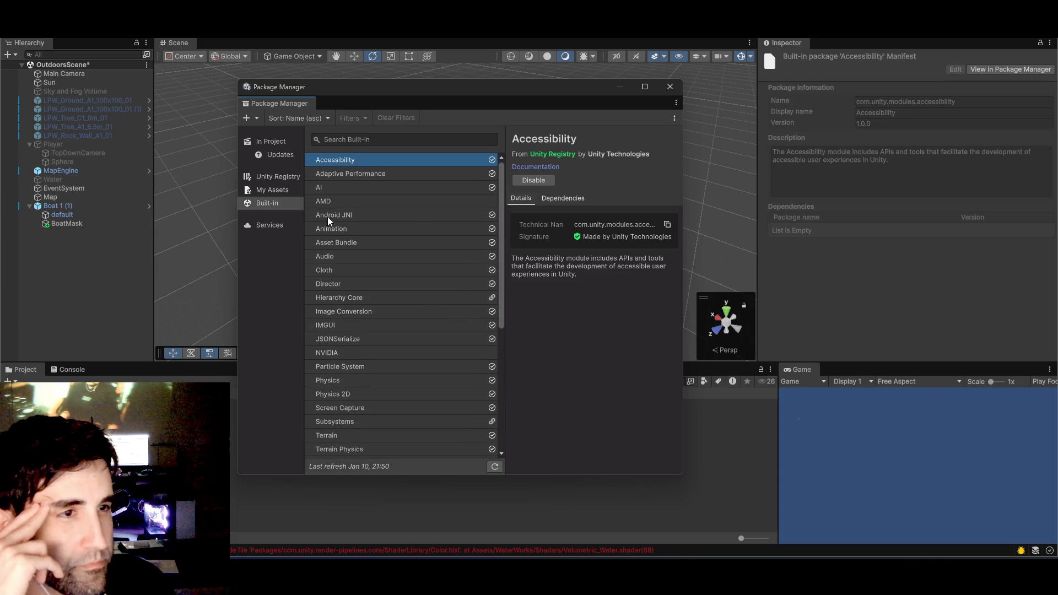
{"action": "left_click", "coordinate": [265, 190]}
{"action": "left_click", "coordinate": [272, 225]}
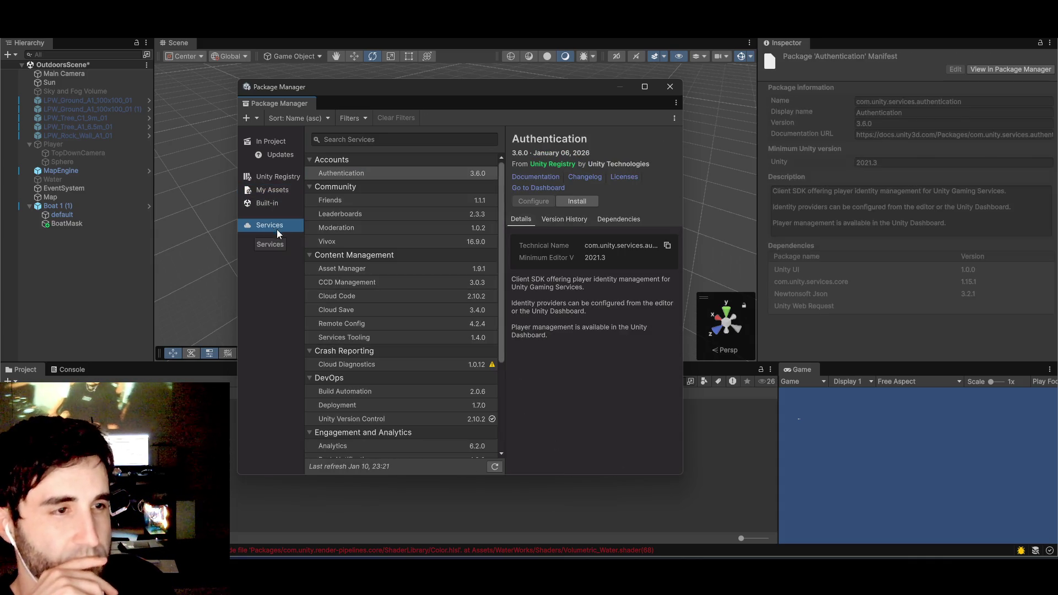
{"action": "scroll", "coordinate": [389, 320], "scroll_direction": "down", "scroll_amount": 2}
{"action": "scroll", "coordinate": [390, 322], "scroll_direction": "down", "scroll_amount": 2}
{"action": "scroll", "coordinate": [366, 332], "scroll_direction": "up", "scroll_amount": 4}
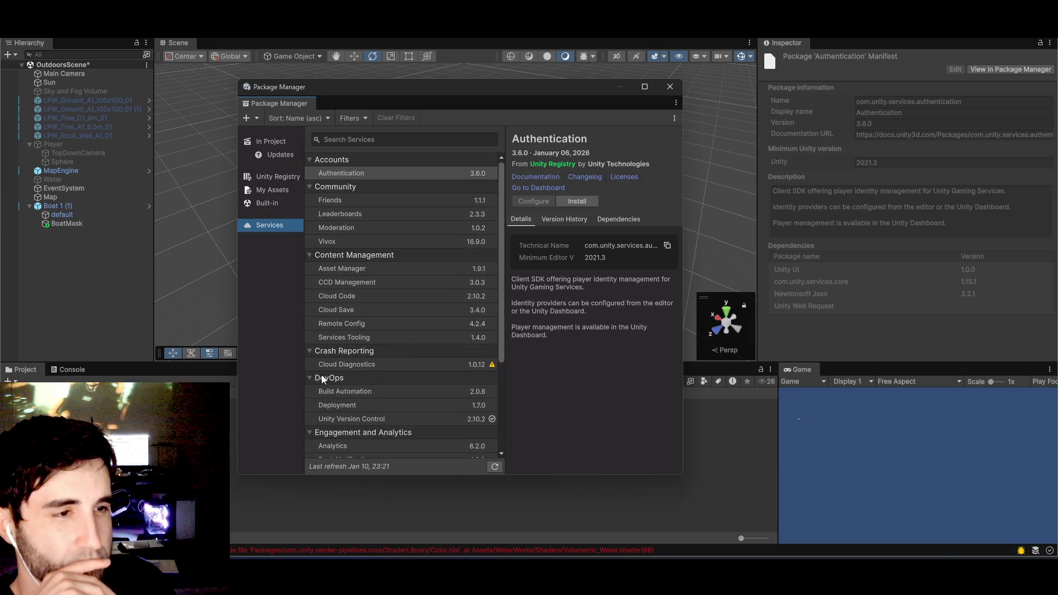
{"action": "left_click", "coordinate": [266, 188]}
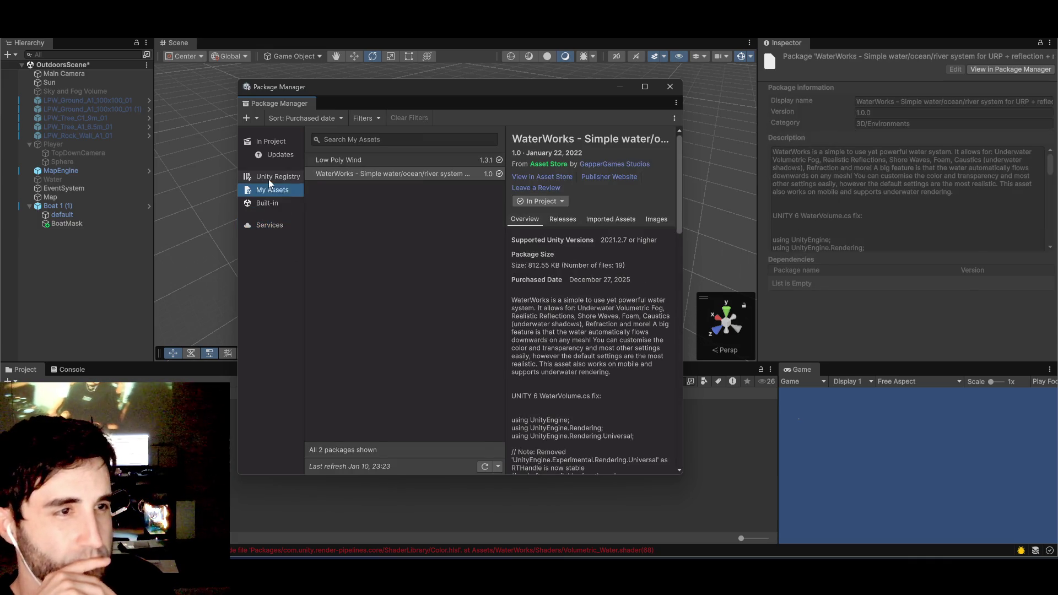
- Browse the Unity Registry list and open the High Definition Render Pipeline 17.3.0 details
{"action": "left_click", "coordinate": [269, 178]}
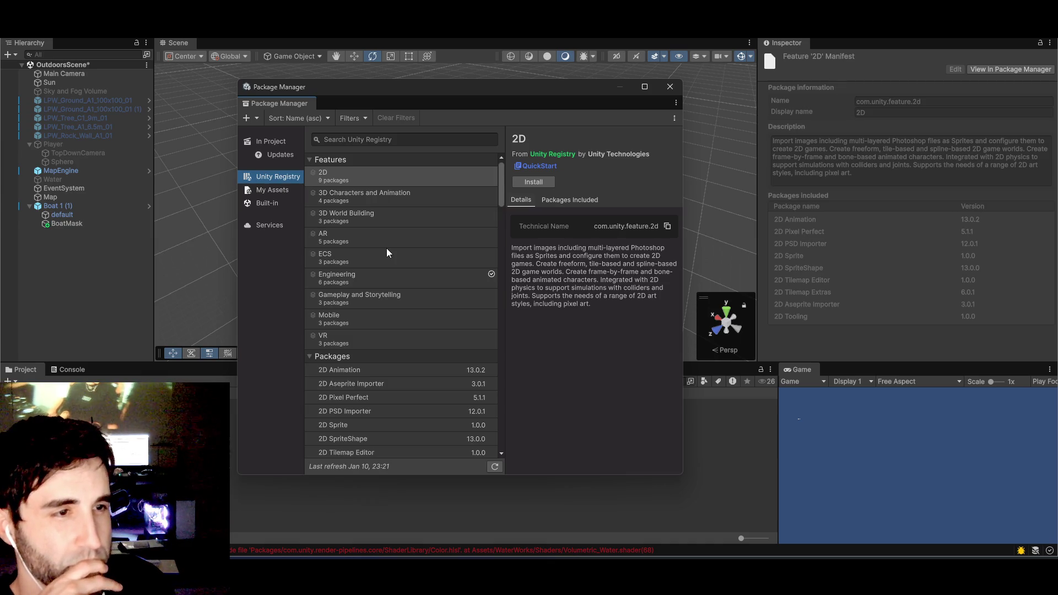
{"action": "left_click", "coordinate": [357, 196]}
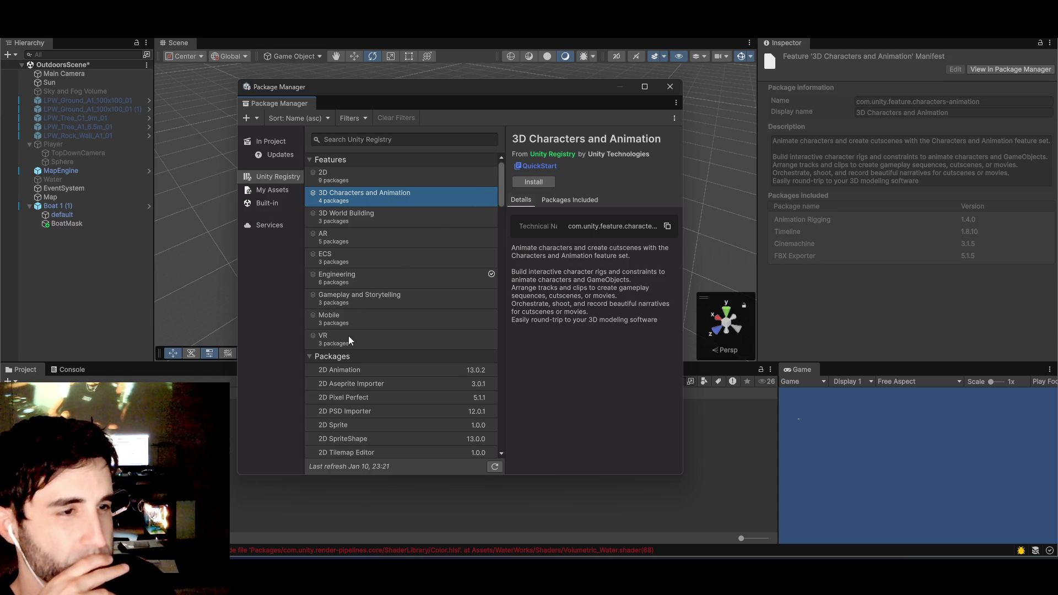
{"action": "scroll", "coordinate": [350, 336], "scroll_direction": "down", "scroll_amount": 3}
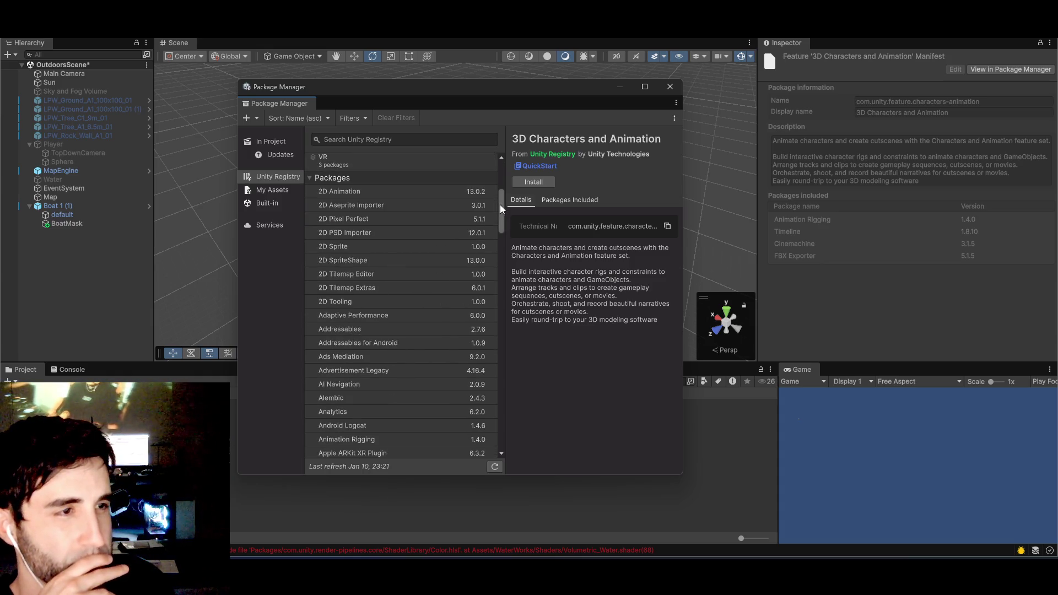
{"action": "mouse_move", "coordinate": [501, 204]}
{"action": "left_mouse_down"}
{"action": "mouse_move", "coordinate": [489, 242]}
{"action": "mouse_move", "coordinate": [493, 296]}
{"action": "left_mouse_up"}
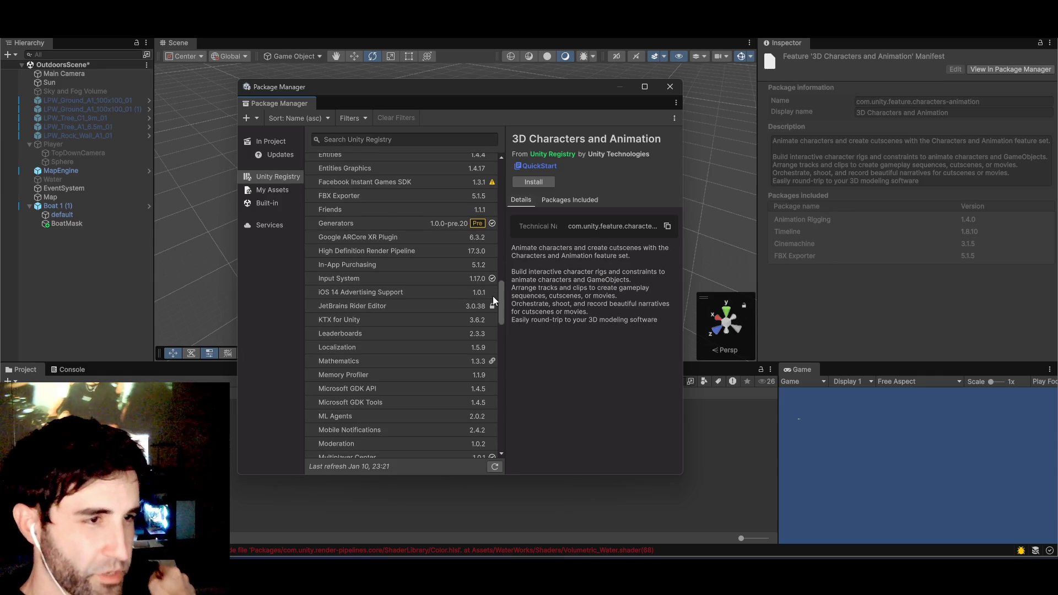
{"action": "left_click", "coordinate": [345, 250]}
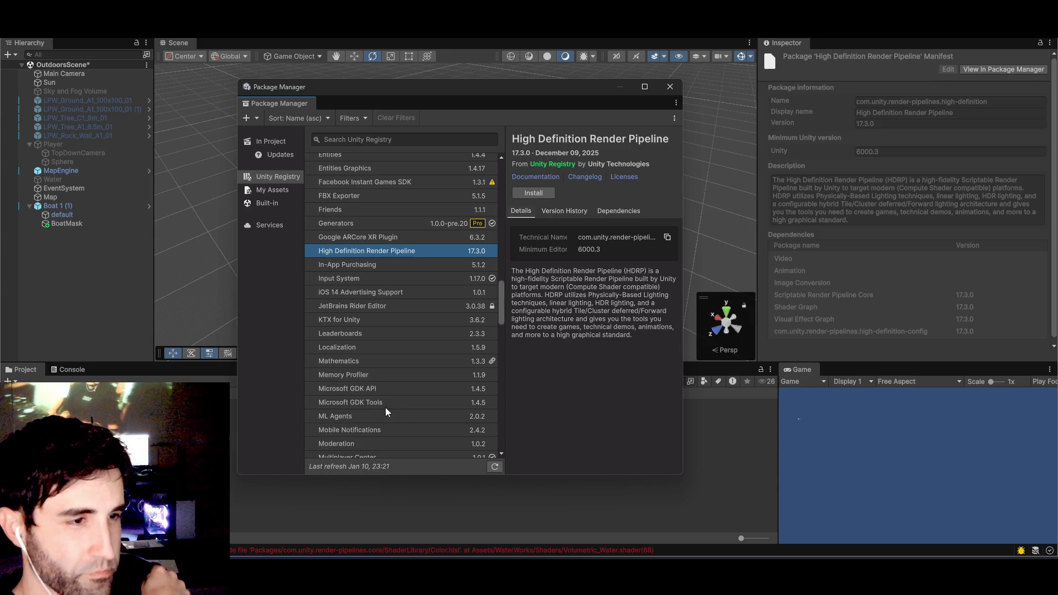
{"action": "left_click", "coordinate": [351, 140]}
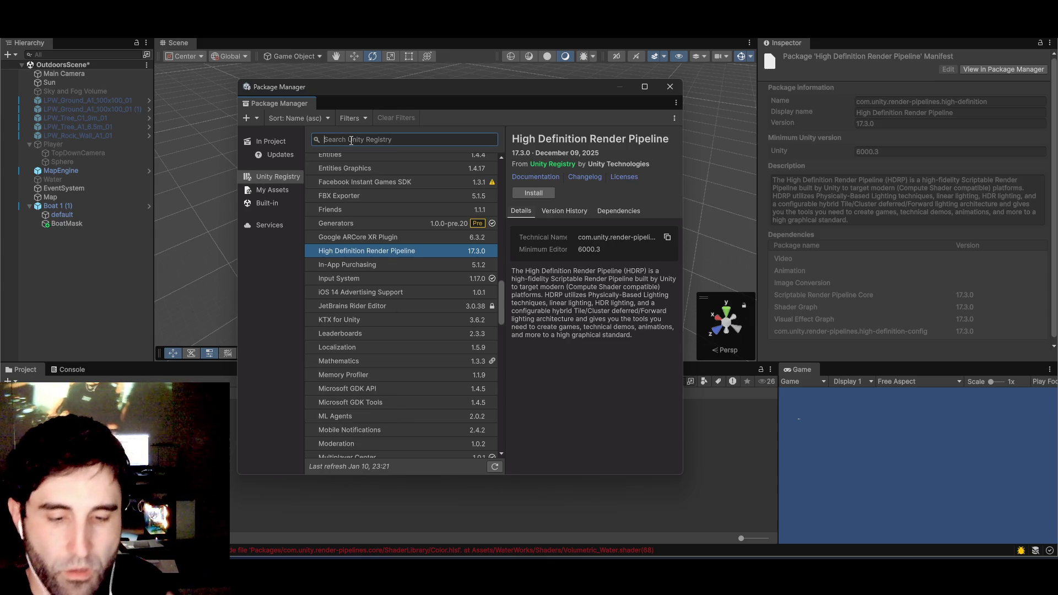
- Search packages for 'pipeline' and install Universal Render Pipeline 17.3.0
{"action": "type", "text": "pipeline"}
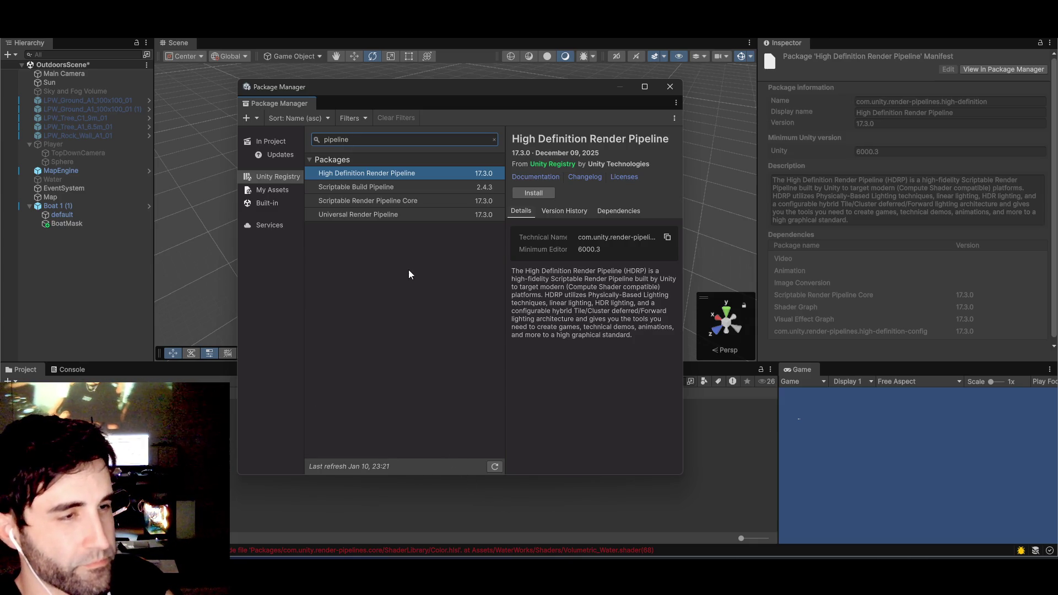
{"action": "left_click", "coordinate": [359, 215]}
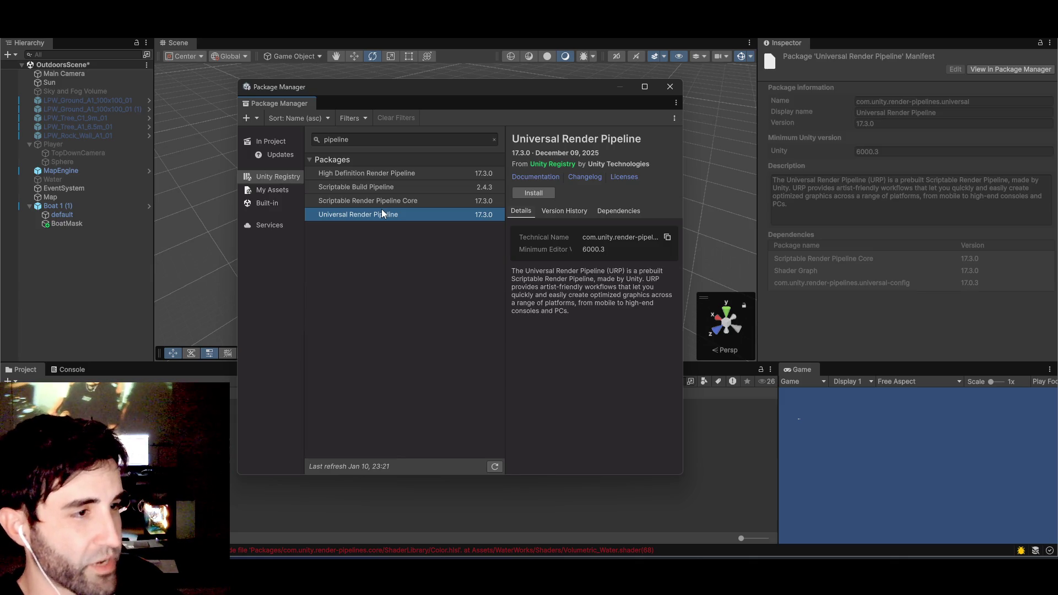
{"action": "left_click", "coordinate": [534, 192]}
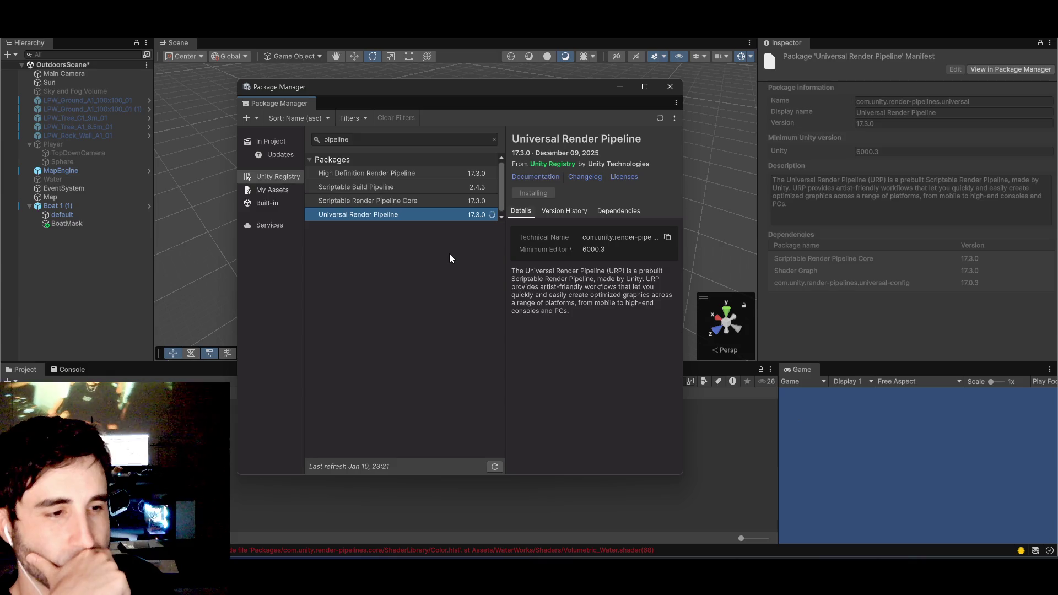
- Open the shader error log in the Console and move the Package Manager window right to reveal it
{"action": "left_click", "coordinate": [293, 543]}
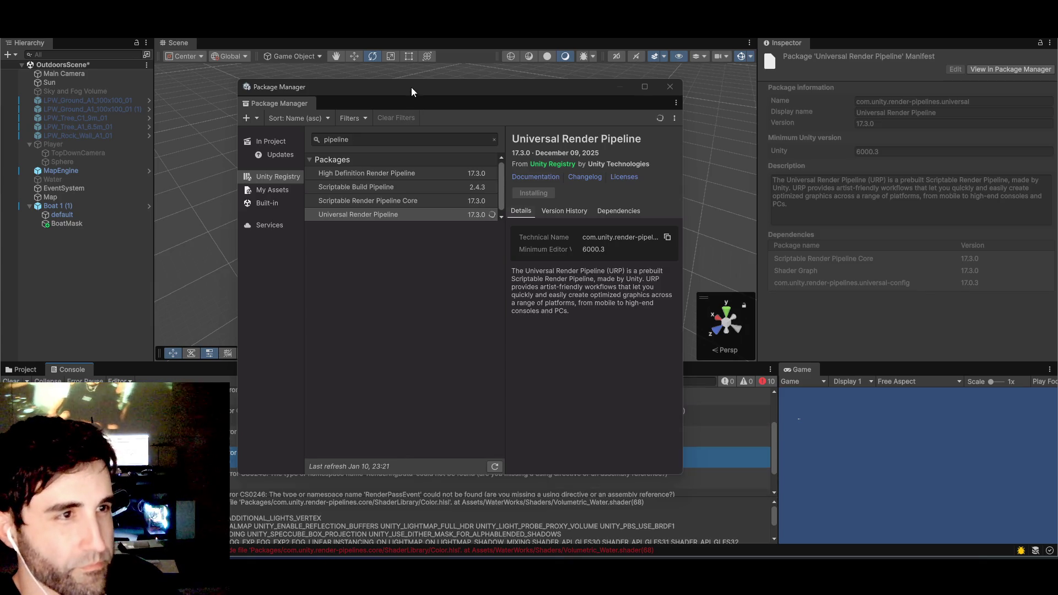
{"action": "left_click_drag", "start_coordinate": [411, 87], "coordinate": [720, 77]}
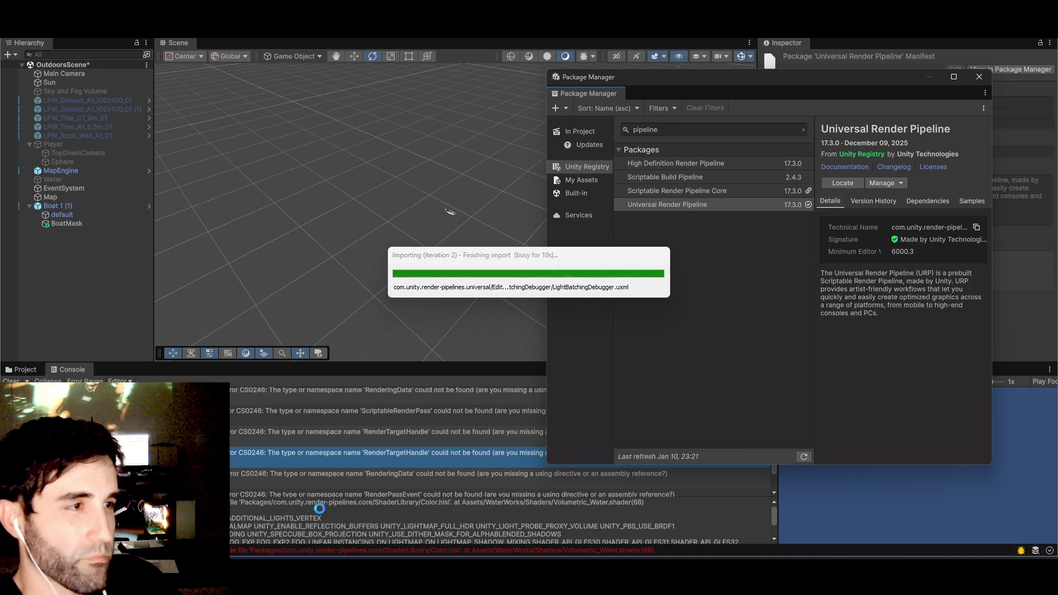
- Select the Assets/WaterWorks/Shaders/ path text in the console message details
{"action": "left_click", "coordinate": [321, 510]}
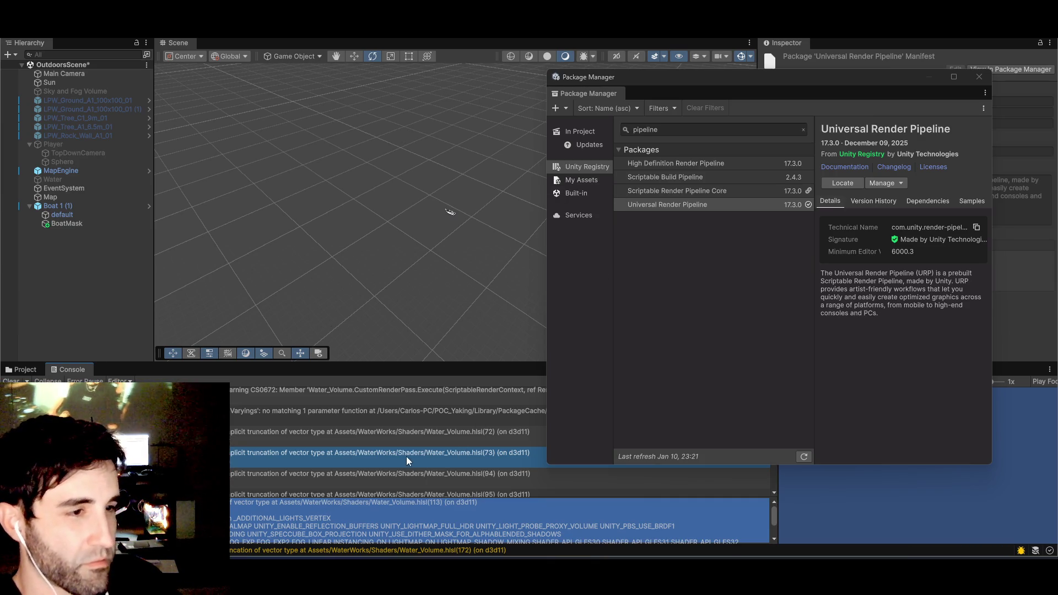
{"action": "left_click", "coordinate": [292, 503]}
{"action": "left_click_drag", "start_coordinate": [293, 502], "coordinate": [373, 507]}
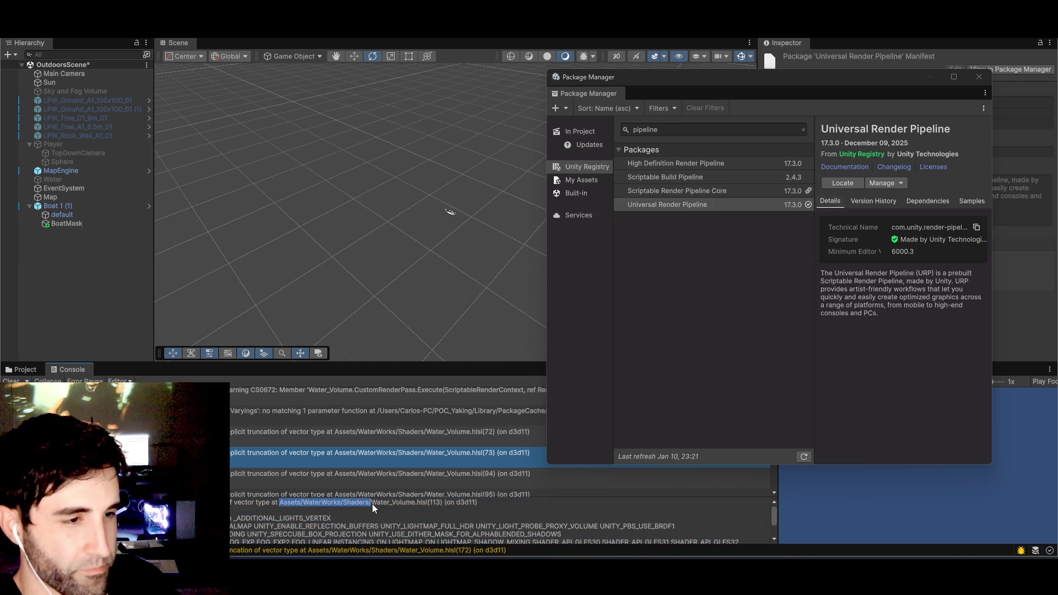
{"action": "left_click", "coordinate": [383, 506]}
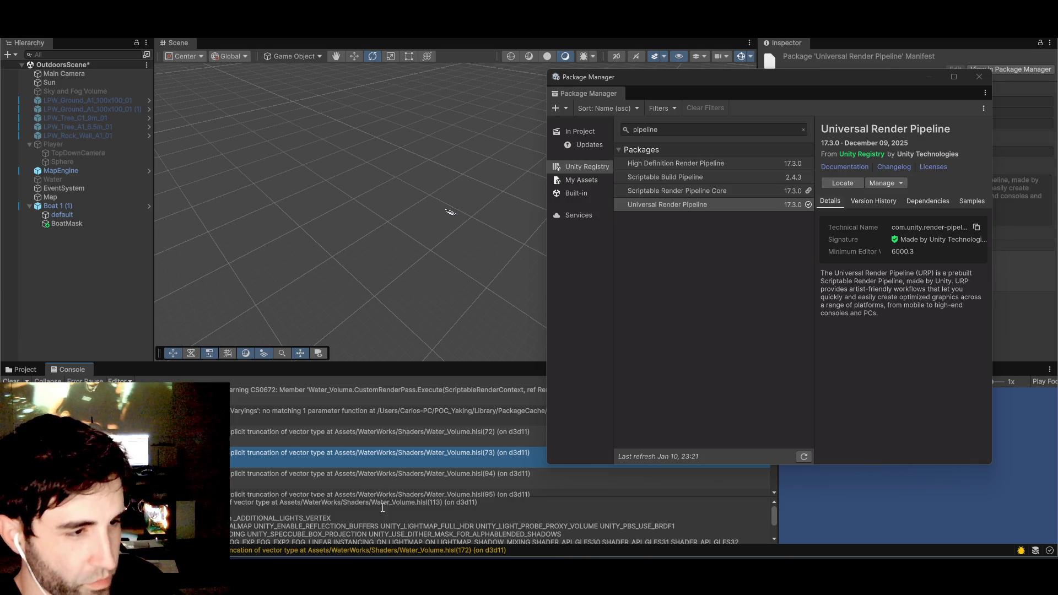
{"action": "left_click_drag", "start_coordinate": [383, 507], "coordinate": [357, 513]}
{"action": "left_click", "coordinate": [353, 528]}
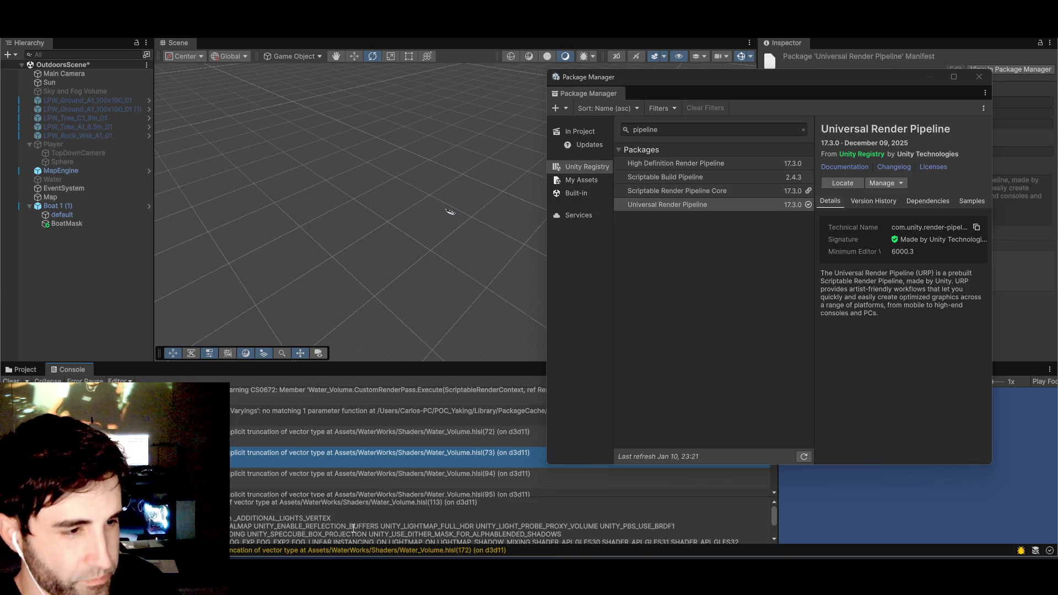
{"action": "scroll", "coordinate": [285, 485], "scroll_direction": "up", "scroll_amount": 3}
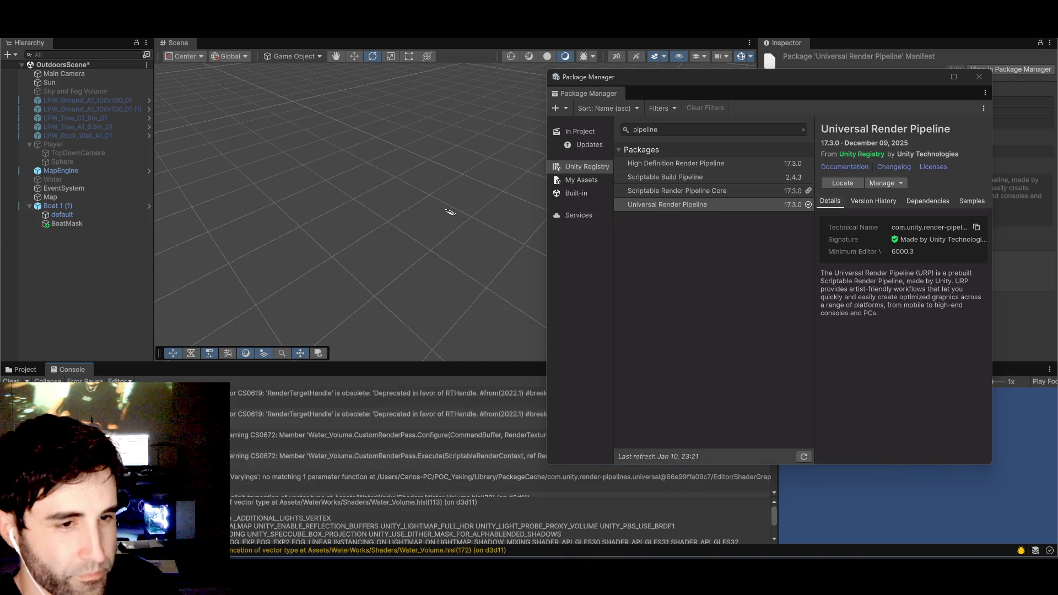
- Read the Varyings and RenderTargetHandle obsolete warnings and copy the package path
{"action": "left_click", "coordinate": [289, 483]}
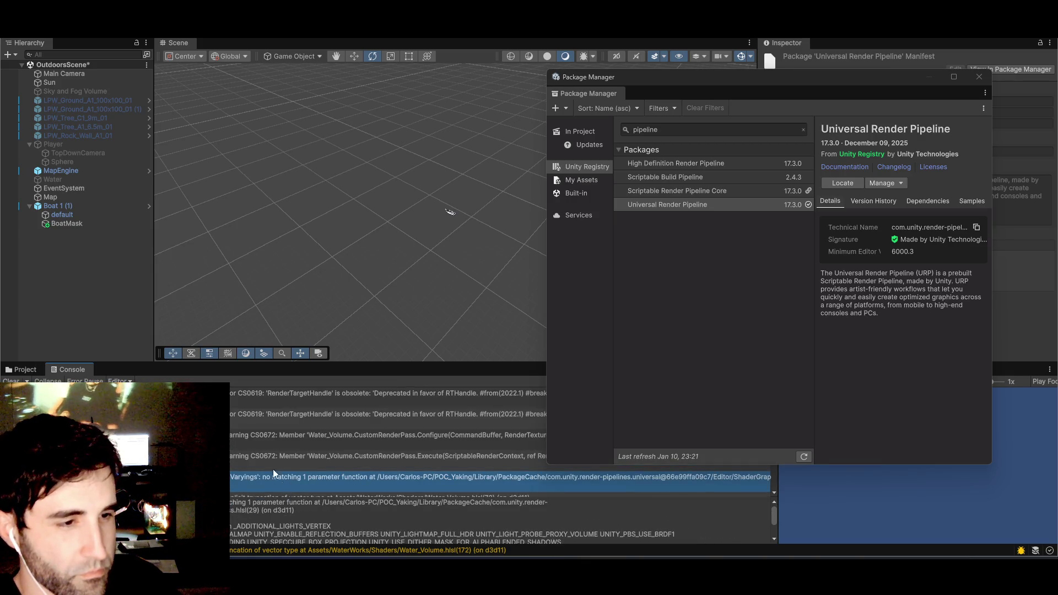
{"action": "left_click", "coordinate": [276, 418]}
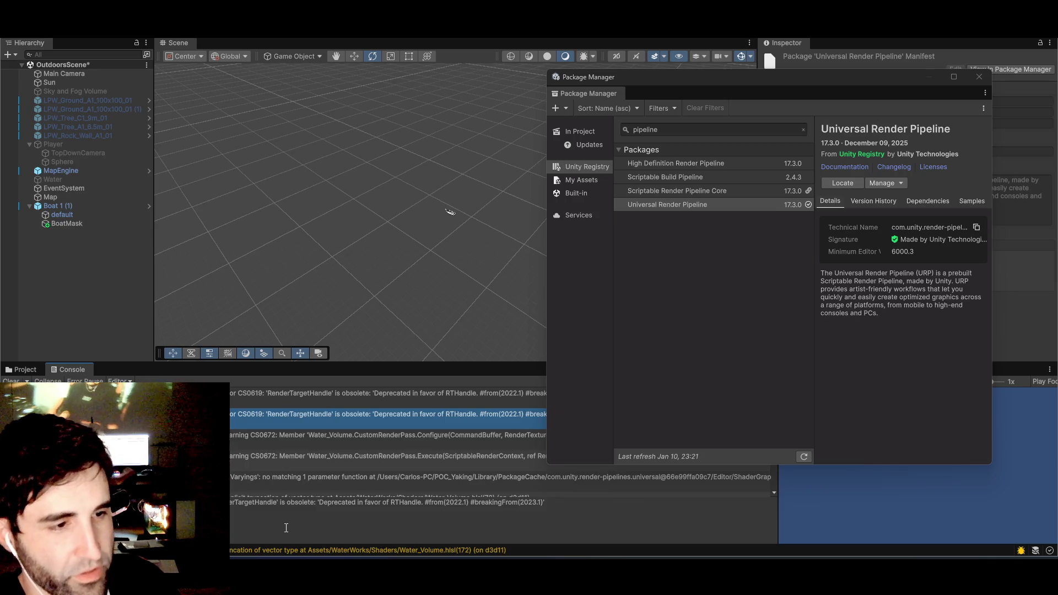
{"action": "left_click", "coordinate": [331, 393]}
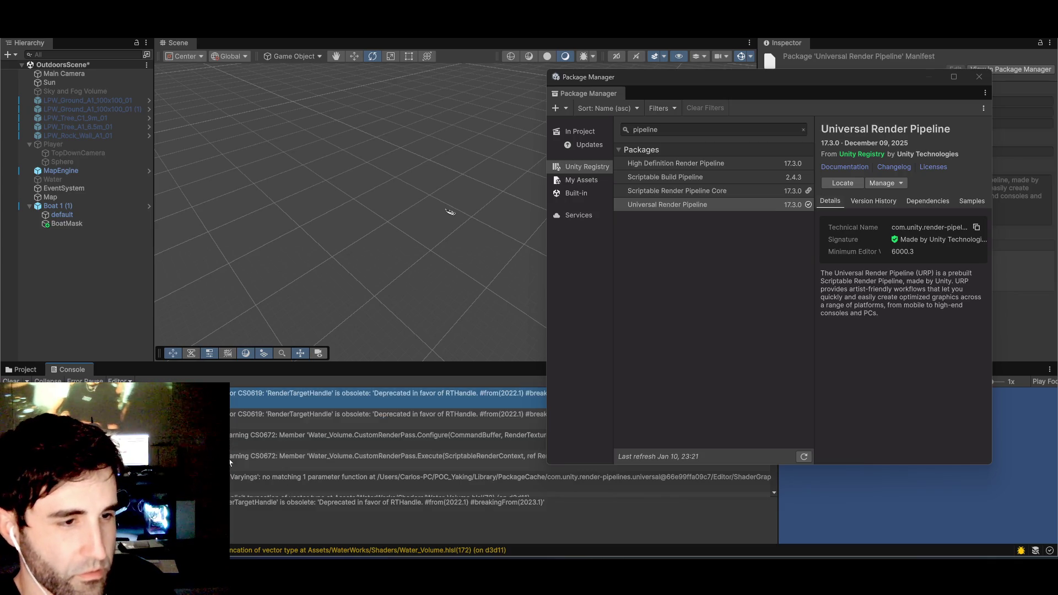
{"action": "left_click", "coordinate": [249, 478]}
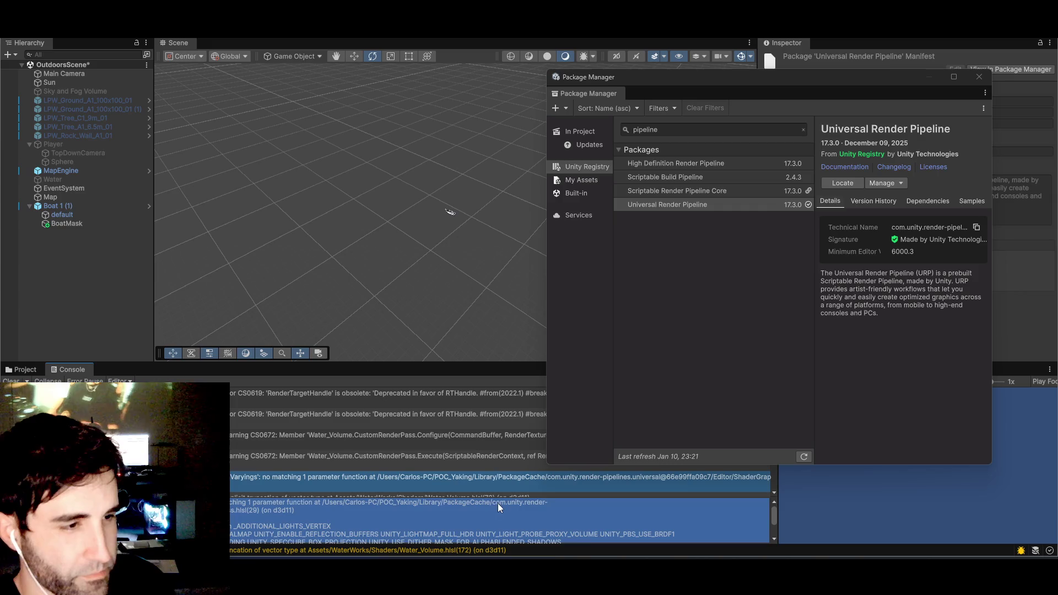
{"action": "mouse_move", "coordinate": [491, 503]}
{"action": "left_mouse_down"}
{"action": "mouse_move", "coordinate": [302, 525]}
{"action": "mouse_move", "coordinate": [548, 504]}
{"action": "left_mouse_up"}
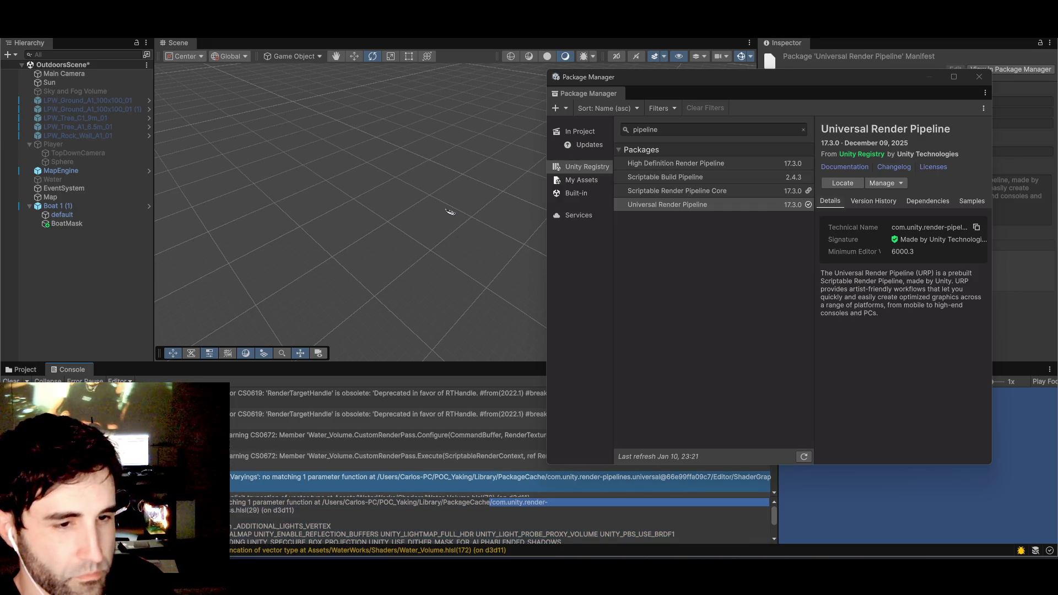
{"action": "key", "text": "ctrl+c"}
{"action": "key", "text": "alt+Tab"}
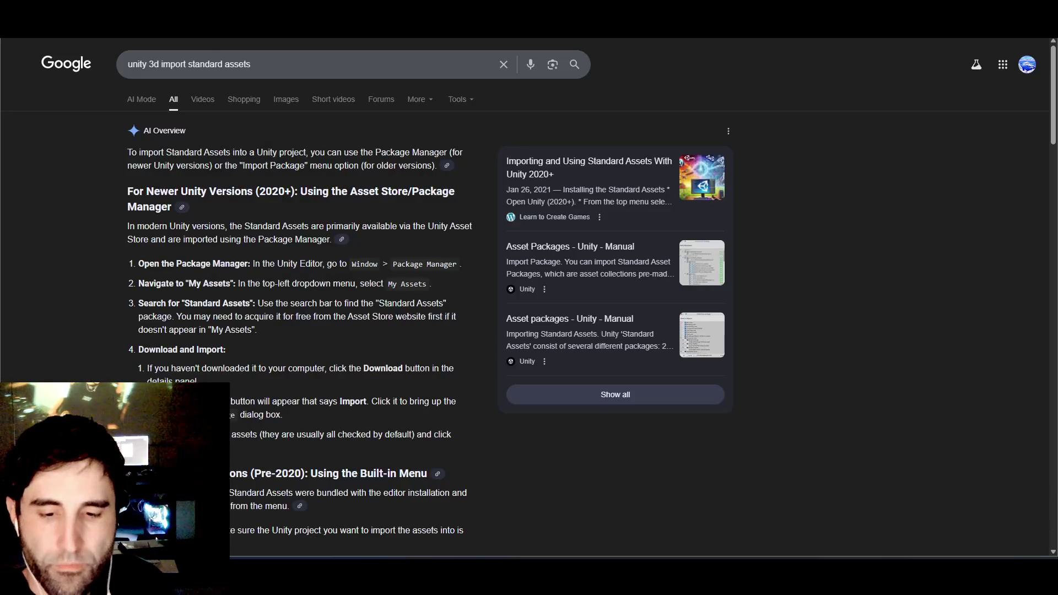
- Google the copied '/com.unity.render-pipelines' path and expand the full AI Overview
{"action": "key", "text": "ctrl+t"}
{"action": "key", "text": "ctrl+v"}
{"action": "key", "text": "Return"}
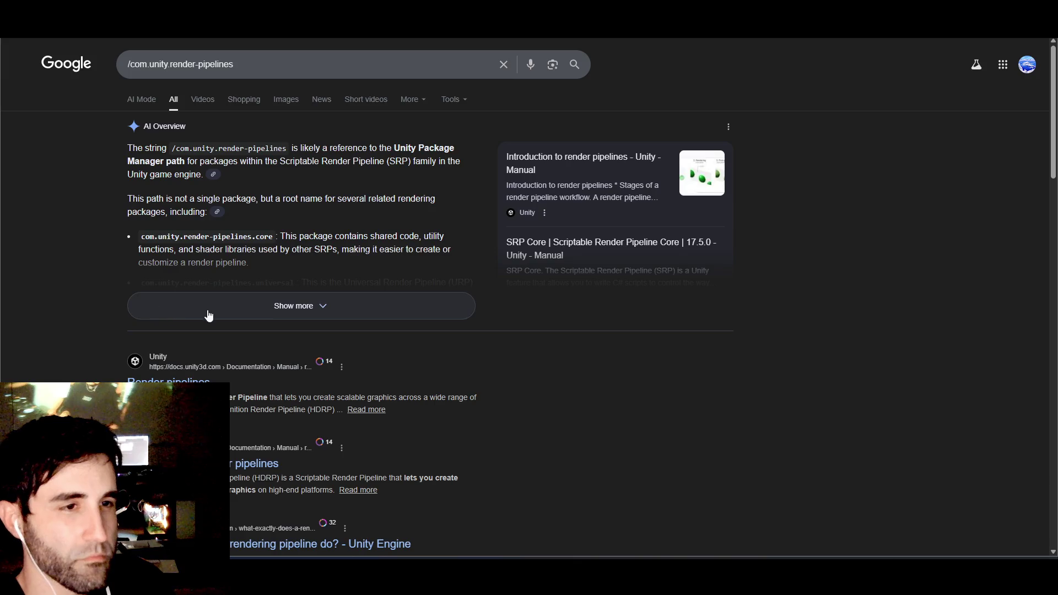
{"action": "left_click", "coordinate": [114, 311]}
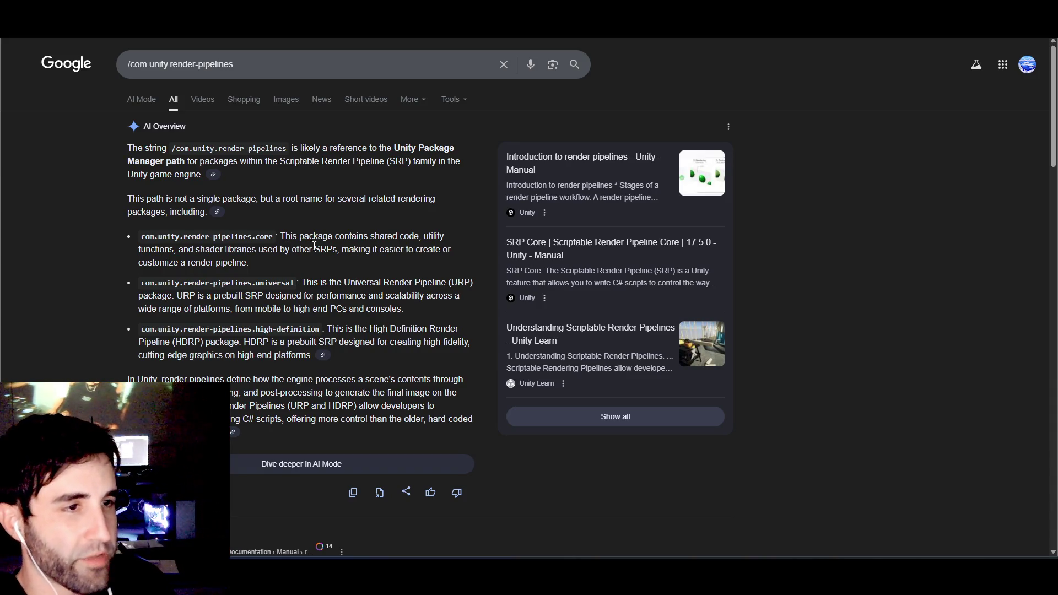
{"action": "key", "text": "alt+Tab"}
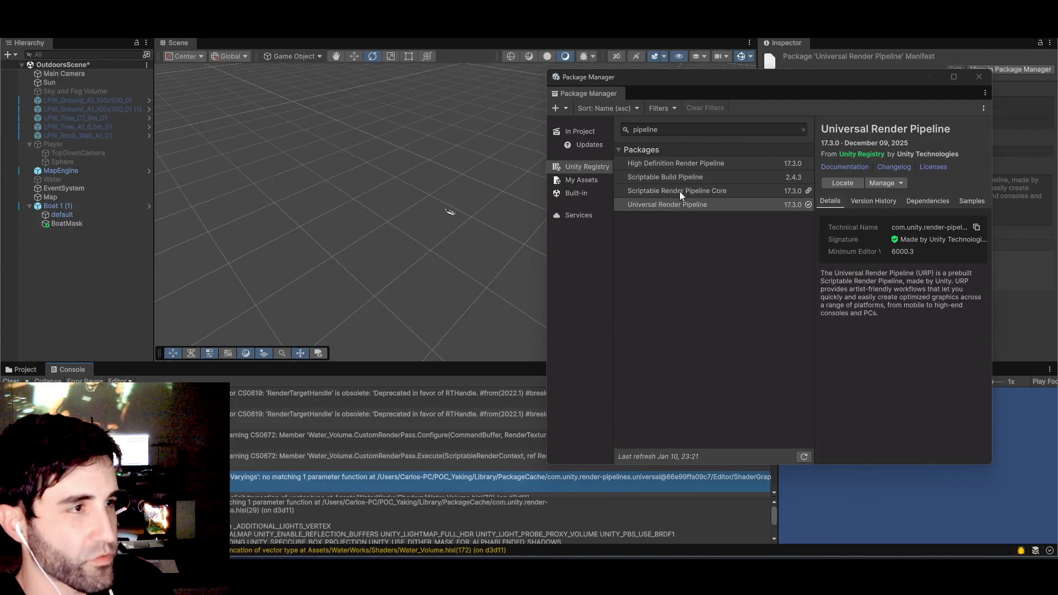
- Compare the SRP Core, Scriptable Build Pipeline and Universal Render Pipeline package details
{"action": "left_click", "coordinate": [680, 191]}
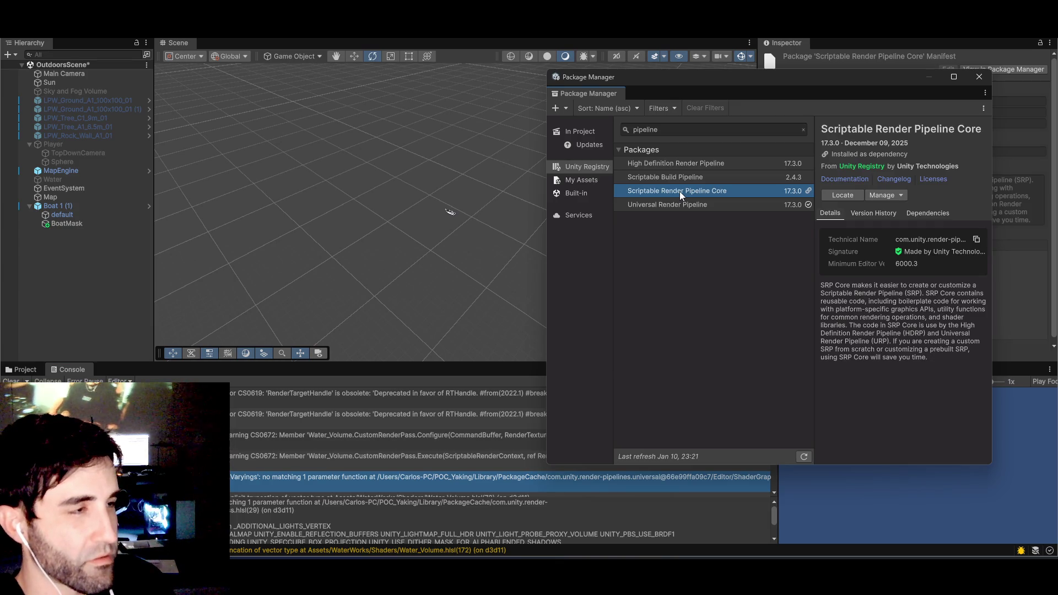
{"action": "left_click", "coordinate": [682, 179]}
{"action": "left_click", "coordinate": [682, 191]}
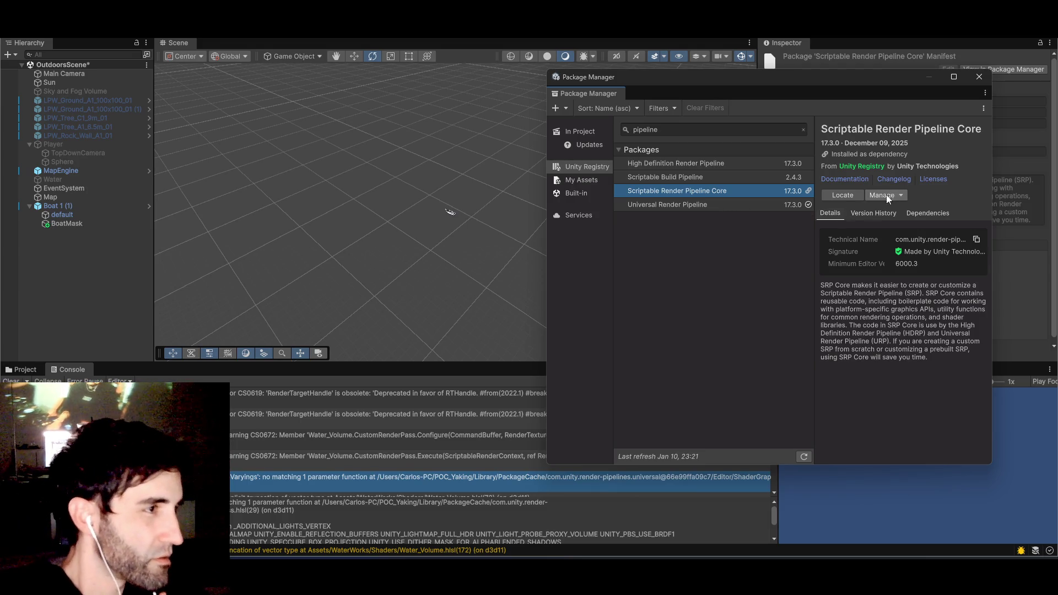
{"action": "left_click", "coordinate": [685, 209]}
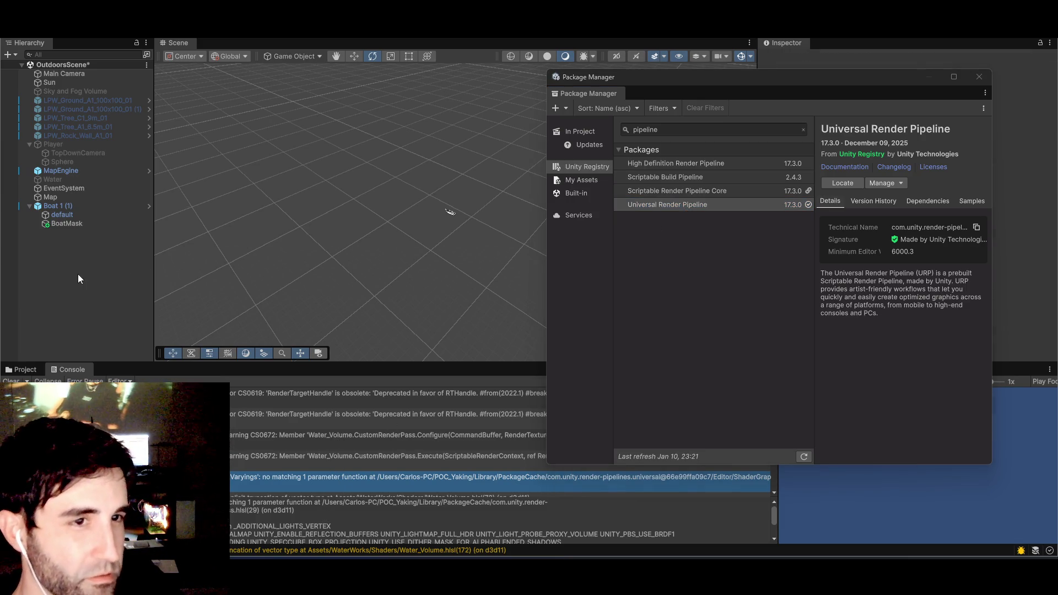
{"action": "mouse_move", "coordinate": [716, 77]}
{"action": "left_mouse_down"}
{"action": "mouse_move", "coordinate": [0, 73]}
{"action": "mouse_move", "coordinate": [409, 72]}
{"action": "left_mouse_up"}
- View the Scriptable Build Pipeline details and reread earlier console error messages
{"action": "left_click", "coordinate": [297, 175]}
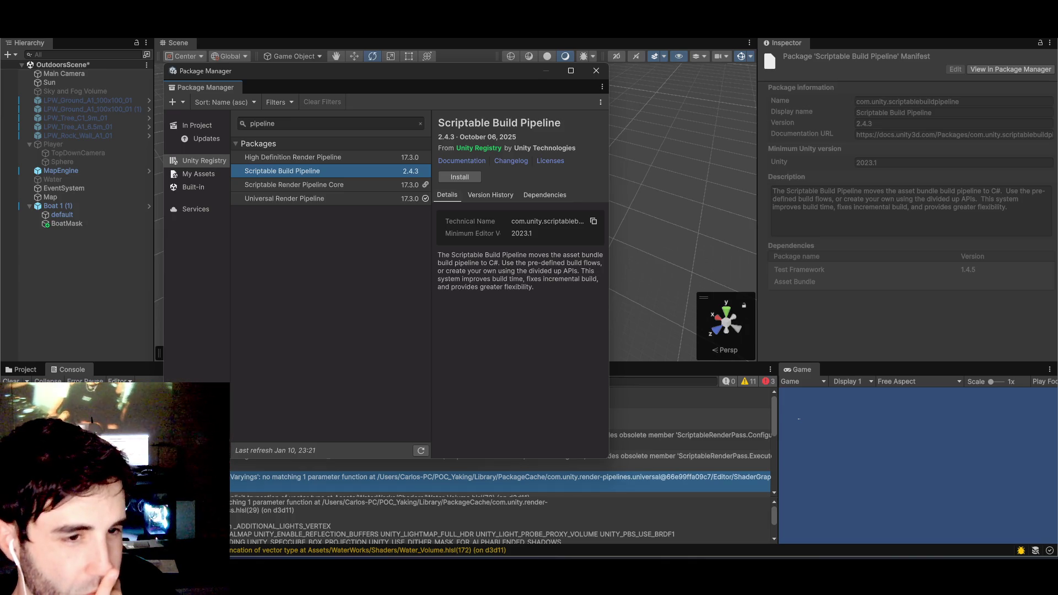
{"action": "left_click", "coordinate": [689, 419]}
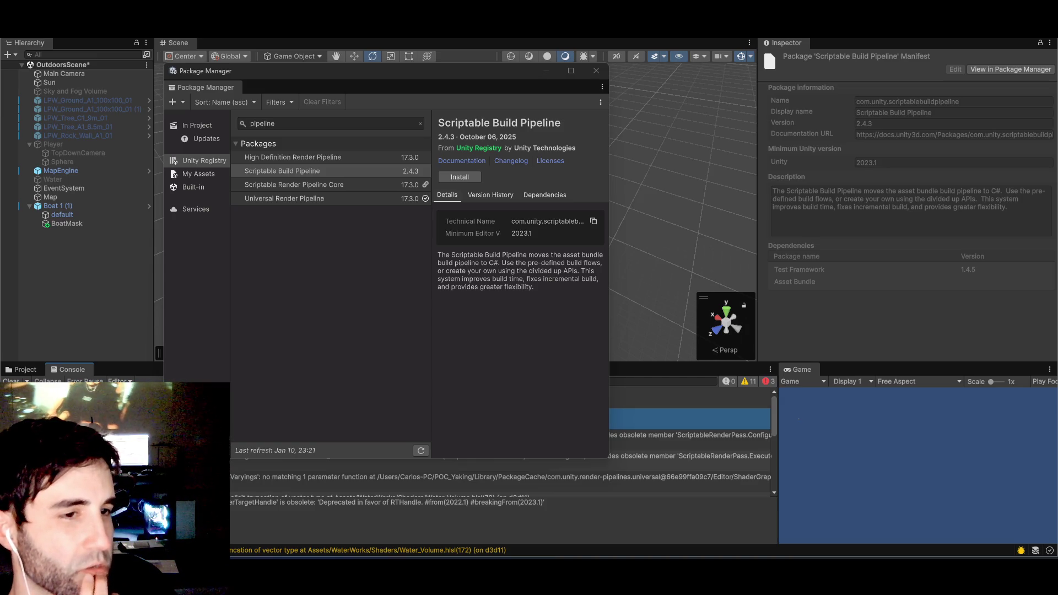
{"action": "left_click", "coordinate": [689, 398]}
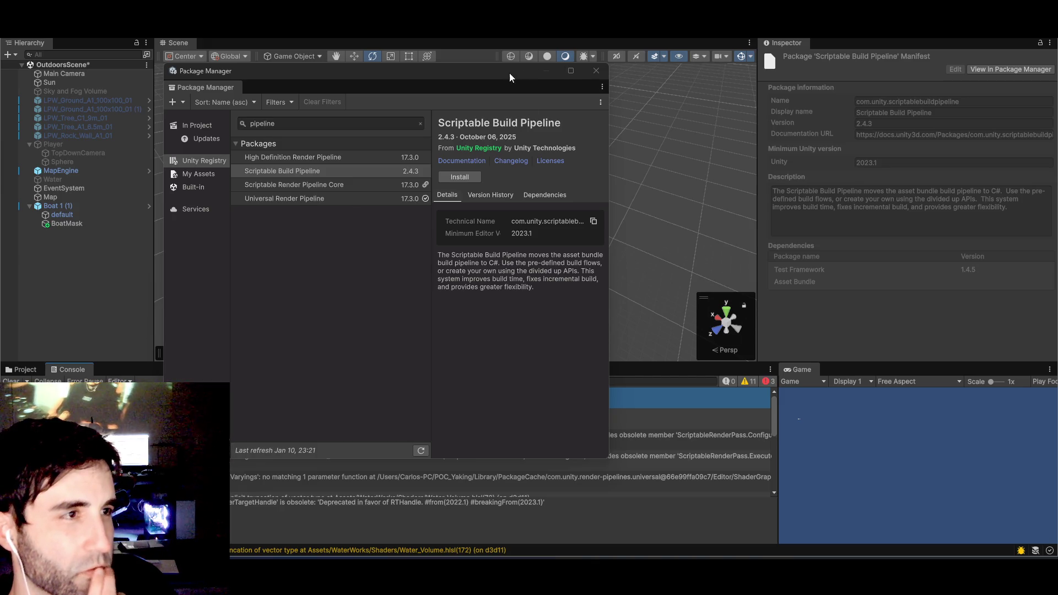
{"action": "left_click_drag", "start_coordinate": [510, 74], "coordinate": [549, 83]}
- Close Package Manager, activate the Water plane, and open Edit > Project Settings
{"action": "left_click", "coordinate": [557, 81]}
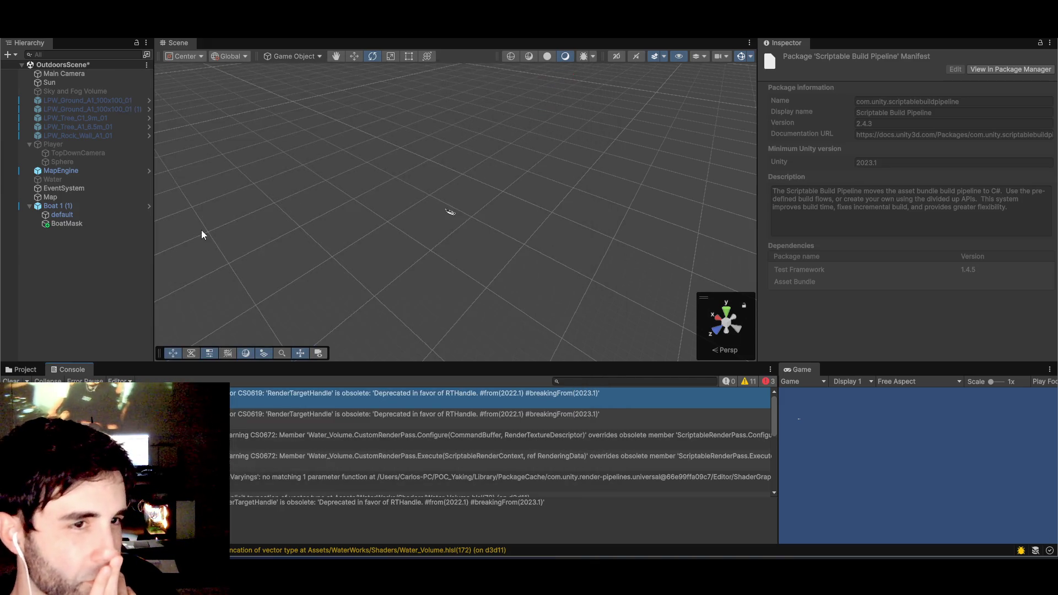
{"action": "left_click", "coordinate": [44, 181]}
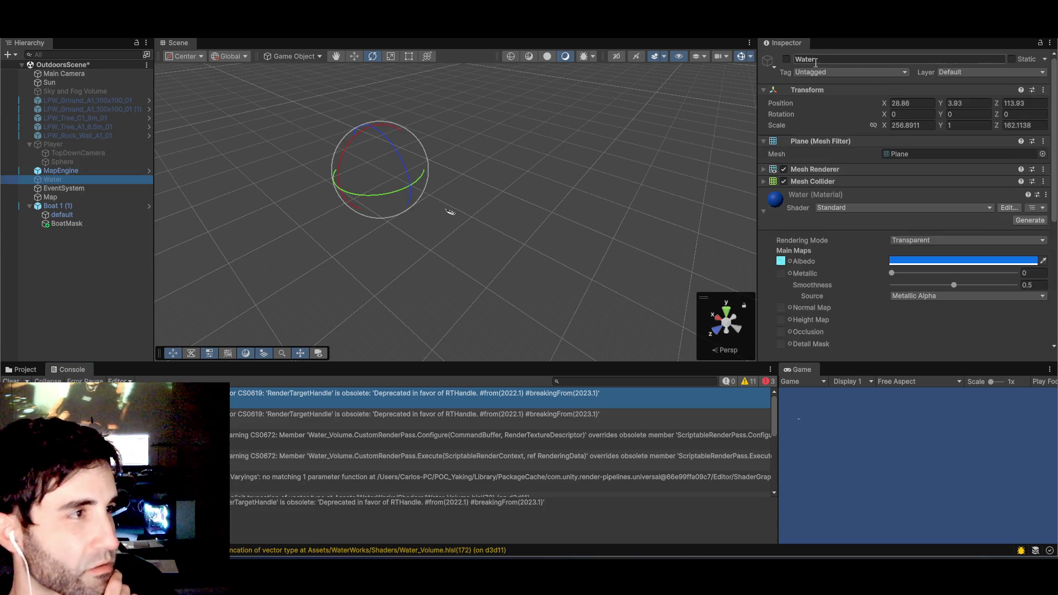
{"action": "left_click", "coordinate": [787, 59]}
{"action": "scroll", "coordinate": [450, 226], "scroll_direction": "up", "scroll_amount": 10}
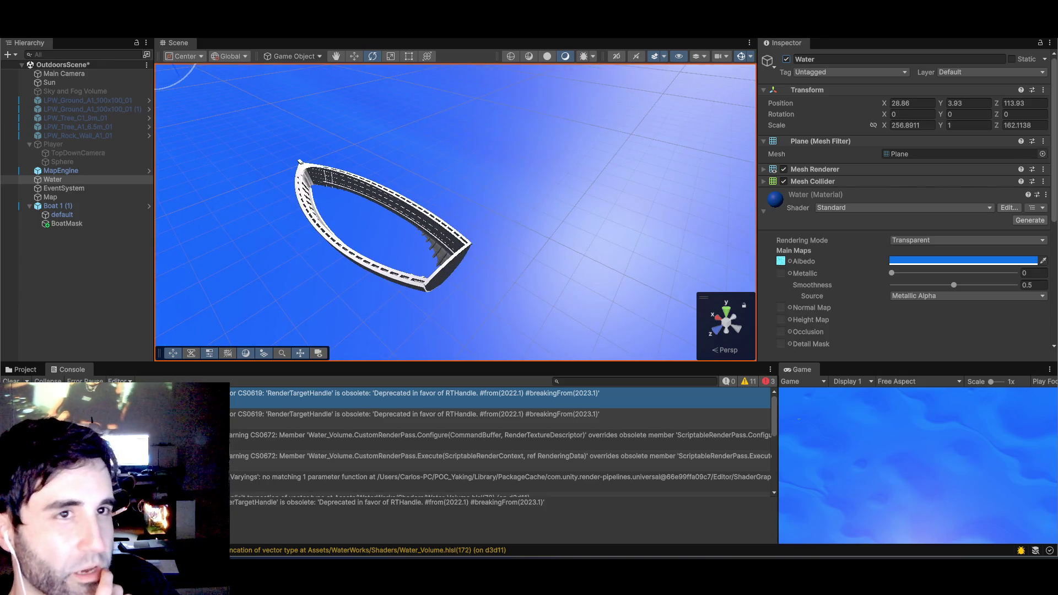
{"action": "left_click", "coordinate": [10, 32]}
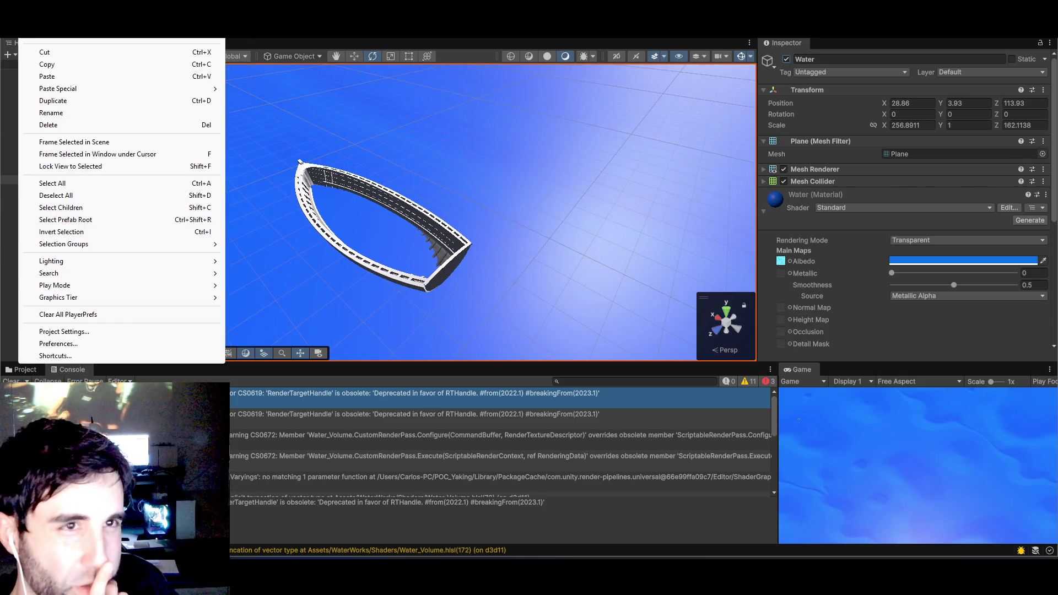
{"action": "left_click", "coordinate": [64, 332]}
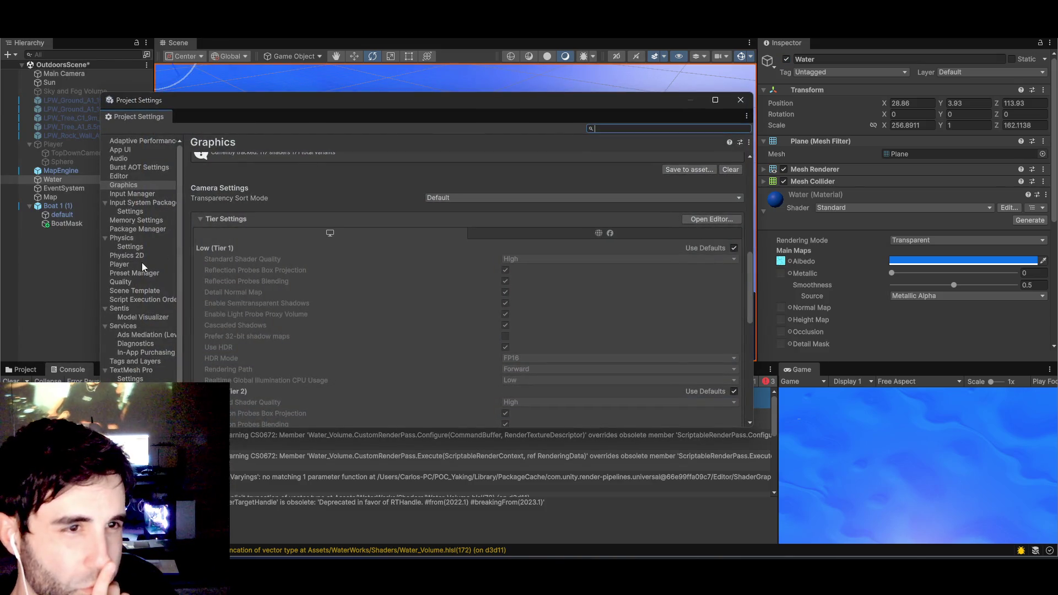
- Scroll the Graphics settings to confirm Default Render Pipeline has no asset assigned
{"action": "mouse_move", "coordinate": [178, 222]}
{"action": "left_mouse_down"}
{"action": "mouse_move", "coordinate": [177, 280]}
{"action": "mouse_move", "coordinate": [176, 201]}
{"action": "left_mouse_up"}
{"action": "scroll", "coordinate": [282, 319], "scroll_direction": "up", "scroll_amount": 10}
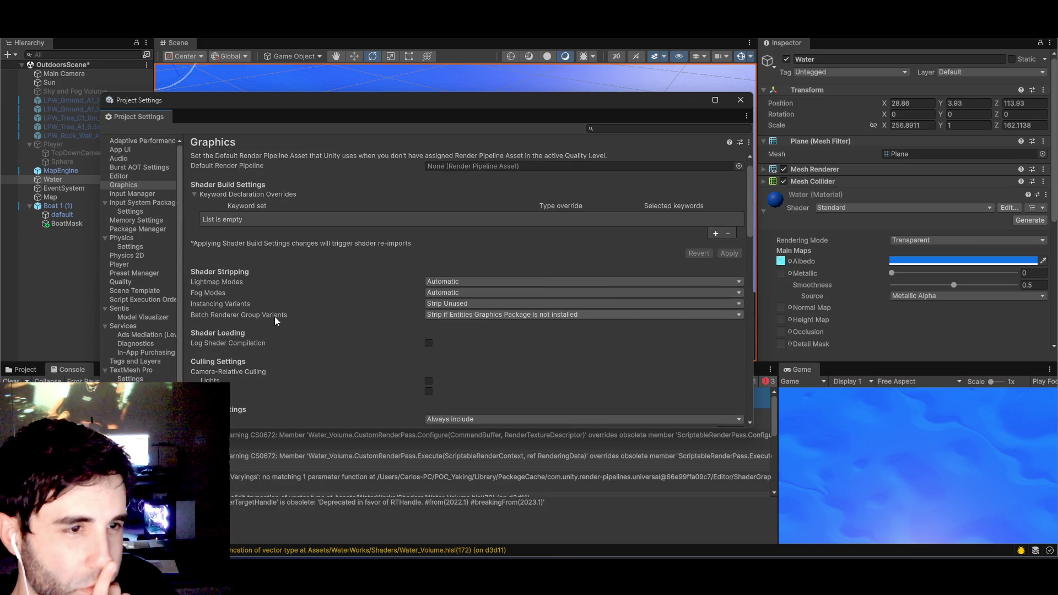
{"action": "scroll", "coordinate": [275, 320], "scroll_direction": "down", "scroll_amount": 3}
{"action": "scroll", "coordinate": [276, 319], "scroll_direction": "up", "scroll_amount": 5}
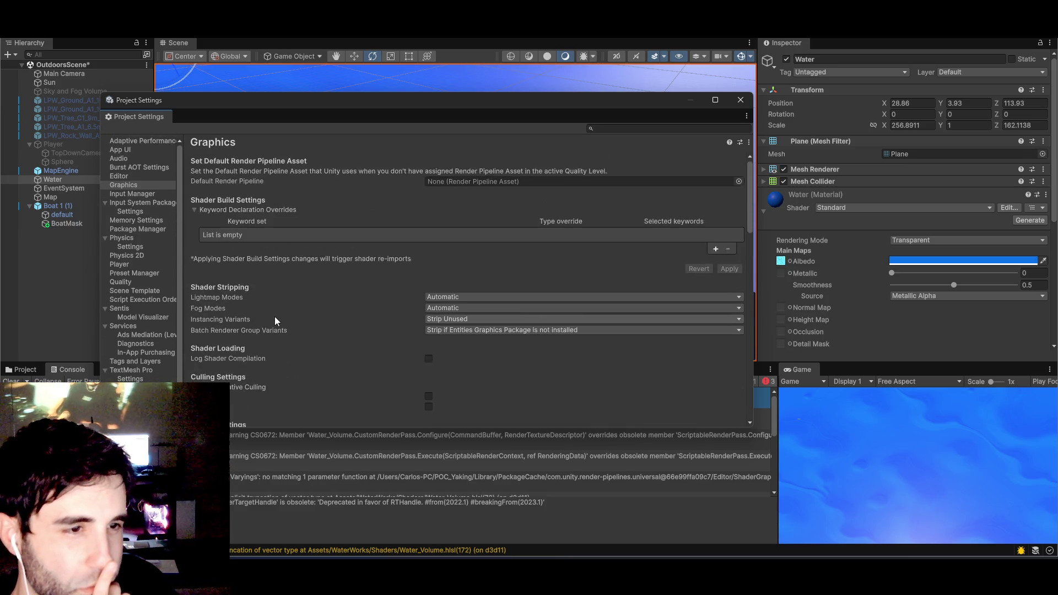
{"action": "left_click", "coordinate": [132, 188]}
{"action": "scroll", "coordinate": [268, 290], "scroll_direction": "down", "scroll_amount": 4}
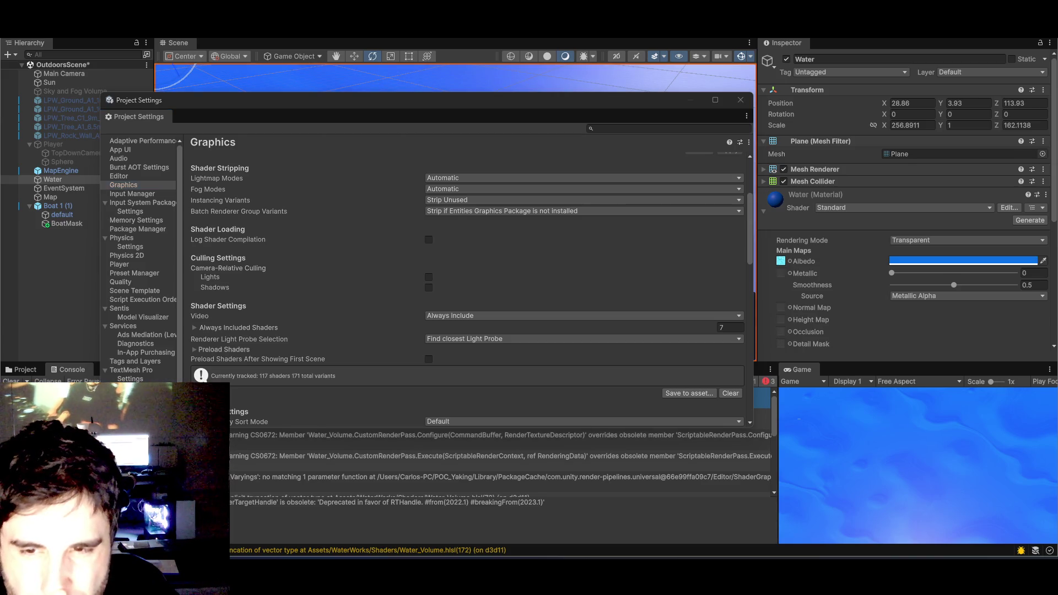
{"action": "key", "text": "alt+Tab"}
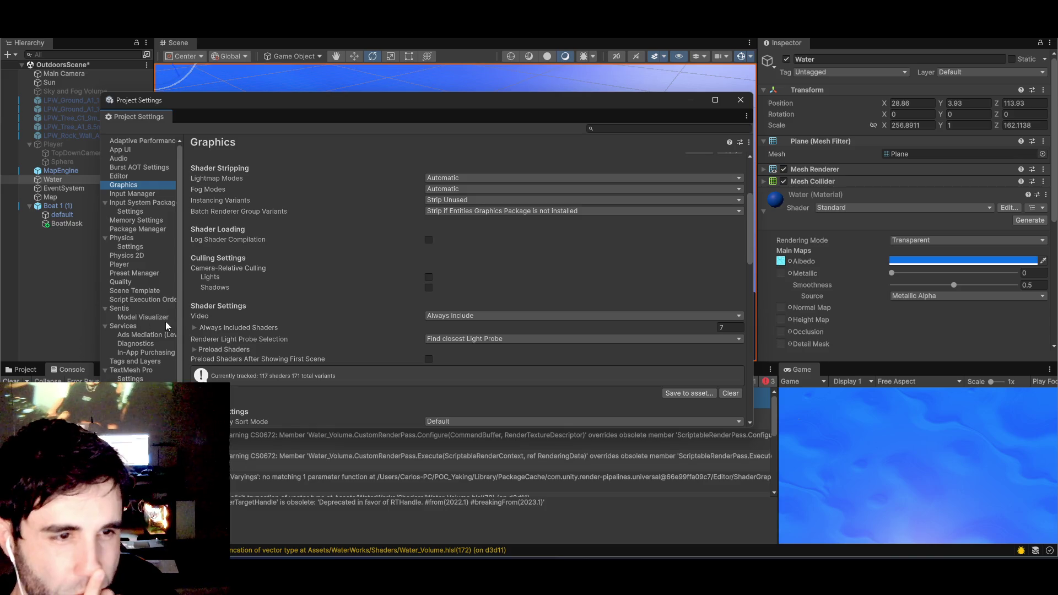
{"action": "scroll", "coordinate": [178, 306], "scroll_direction": "down", "scroll_amount": 1}
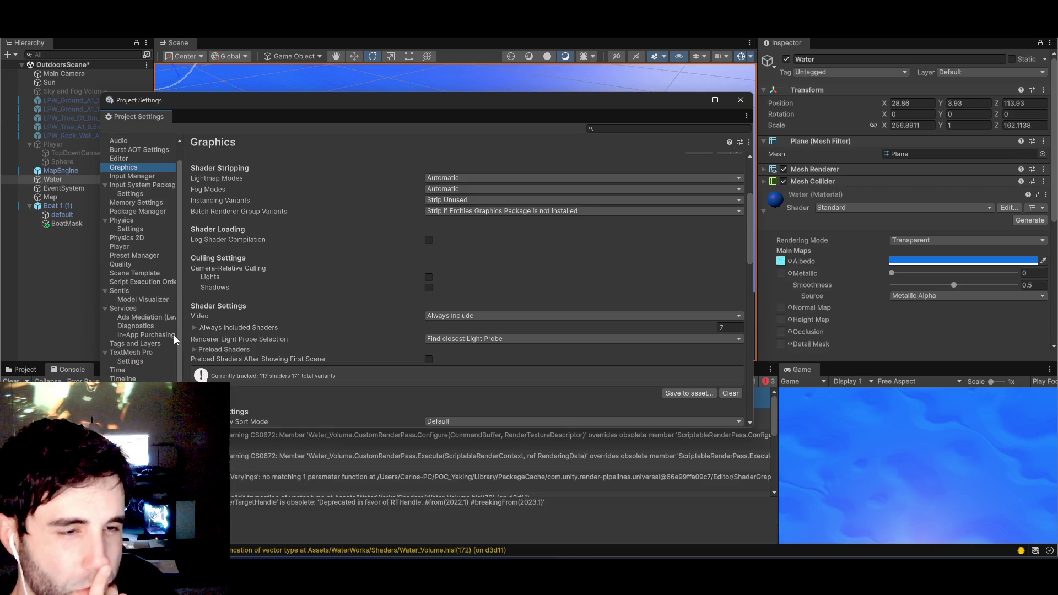
{"action": "scroll", "coordinate": [175, 273], "scroll_direction": "up", "scroll_amount": 1}
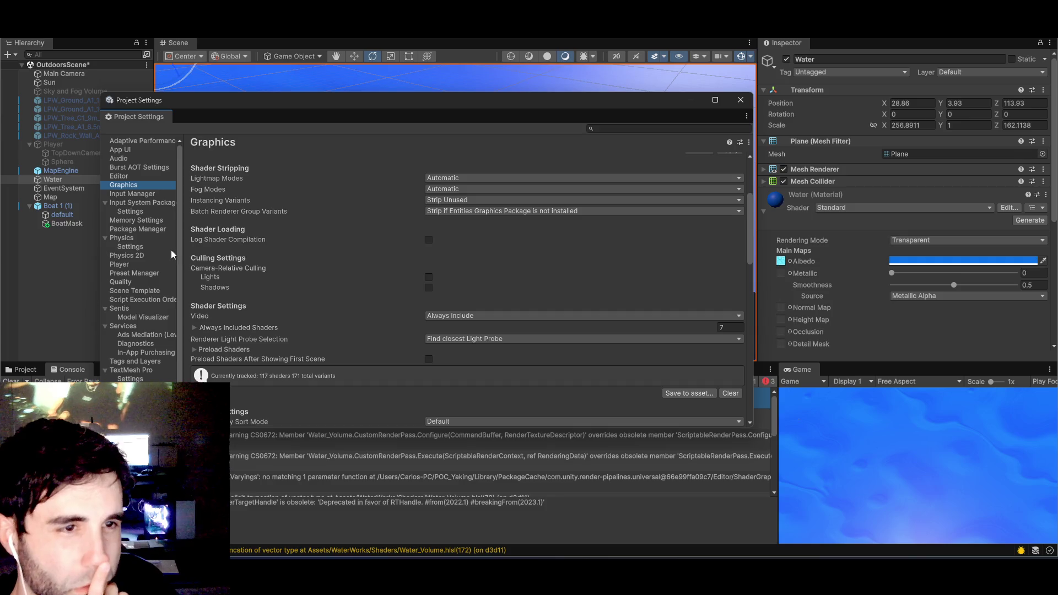
- Glance at the Package Manager settings, return to Graphics, and minimize Project Settings
{"action": "left_click", "coordinate": [147, 227]}
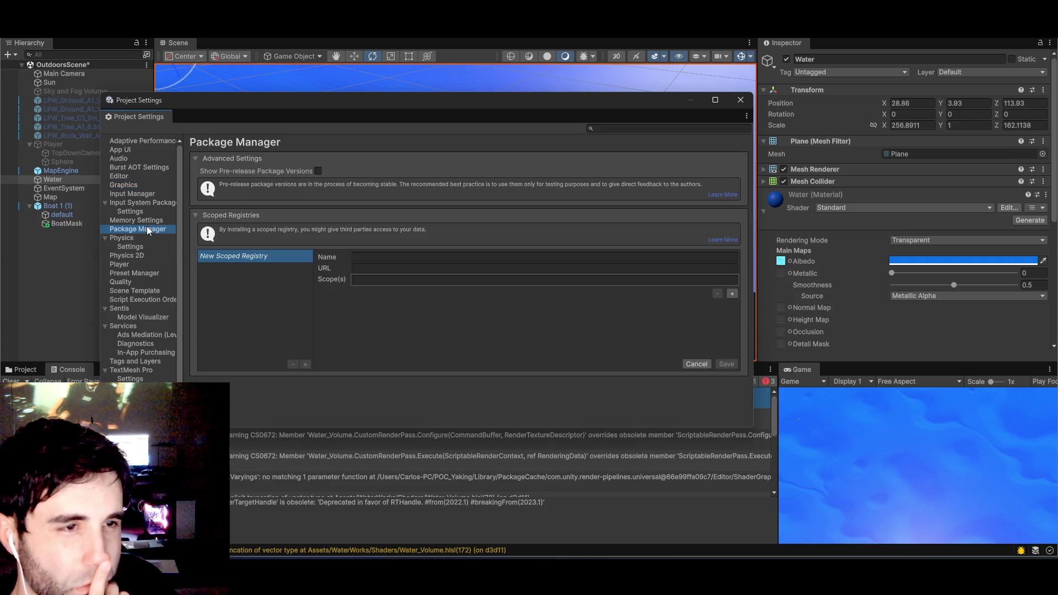
{"action": "left_click", "coordinate": [131, 186]}
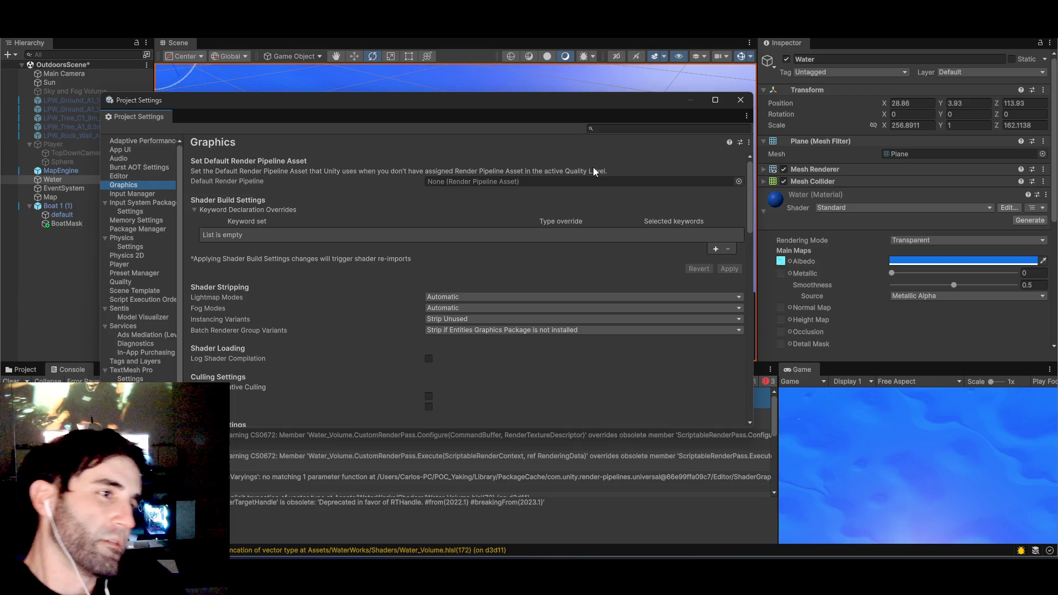
{"action": "left_click", "coordinate": [691, 101]}
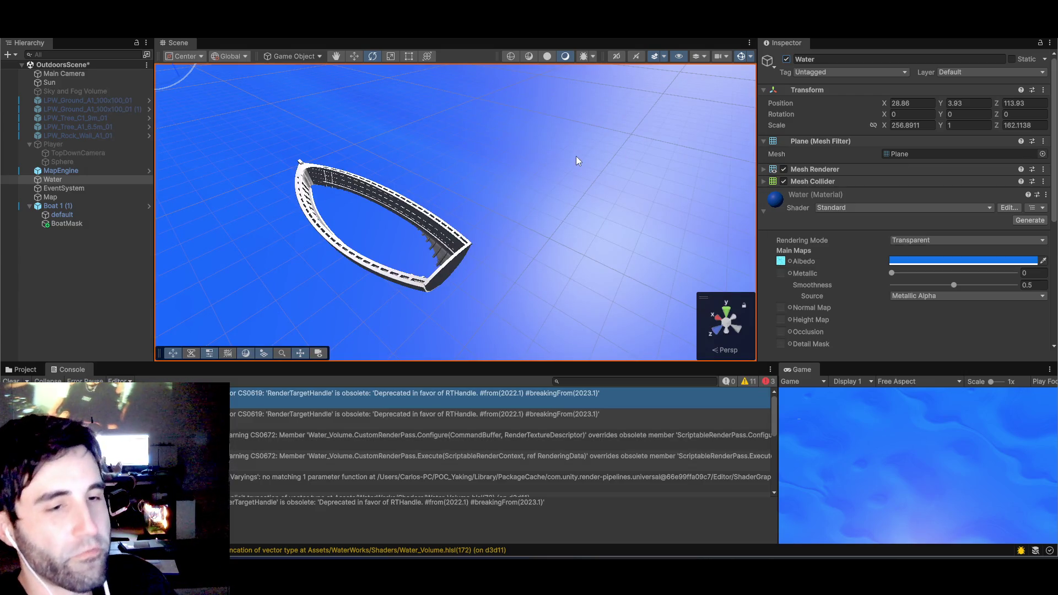
- Zoom and pan the Scene view to frame the boat hull on the water
{"action": "scroll", "coordinate": [409, 219], "scroll_direction": "up", "scroll_amount": 1}
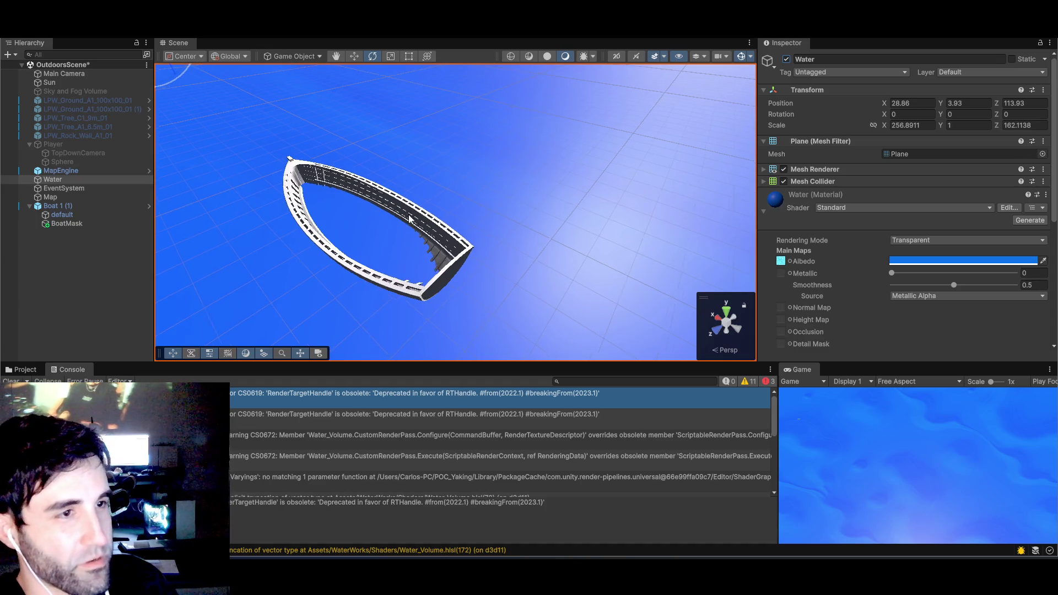
{"action": "scroll", "coordinate": [409, 219], "scroll_direction": "down", "scroll_amount": 2}
{"action": "left_click_drag", "start_coordinate": [390, 230], "coordinate": [415, 261]}
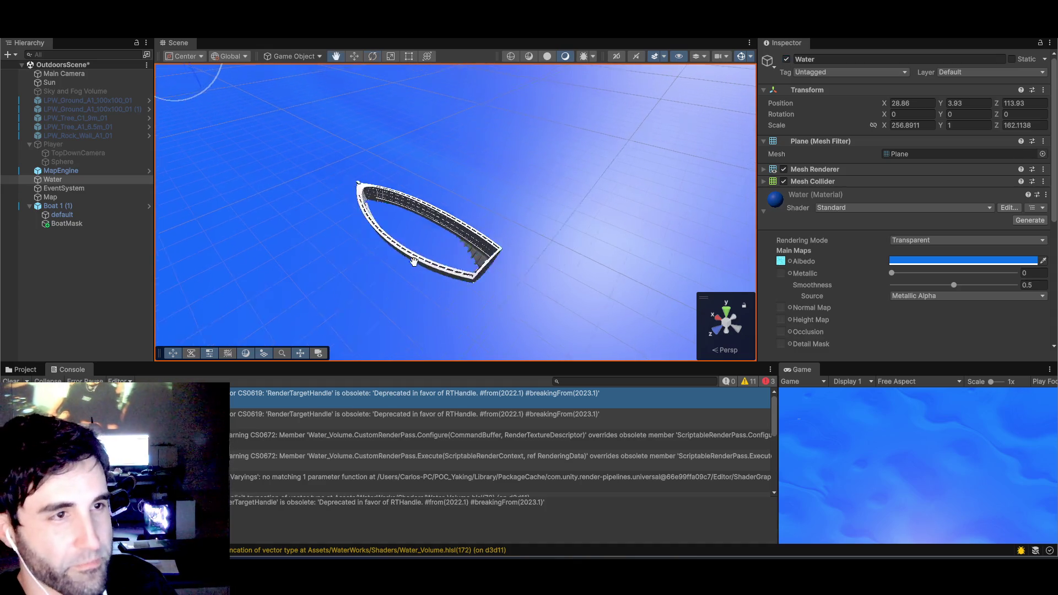
{"action": "scroll", "coordinate": [414, 259], "scroll_direction": "down", "scroll_amount": 3}
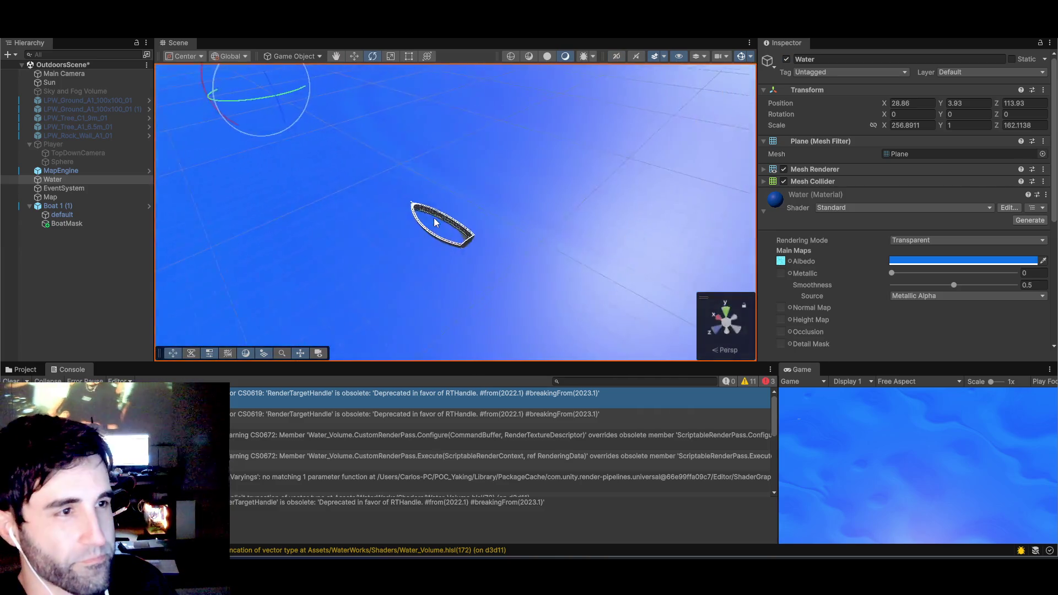
{"action": "scroll", "coordinate": [434, 217], "scroll_direction": "down", "scroll_amount": 2}
- Select Boat 1 (1) in the Hierarchy and switch to the Project tab
{"action": "left_click", "coordinate": [50, 198]}
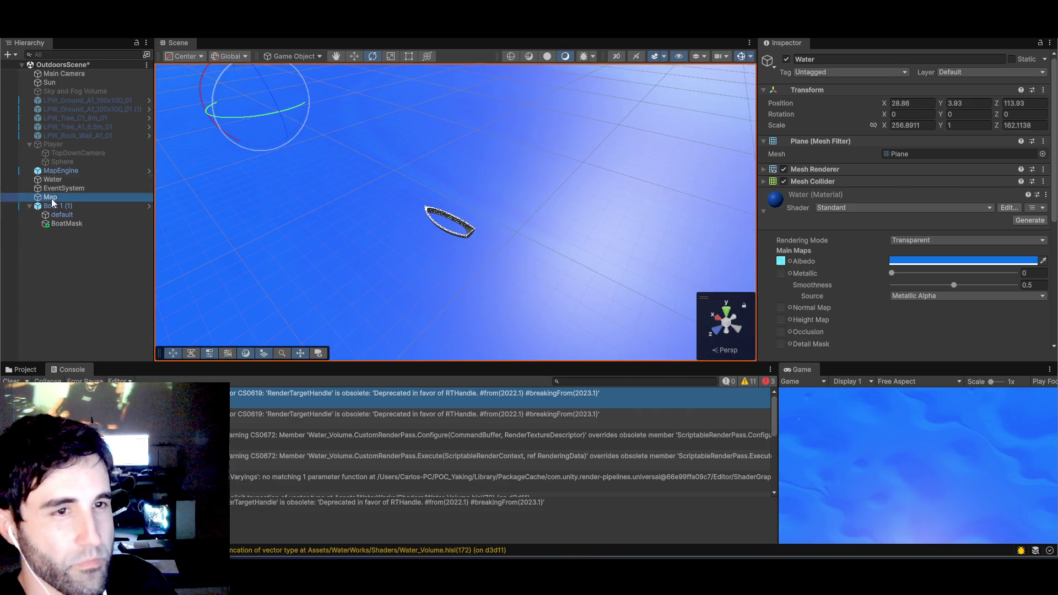
{"action": "left_click", "coordinate": [54, 206]}
{"action": "left_click", "coordinate": [530, 22]}
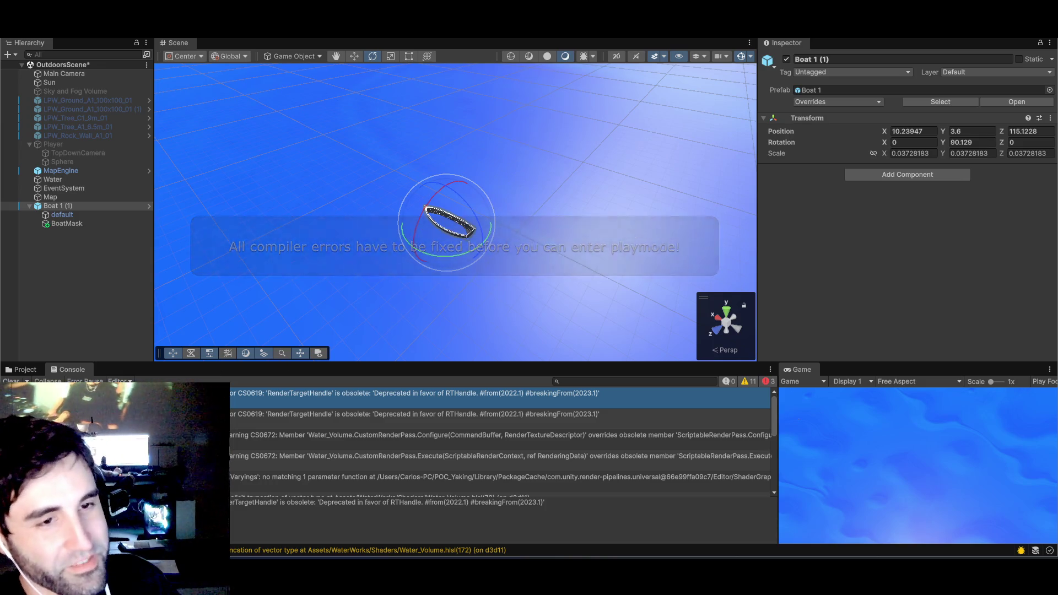
{"action": "left_click", "coordinate": [25, 371]}
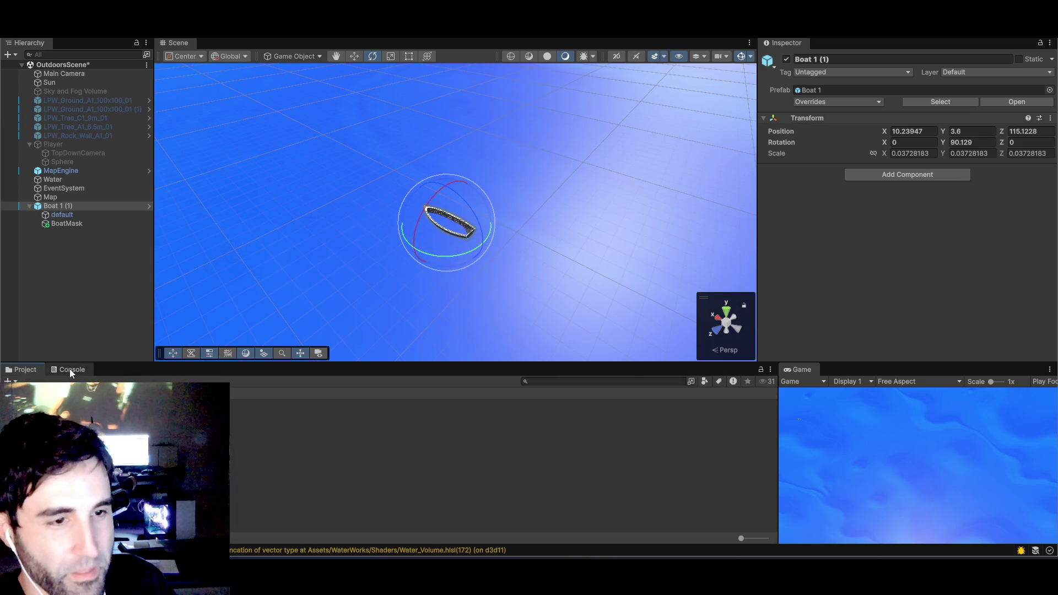
- Delete the WaterWorks folder from Assets and confirm the permanent deletion
{"action": "left_click", "coordinate": [70, 369]}
{"action": "left_click", "coordinate": [25, 369]}
{"action": "right_click", "coordinate": [43, 410]}
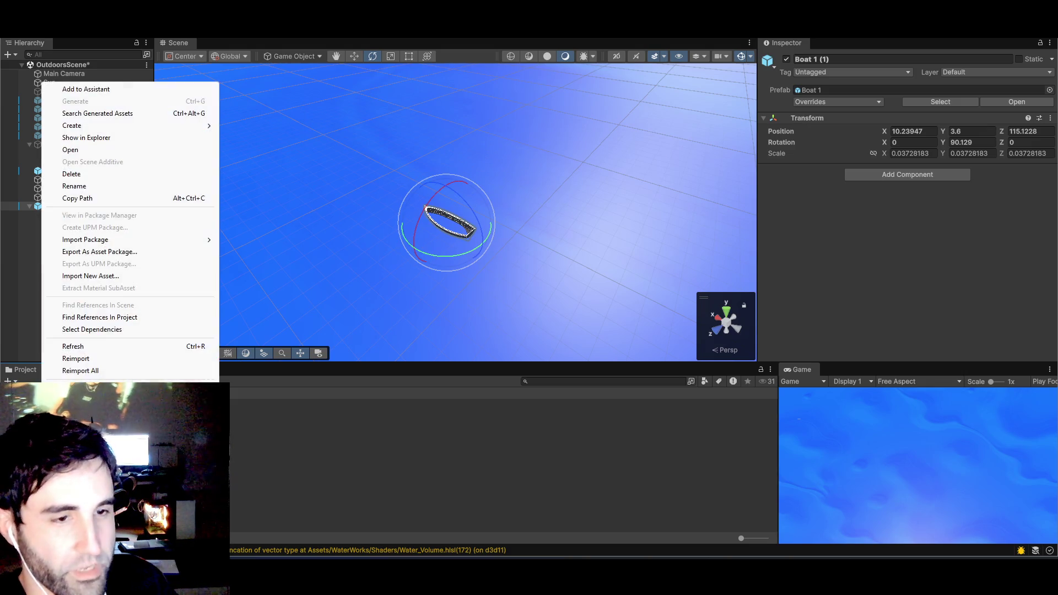
{"action": "left_click", "coordinate": [72, 174]}
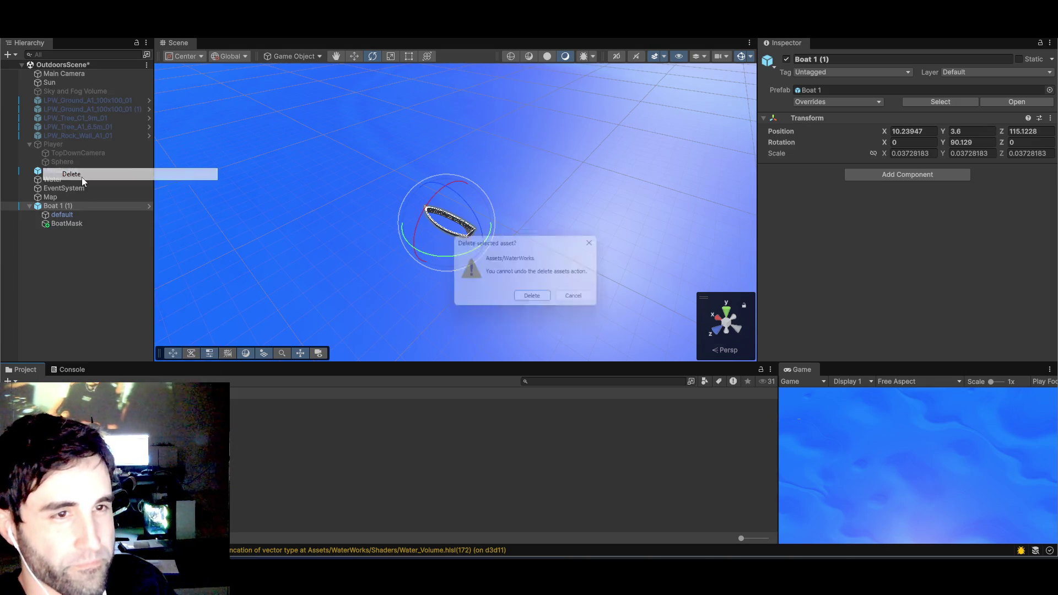
{"action": "left_click", "coordinate": [518, 298]}
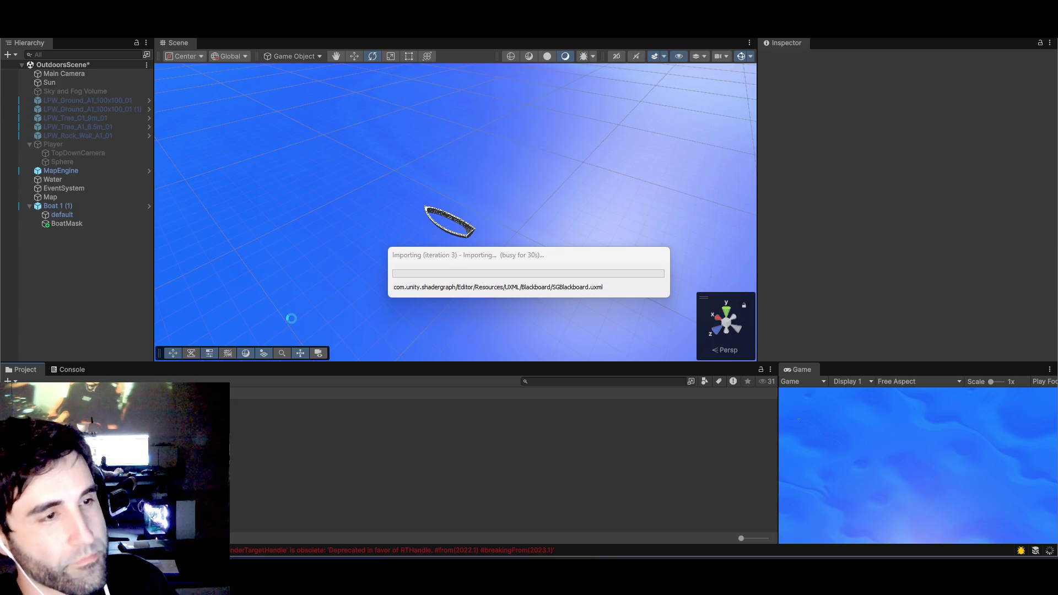
- List the console warnings and start play mode to view the boat in the scene
{"action": "left_click", "coordinate": [57, 369]}
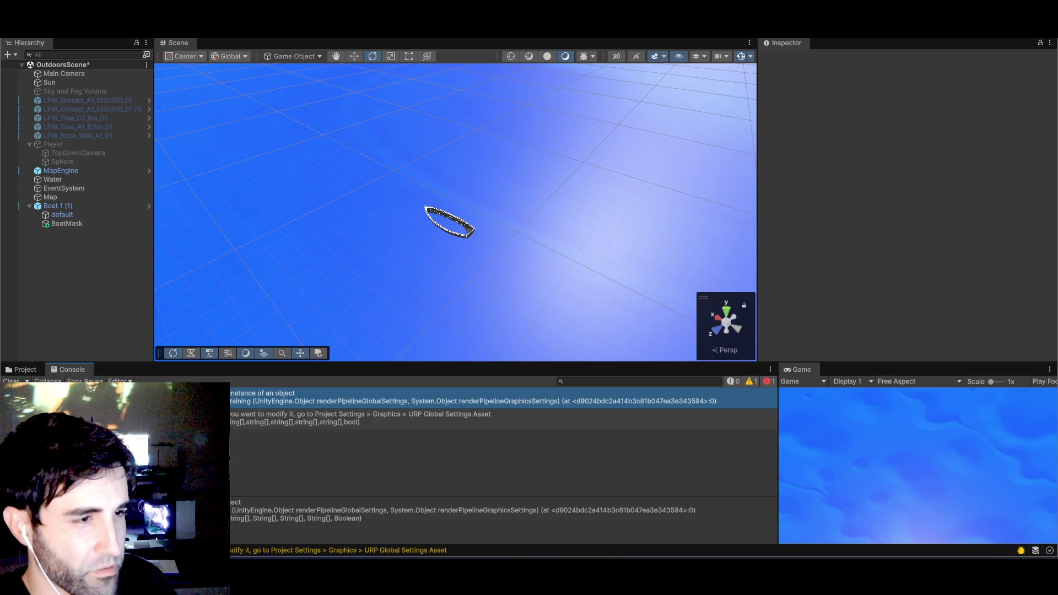
{"action": "left_click", "coordinate": [62, 206]}
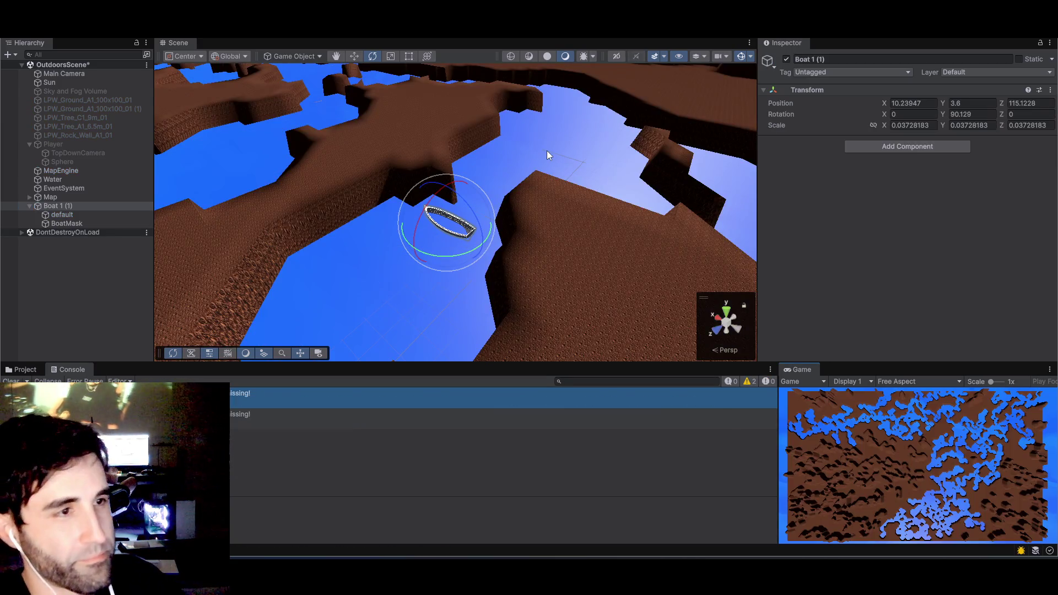
{"action": "scroll", "coordinate": [461, 172], "scroll_direction": "down", "scroll_amount": 10}
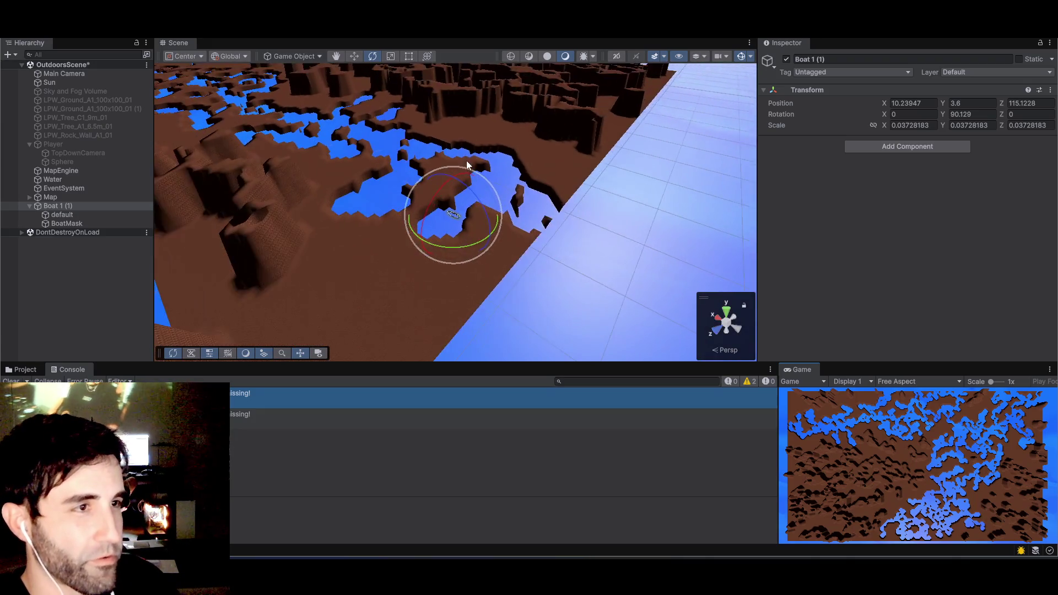
{"action": "left_click_drag", "start_coordinate": [492, 160], "coordinate": [471, 276]}
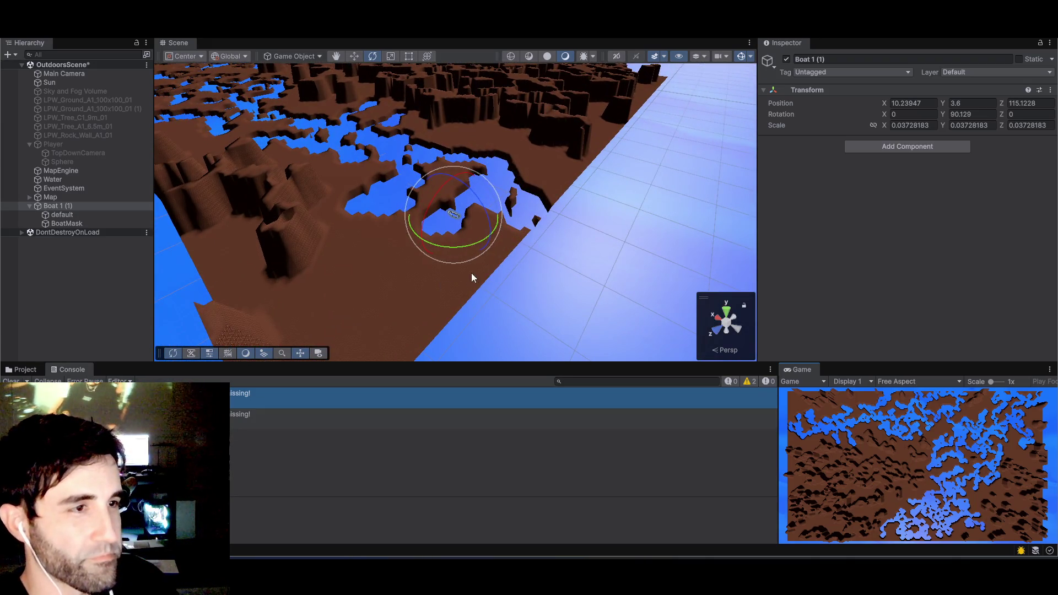
- Inspect the Water plane and boat from a low angle across the water, then stop playing
{"action": "left_click", "coordinate": [542, 271]}
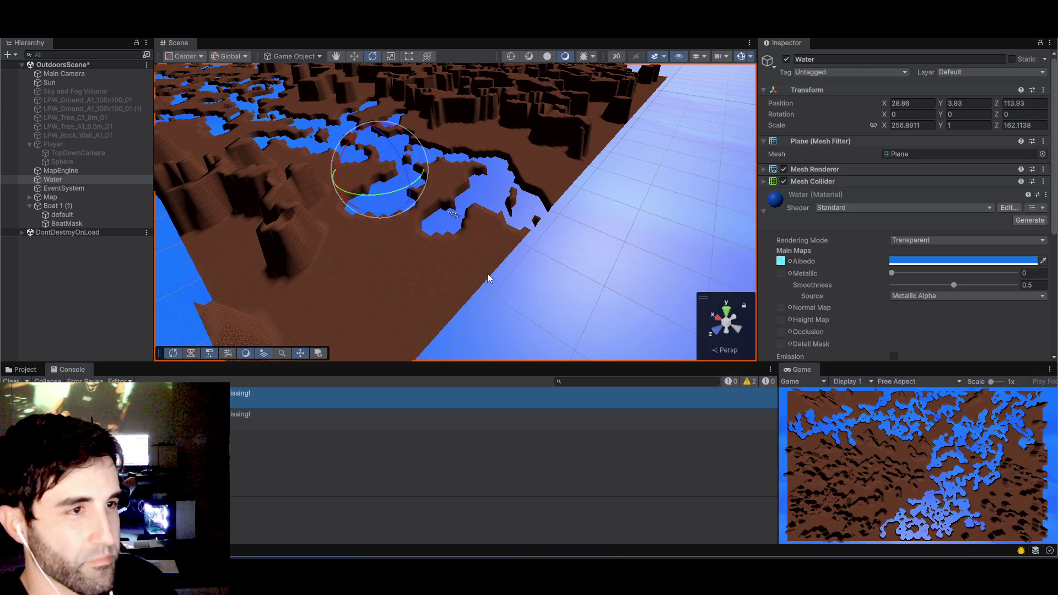
{"action": "key", "text": "q"}
{"action": "left_click_drag", "start_coordinate": [485, 273], "coordinate": [496, 321]}
{"action": "scroll", "coordinate": [479, 276], "scroll_direction": "down", "scroll_amount": 5}
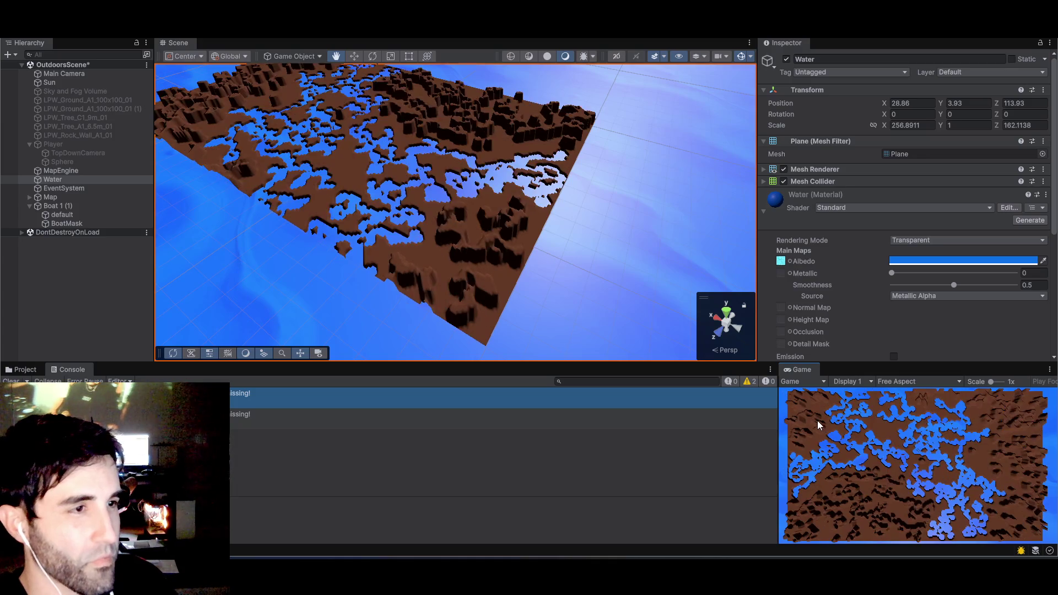
{"action": "scroll", "coordinate": [551, 300], "scroll_direction": "up", "scroll_amount": 5}
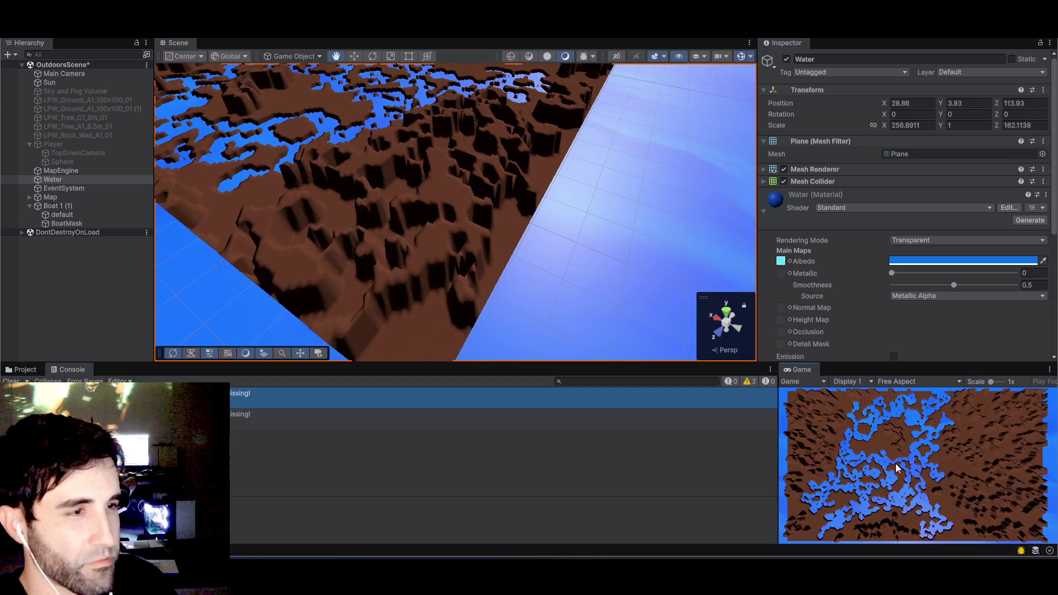
{"action": "left_click_drag", "start_coordinate": [485, 262], "coordinate": [436, 66]}
{"action": "scroll", "coordinate": [437, 264], "scroll_direction": "up", "scroll_amount": 10}
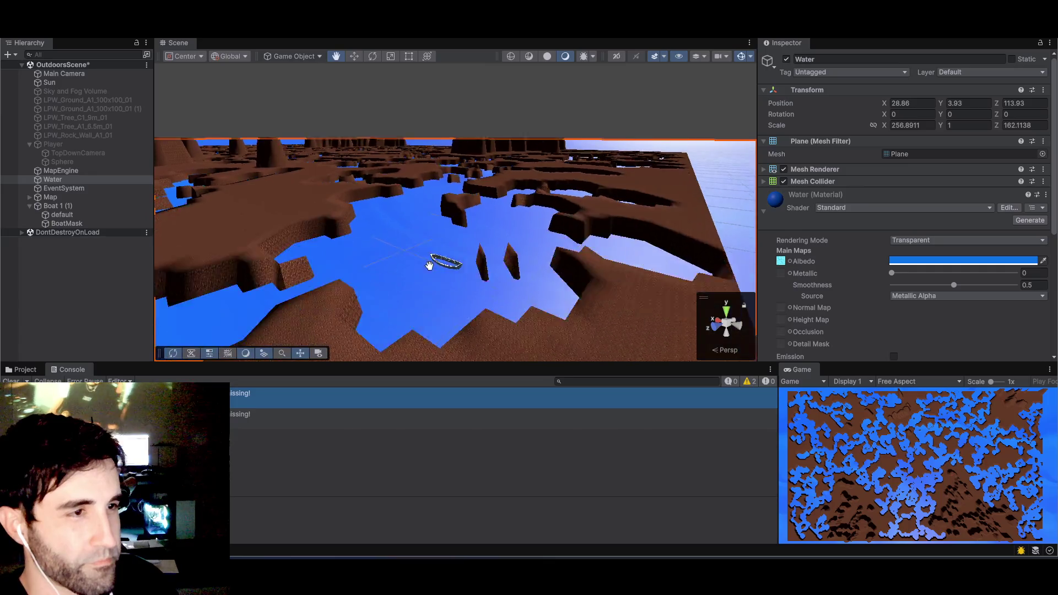
{"action": "mouse_move", "coordinate": [424, 218]}
{"action": "left_mouse_down"}
{"action": "mouse_move", "coordinate": [441, 276]}
{"action": "mouse_move", "coordinate": [474, 305]}
{"action": "mouse_move", "coordinate": [473, 238]}
{"action": "mouse_move", "coordinate": [481, 277]}
{"action": "mouse_move", "coordinate": [406, 267]}
{"action": "mouse_move", "coordinate": [430, 269]}
{"action": "mouse_move", "coordinate": [426, 252]}
{"action": "mouse_move", "coordinate": [430, 288]}
{"action": "mouse_move", "coordinate": [445, 303]}
{"action": "mouse_move", "coordinate": [458, 270]}
{"action": "left_mouse_up"}
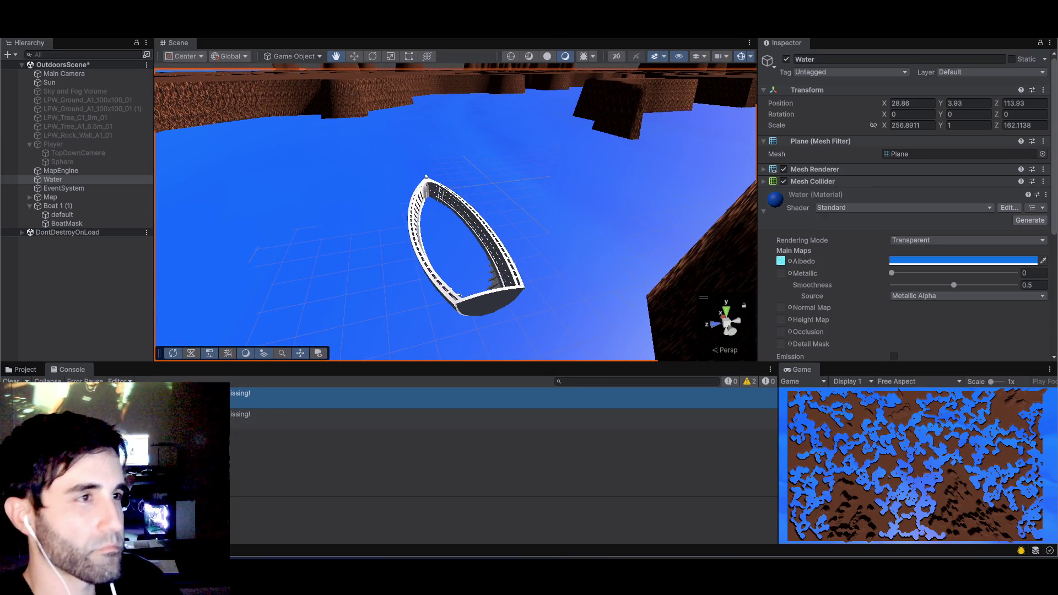
{"action": "key", "text": "ctrl+p"}
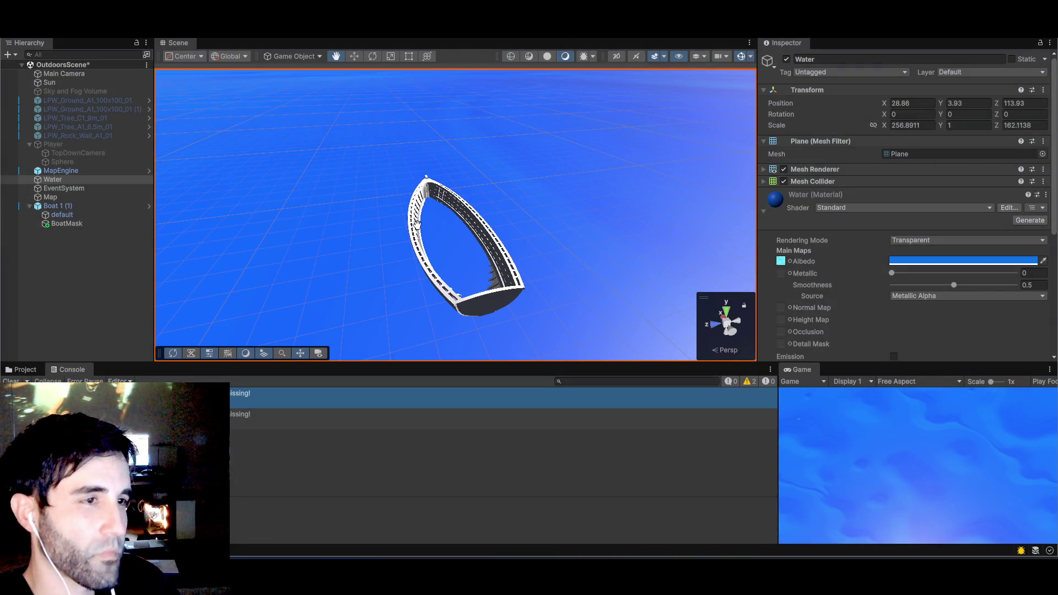
- Try Geometry for BoatMask's render queue, then reset it to 200 (Geometry-1800)
{"action": "left_click", "coordinate": [75, 224]}
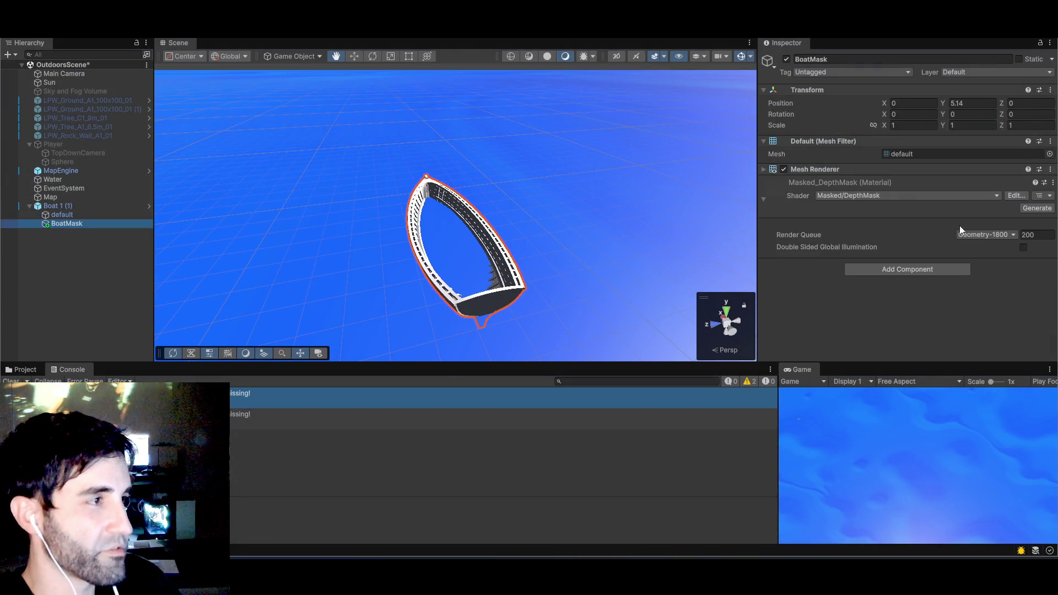
{"action": "left_click", "coordinate": [1009, 235]}
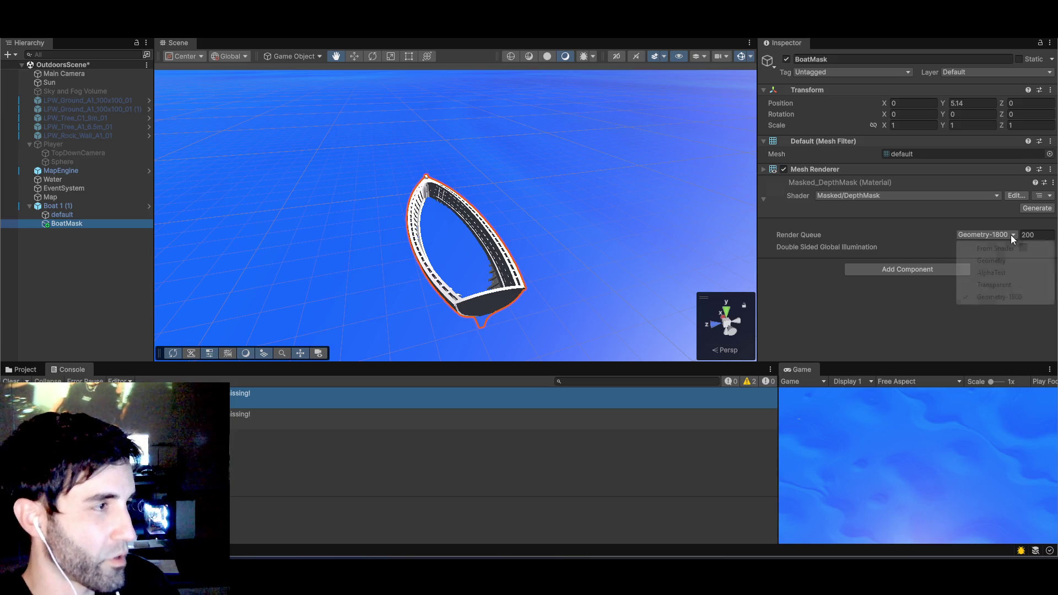
{"action": "left_click", "coordinate": [990, 260]}
{"action": "left_click", "coordinate": [1050, 235]}
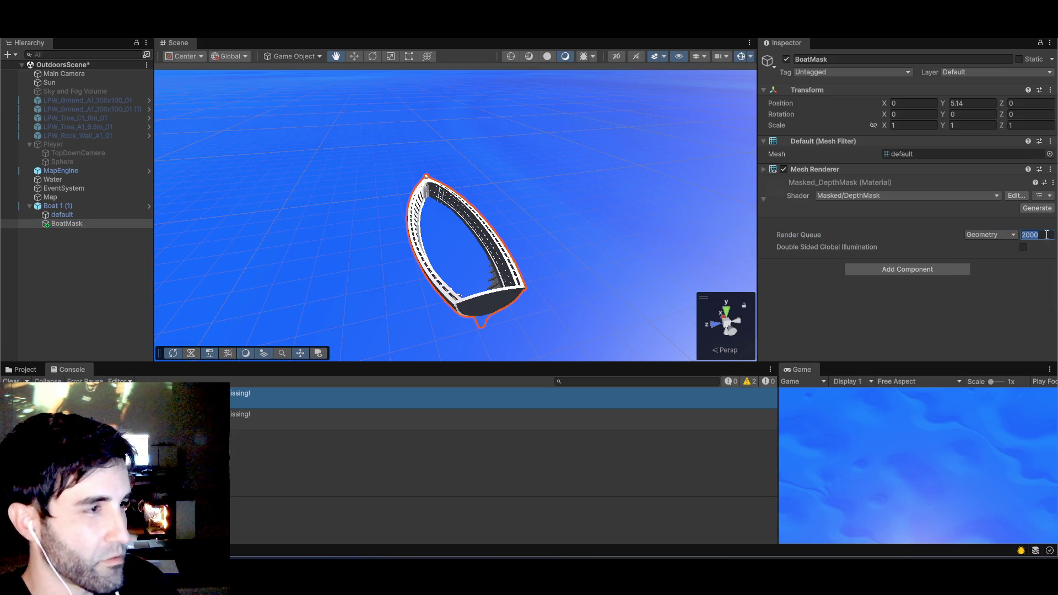
{"action": "left_click", "coordinate": [1024, 249]}
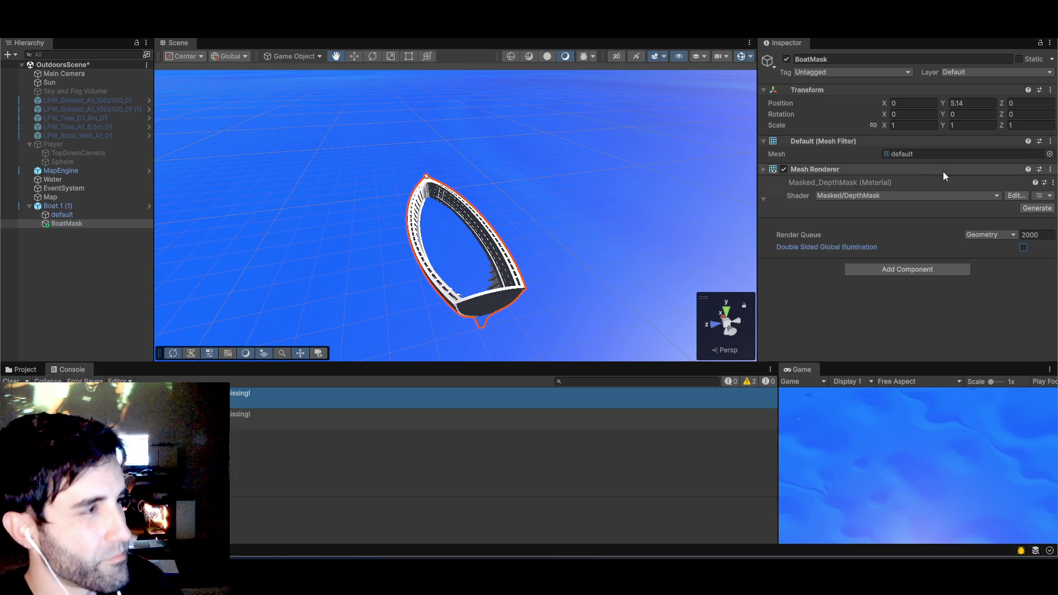
{"action": "left_click", "coordinate": [764, 199]}
{"action": "left_click", "coordinate": [763, 199]}
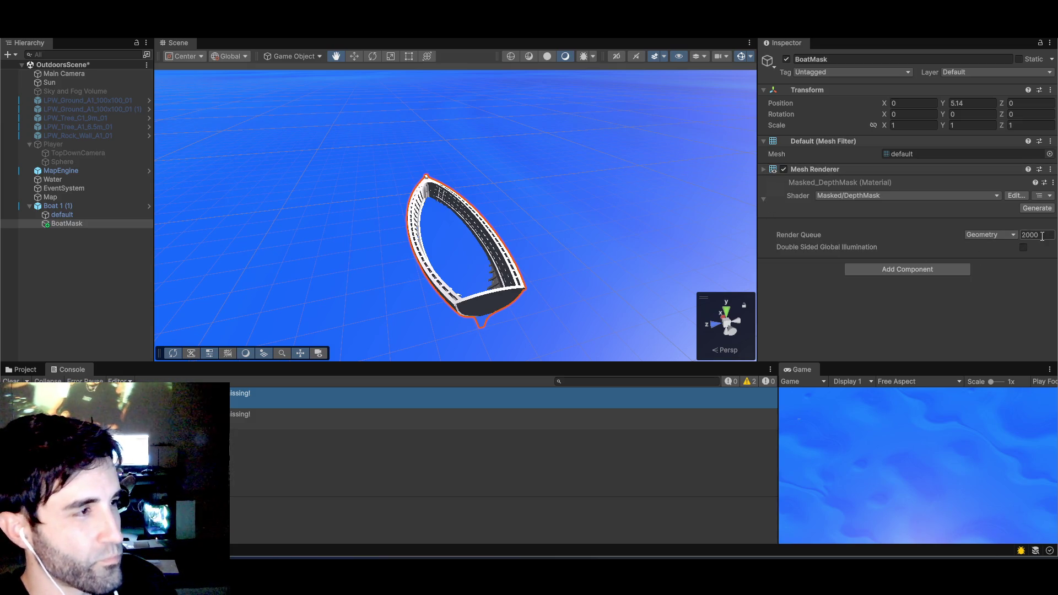
{"action": "key", "text": "BackSpace"}
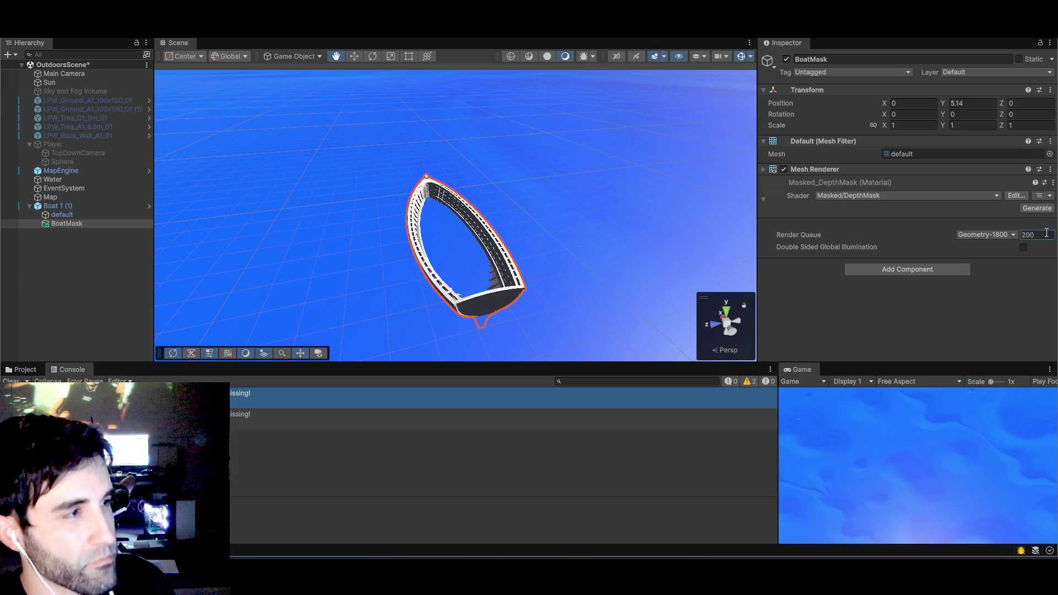
- Nudge BoatMask up and back to Y 5.14, and place Boat 1 (1) above Water in the hierarchy
{"action": "key", "text": "w"}
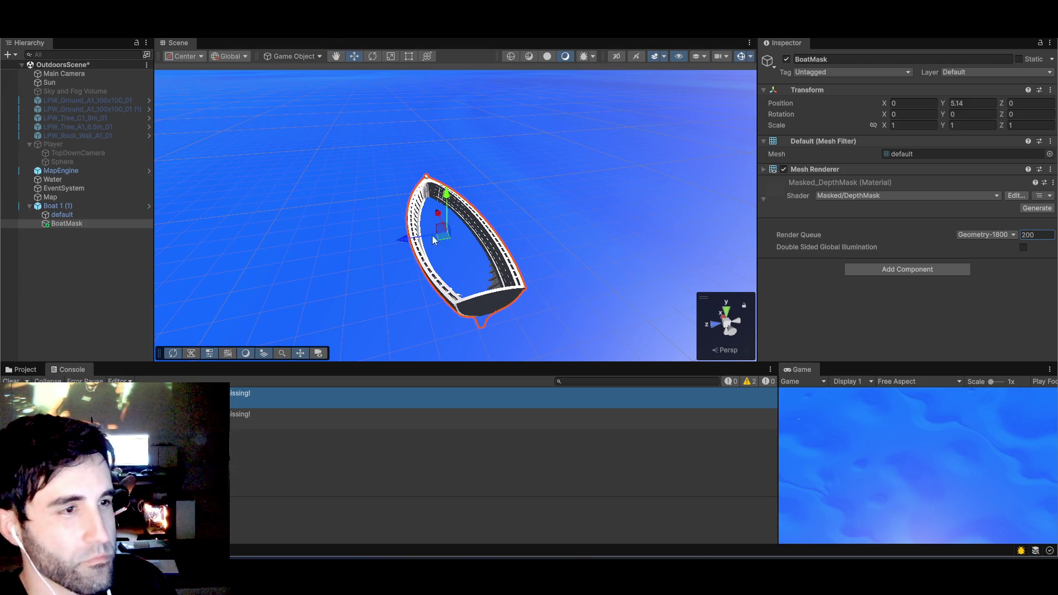
{"action": "left_click_drag", "start_coordinate": [449, 208], "coordinate": [456, 175]}
{"action": "left_click_drag", "start_coordinate": [453, 219], "coordinate": [452, 195]}
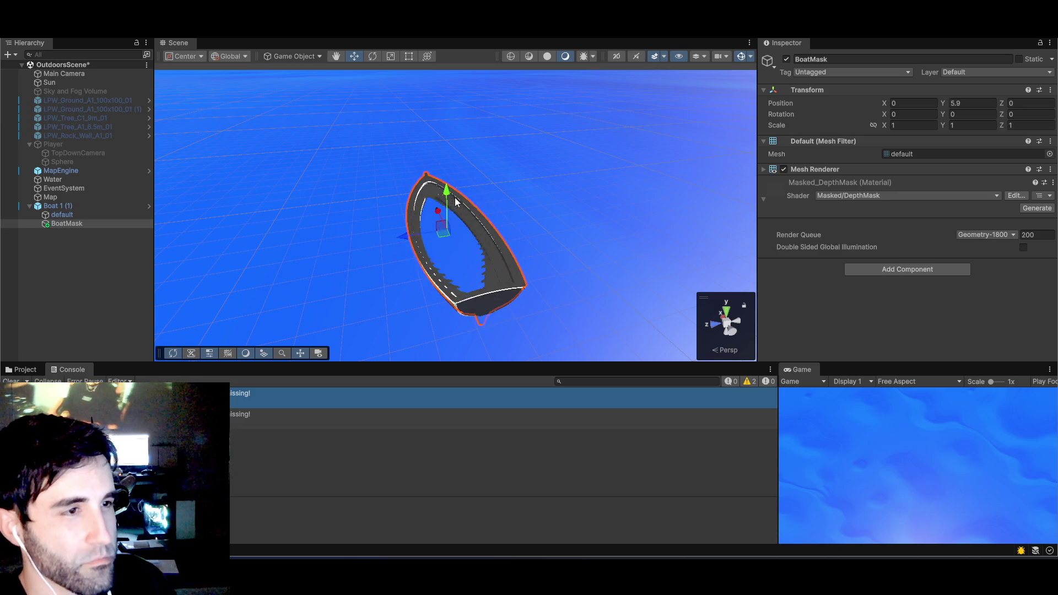
{"action": "left_click_drag", "start_coordinate": [55, 209], "coordinate": [71, 176]}
{"action": "left_click", "coordinate": [101, 206]}
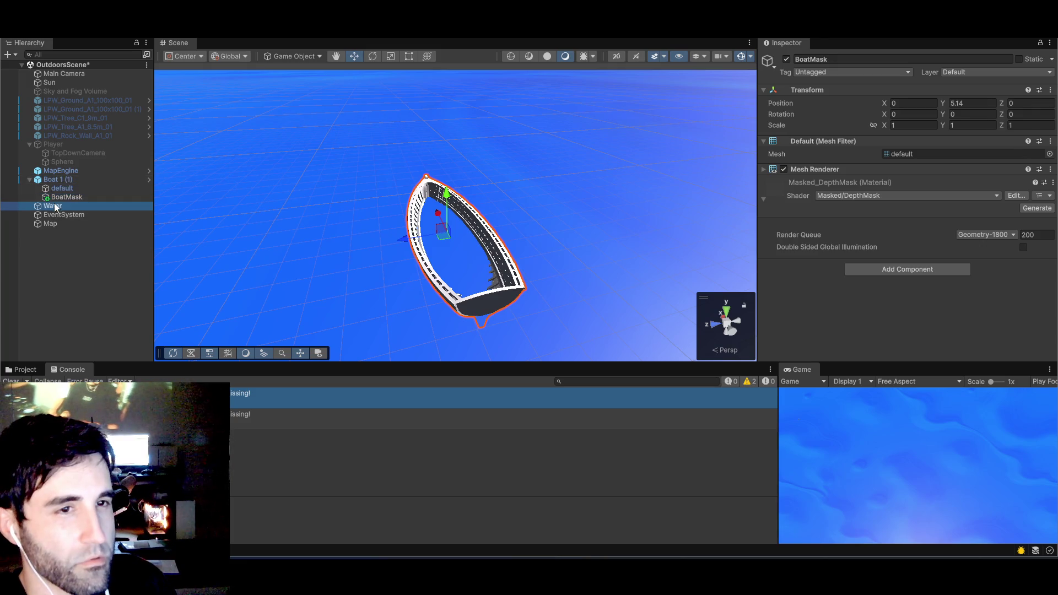
{"action": "scroll", "coordinate": [917, 306], "scroll_direction": "down", "scroll_amount": 3}
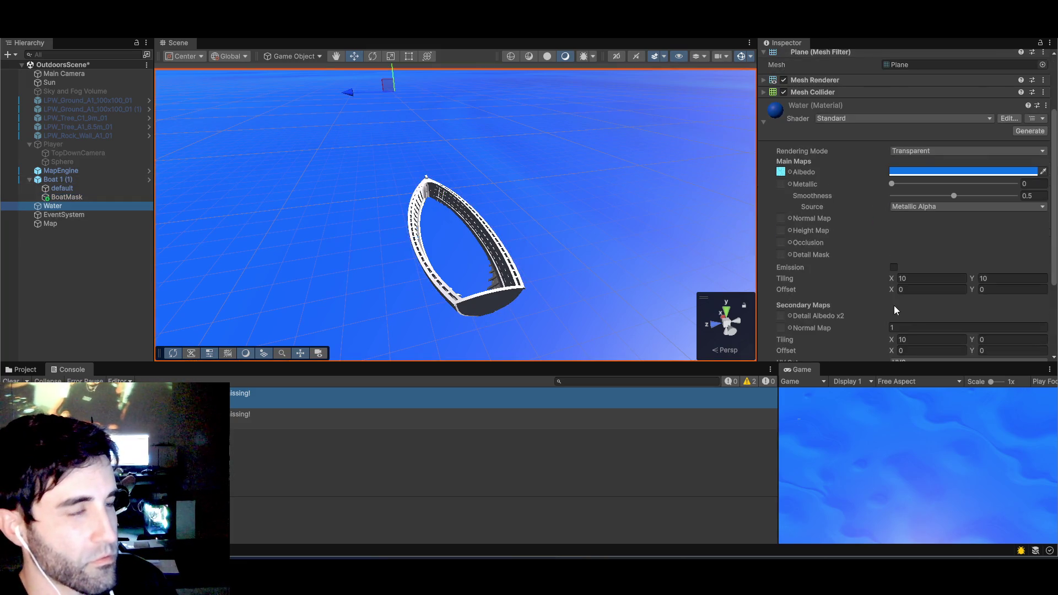
{"action": "scroll", "coordinate": [894, 305], "scroll_direction": "down", "scroll_amount": 5}
{"action": "scroll", "coordinate": [896, 287], "scroll_direction": "up", "scroll_amount": 8}
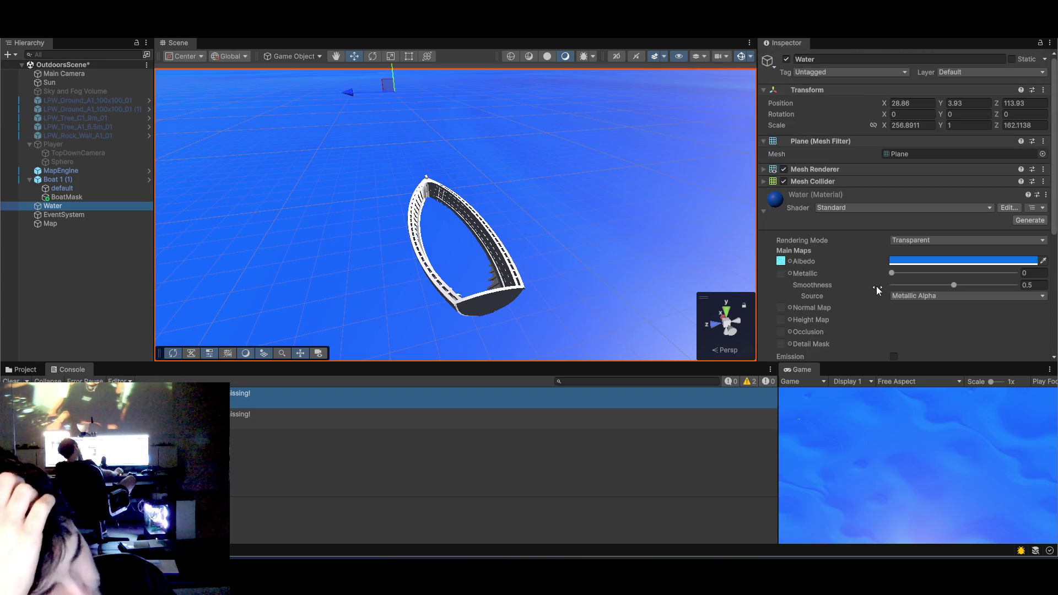
{"action": "scroll", "coordinate": [862, 244], "scroll_direction": "down", "scroll_amount": 8}
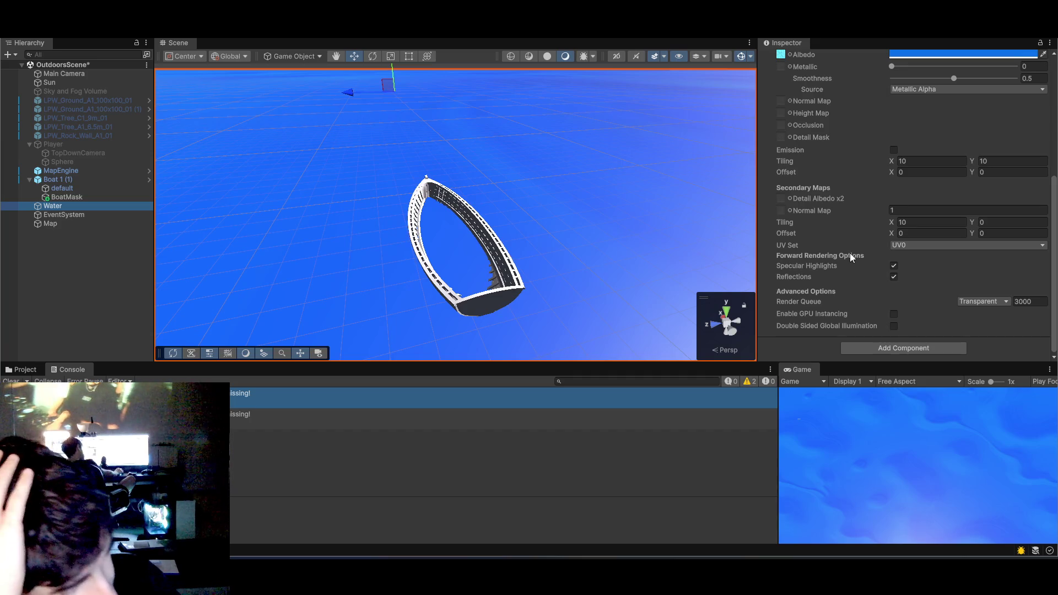
{"action": "left_click", "coordinate": [989, 302]}
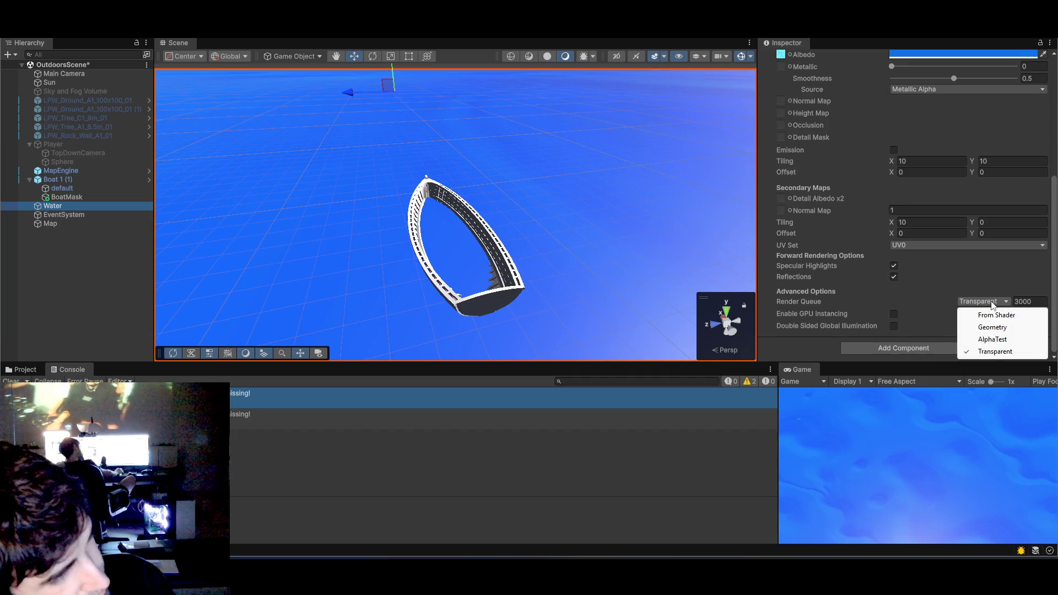
{"action": "left_click", "coordinate": [986, 328]}
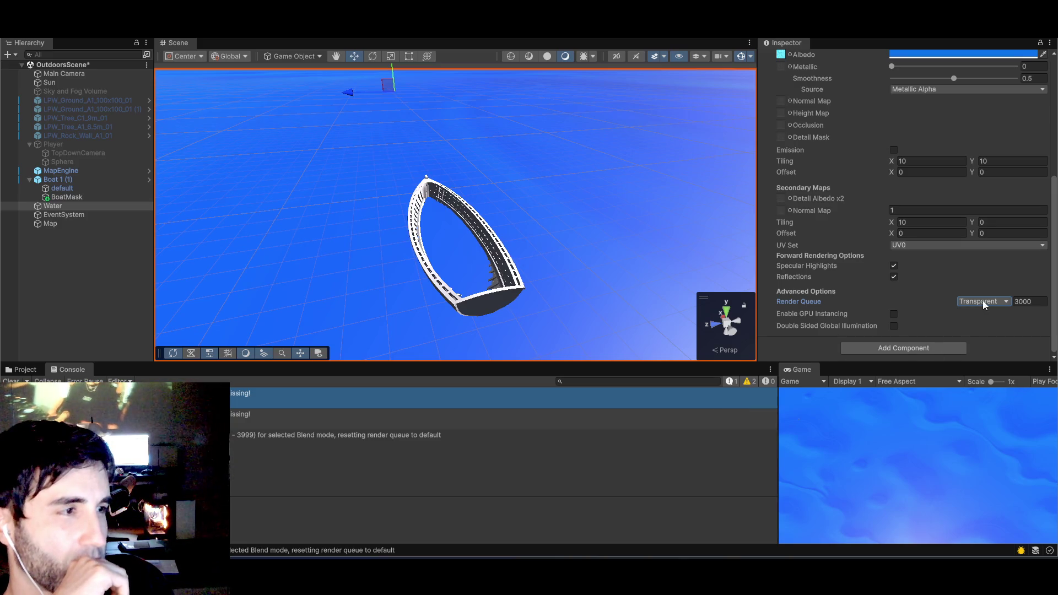
{"action": "left_click", "coordinate": [1038, 301]}
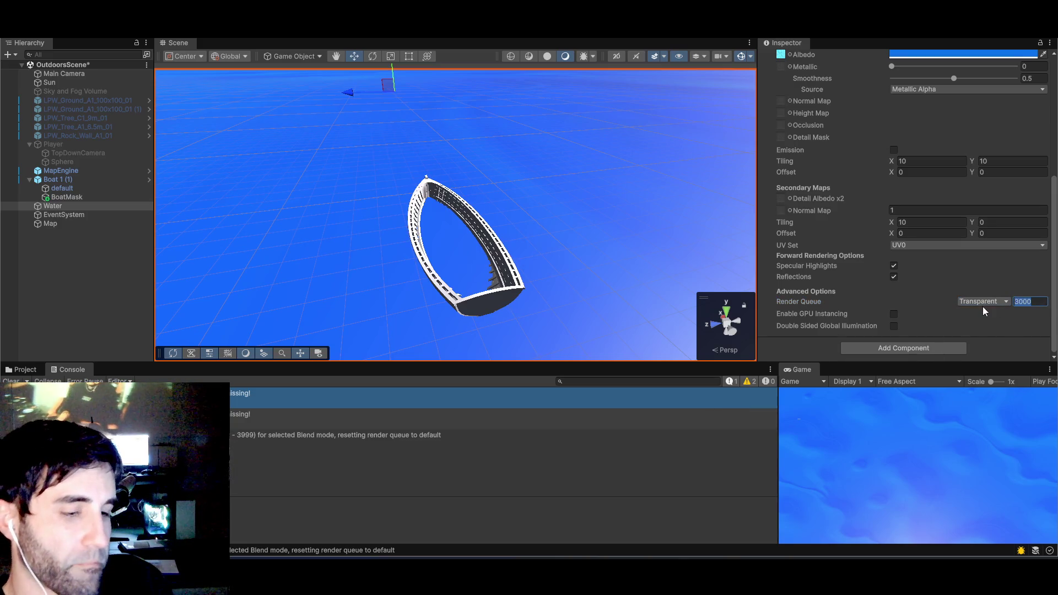
{"action": "type", "text": "2000"}
{"action": "left_click", "coordinate": [980, 301]}
{"action": "left_click", "coordinate": [981, 327]}
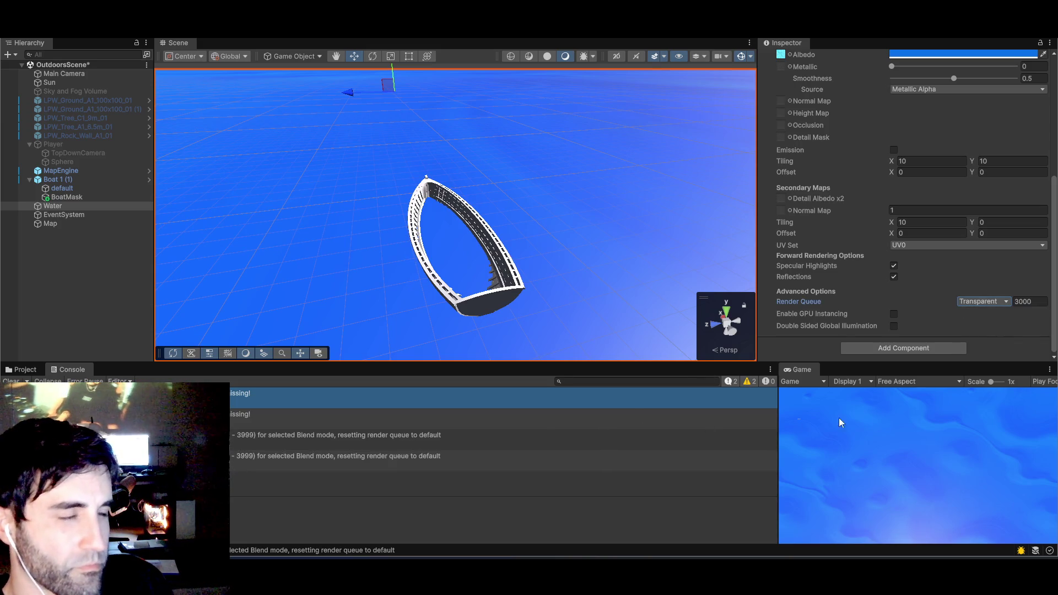
{"action": "left_click", "coordinate": [1024, 303]}
{"action": "type", "text": "20"}
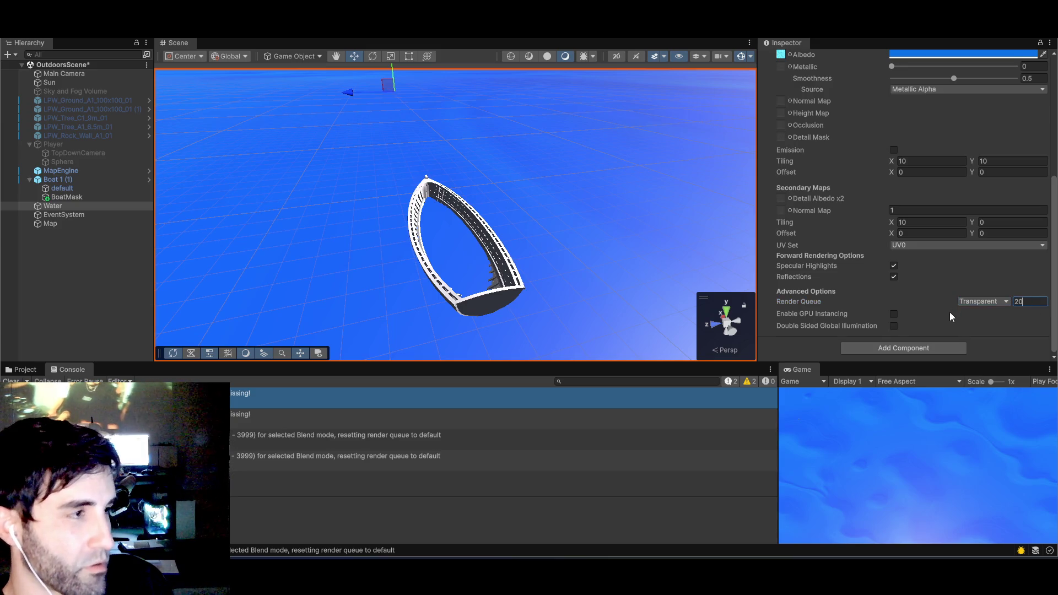
{"action": "left_click", "coordinate": [977, 302]}
{"action": "left_click", "coordinate": [982, 328]}
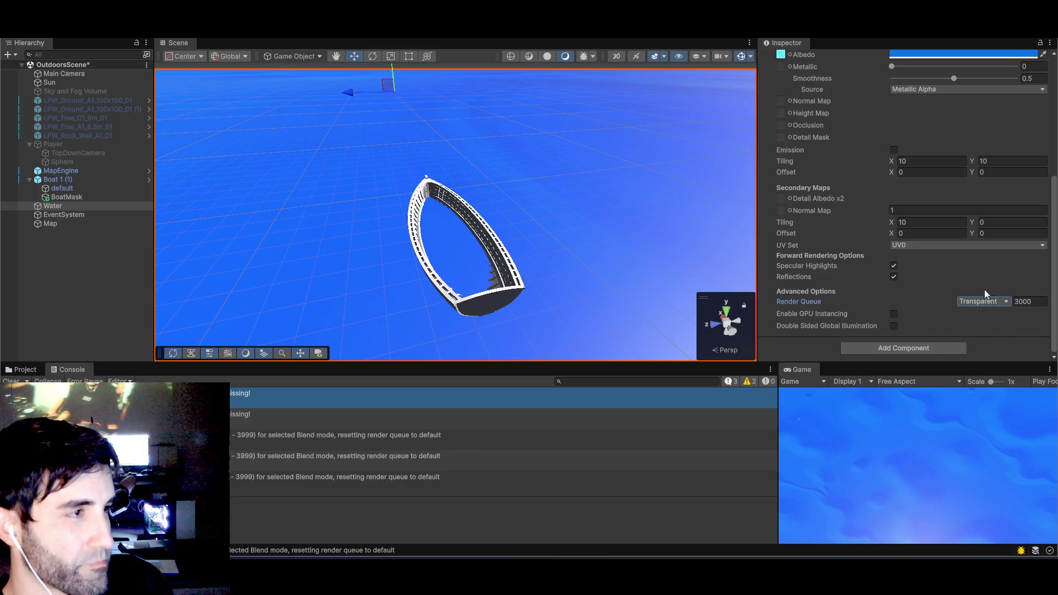
{"action": "scroll", "coordinate": [937, 319], "scroll_direction": "up", "scroll_amount": 10}
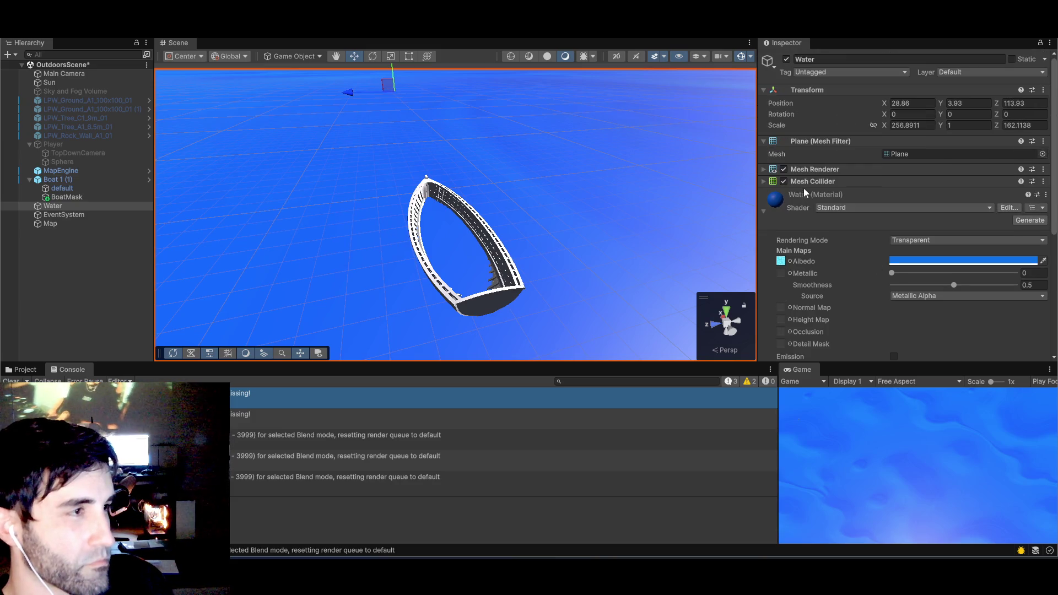
{"action": "scroll", "coordinate": [822, 252], "scroll_direction": "down", "scroll_amount": 3}
{"action": "scroll", "coordinate": [831, 268], "scroll_direction": "up", "scroll_amount": 1}
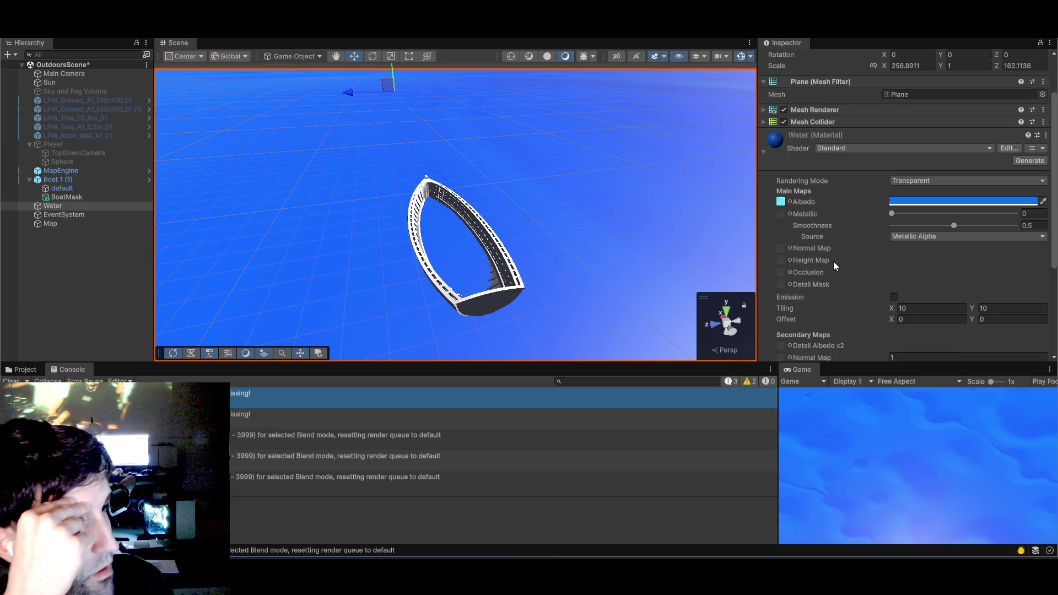
{"action": "left_click", "coordinate": [1008, 148]}
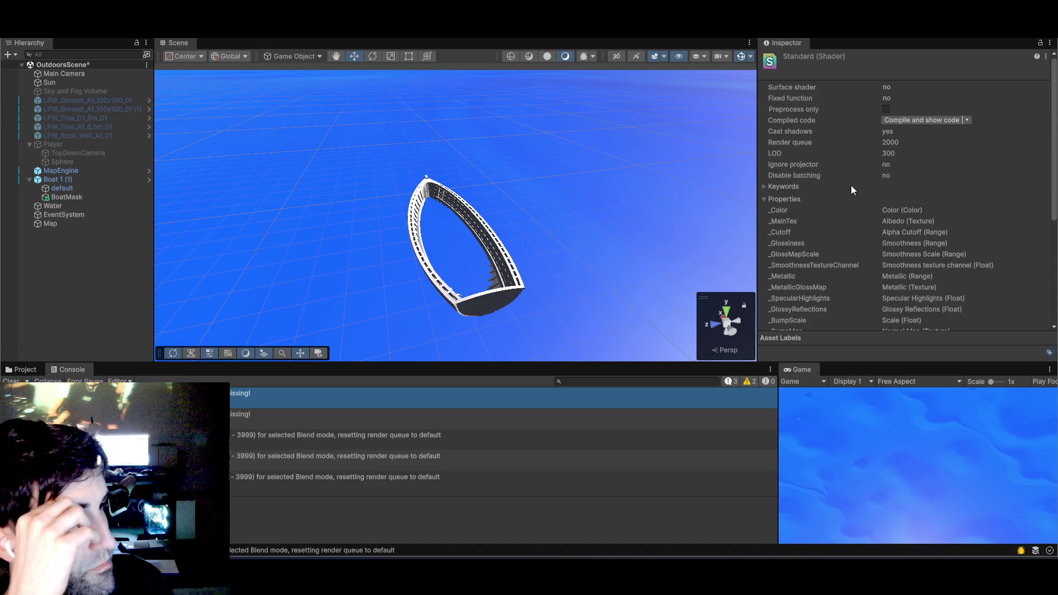
{"action": "scroll", "coordinate": [849, 190], "scroll_direction": "down", "scroll_amount": 5}
{"action": "scroll", "coordinate": [848, 193], "scroll_direction": "up", "scroll_amount": 5}
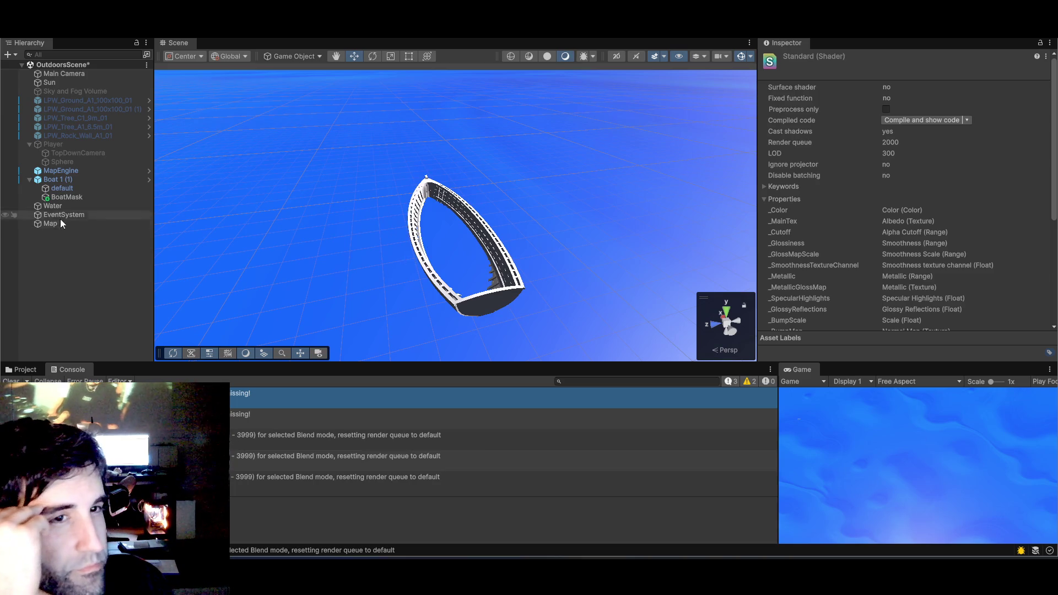
{"action": "left_click", "coordinate": [57, 179]}
{"action": "left_click", "coordinate": [60, 189]}
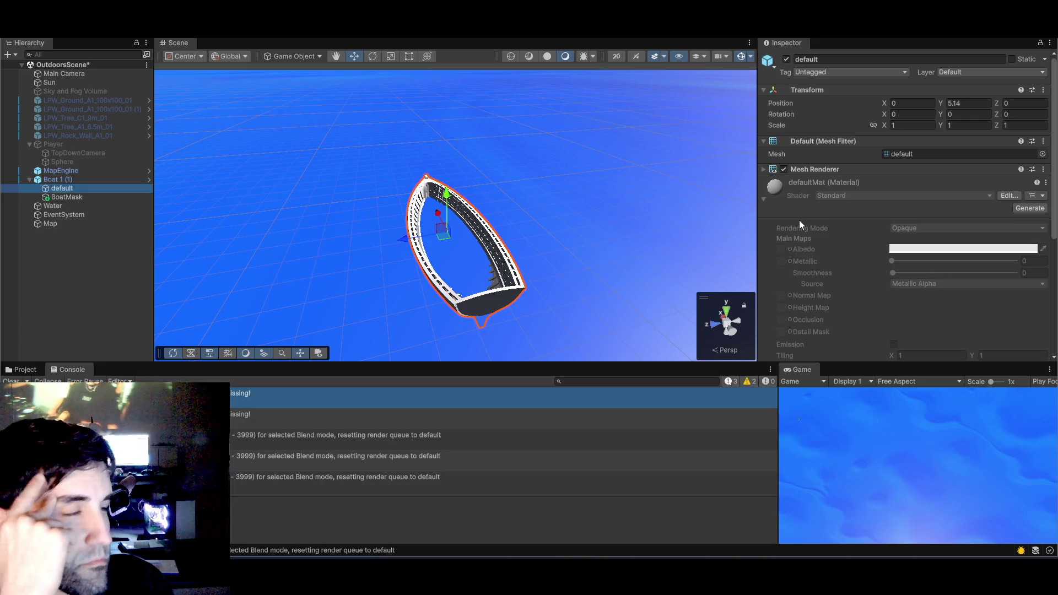
{"action": "scroll", "coordinate": [816, 233], "scroll_direction": "down", "scroll_amount": 5}
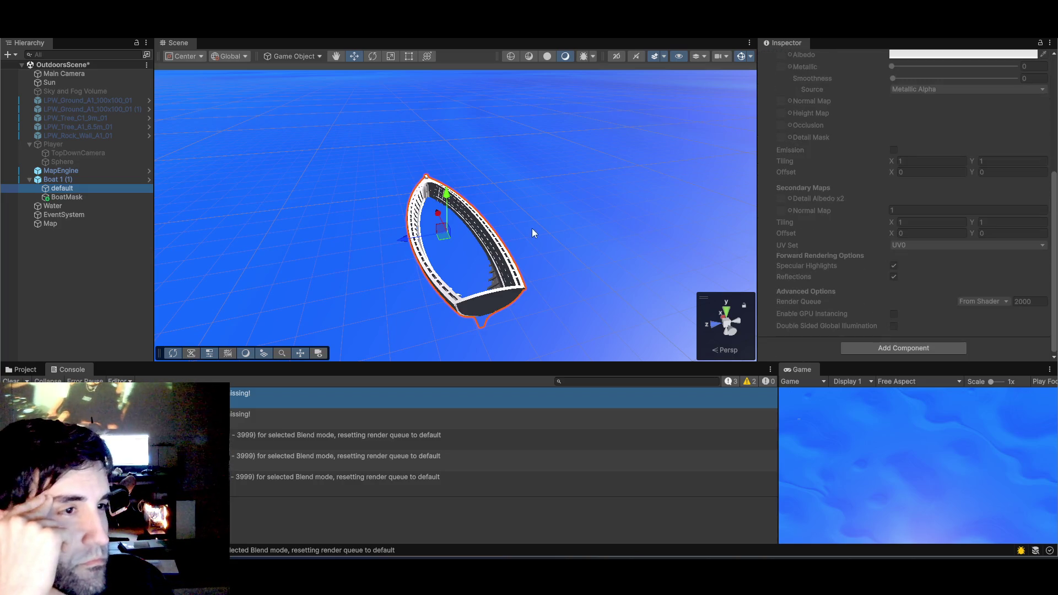
{"action": "left_click", "coordinate": [367, 234]}
{"action": "scroll", "coordinate": [915, 204], "scroll_direction": "up", "scroll_amount": 5}
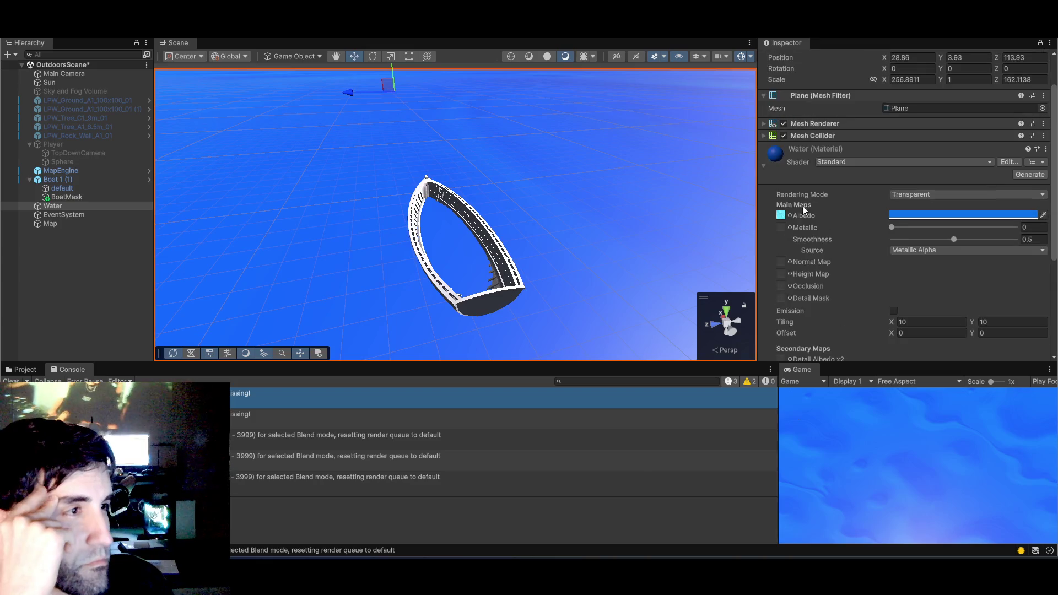
- Make the Water material opaque and lower the BoatMask mesh into the hull
{"action": "left_click", "coordinate": [899, 200]}
{"action": "left_click", "coordinate": [904, 163]}
{"action": "left_click", "coordinate": [455, 184]}
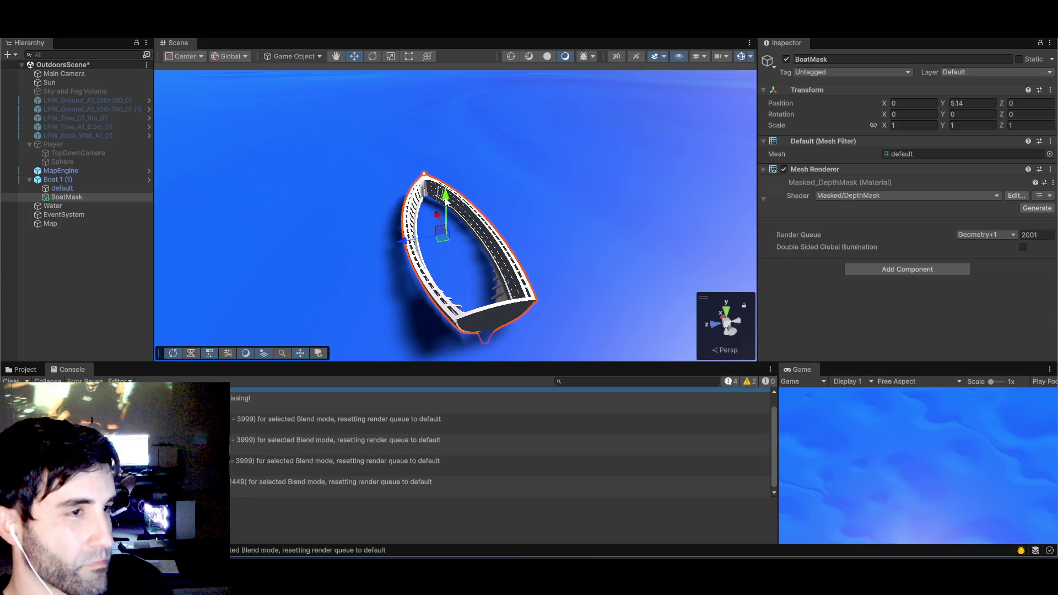
{"action": "mouse_move", "coordinate": [456, 184]}
{"action": "left_mouse_down"}
{"action": "mouse_move", "coordinate": [465, 236]}
{"action": "mouse_move", "coordinate": [465, 216]}
{"action": "left_mouse_up"}
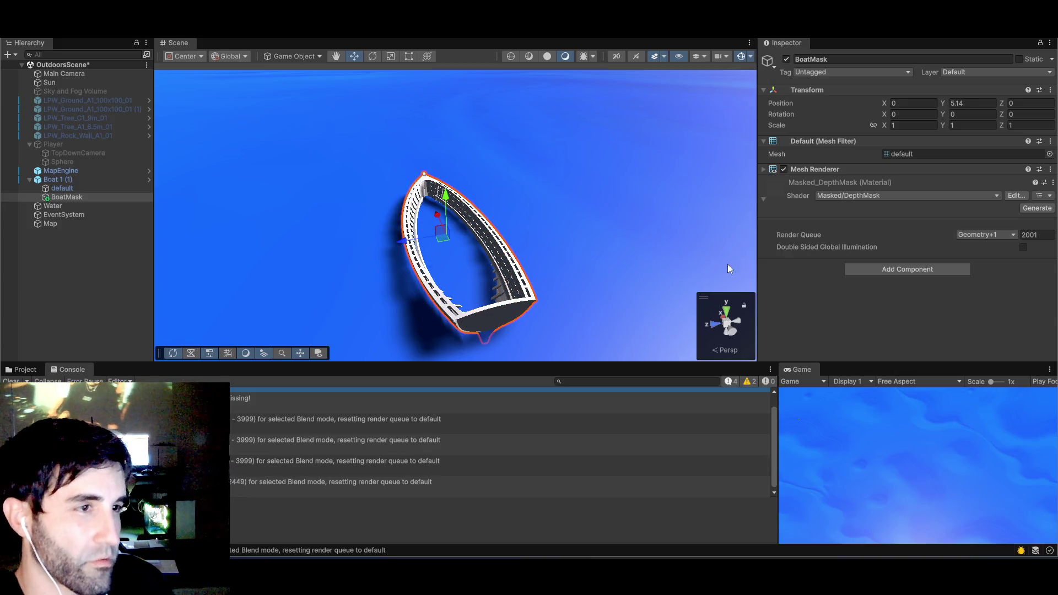
- Set BoatMask's render queue to 2000
{"action": "left_click", "coordinate": [1029, 234]}
{"action": "type", "text": "2000"}
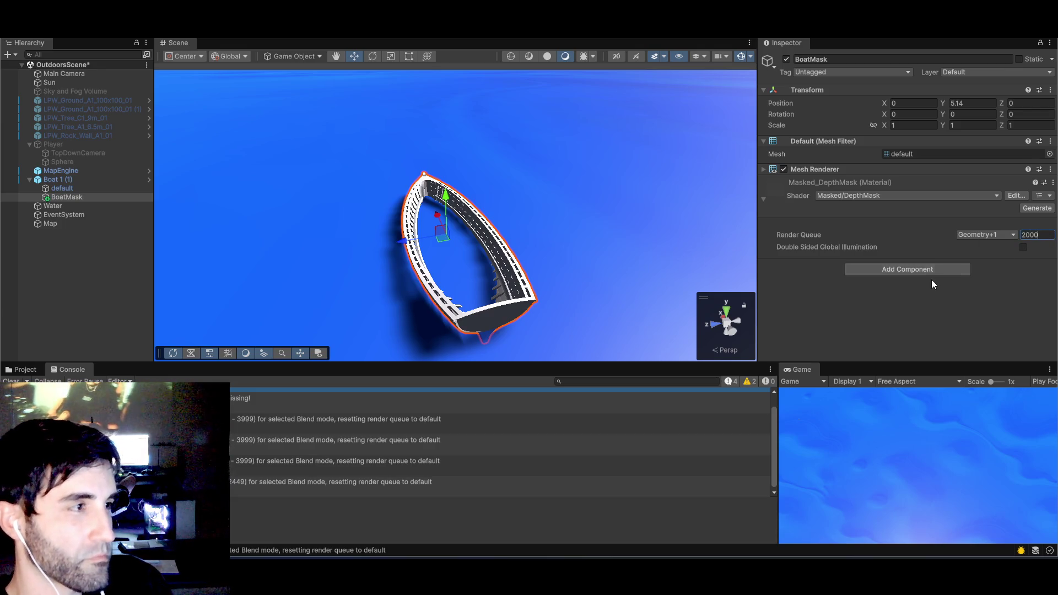
{"action": "key", "text": "Return"}
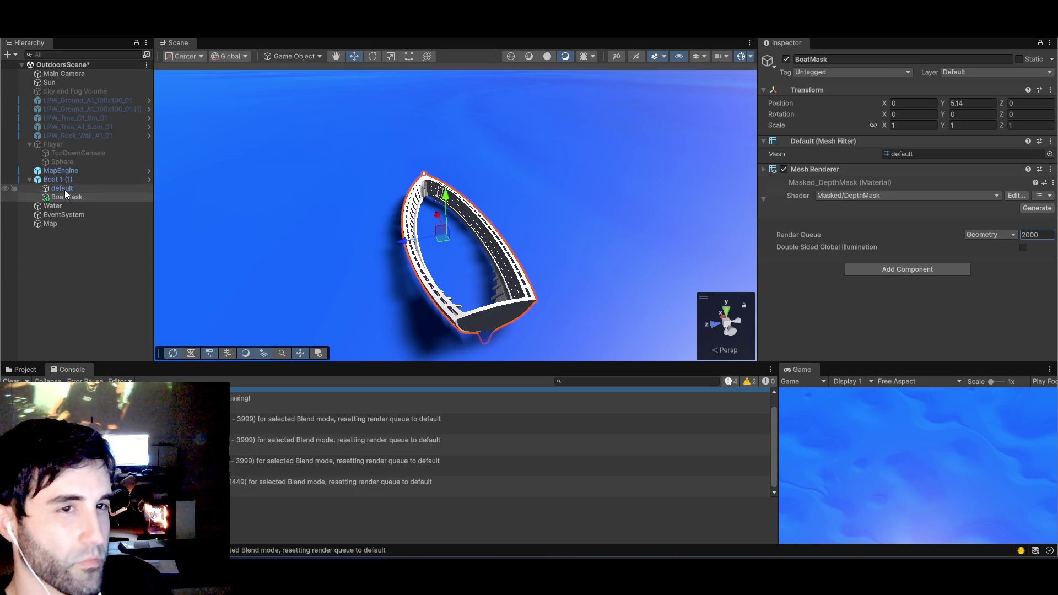
- Review the hull and water materials and orbit to a low side view of the boat
{"action": "left_click", "coordinate": [65, 190]}
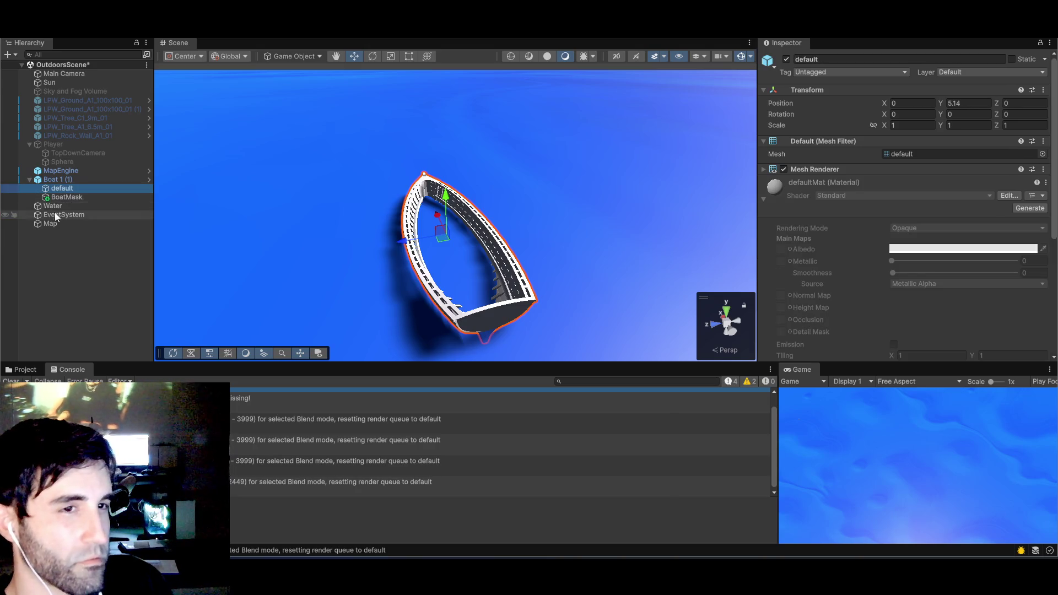
{"action": "left_click", "coordinate": [54, 207]}
{"action": "scroll", "coordinate": [944, 297], "scroll_direction": "down", "scroll_amount": 5}
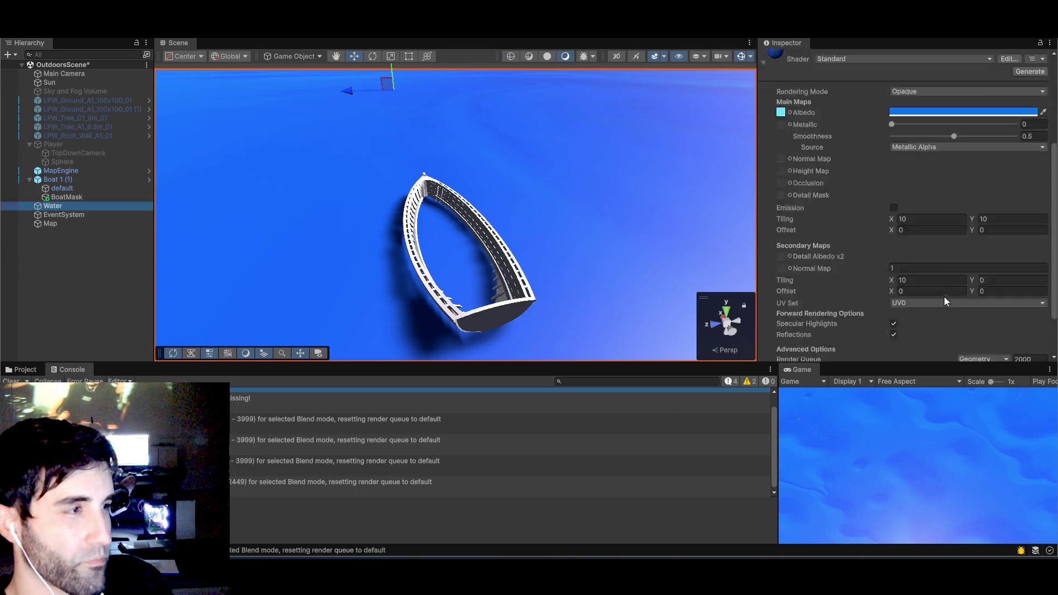
{"action": "scroll", "coordinate": [942, 302], "scroll_direction": "up", "scroll_amount": 3}
{"action": "scroll", "coordinate": [943, 301], "scroll_direction": "down", "scroll_amount": 3}
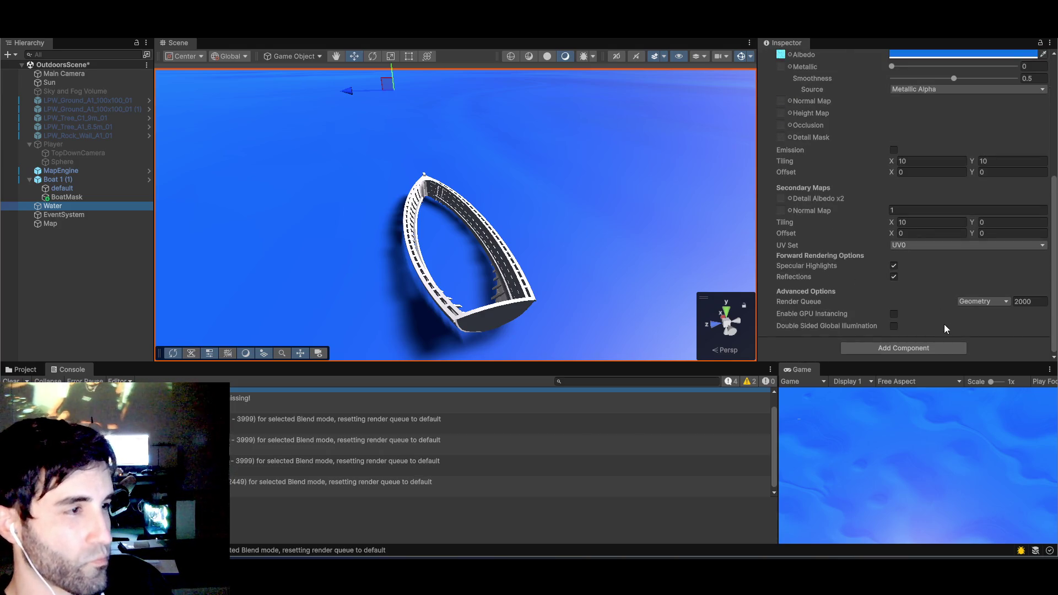
{"action": "mouse_move", "coordinate": [540, 200]}
{"action": "left_mouse_down"}
{"action": "mouse_move", "coordinate": [543, 229]}
{"action": "mouse_move", "coordinate": [550, 155]}
{"action": "mouse_move", "coordinate": [561, 217]}
{"action": "left_mouse_up"}
{"action": "scroll", "coordinate": [561, 217], "scroll_direction": "down", "scroll_amount": 3}
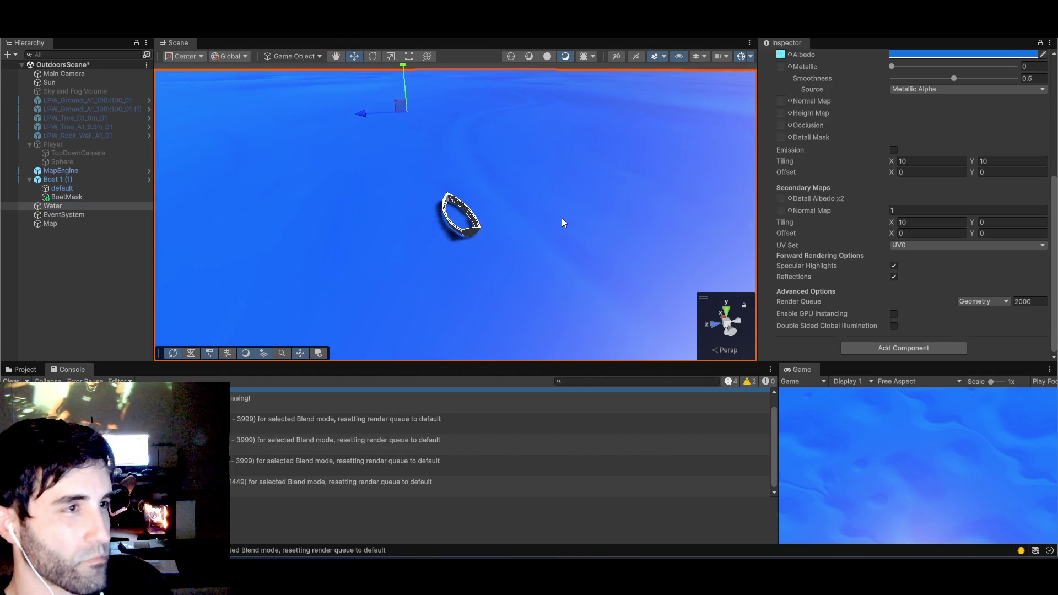
{"action": "scroll", "coordinate": [510, 223], "scroll_direction": "up", "scroll_amount": 3}
{"action": "scroll", "coordinate": [507, 229], "scroll_direction": "up", "scroll_amount": 5}
{"action": "mouse_move", "coordinate": [514, 248]}
{"action": "left_mouse_down"}
{"action": "mouse_move", "coordinate": [610, 201]}
{"action": "mouse_move", "coordinate": [564, 224]}
{"action": "left_mouse_up"}
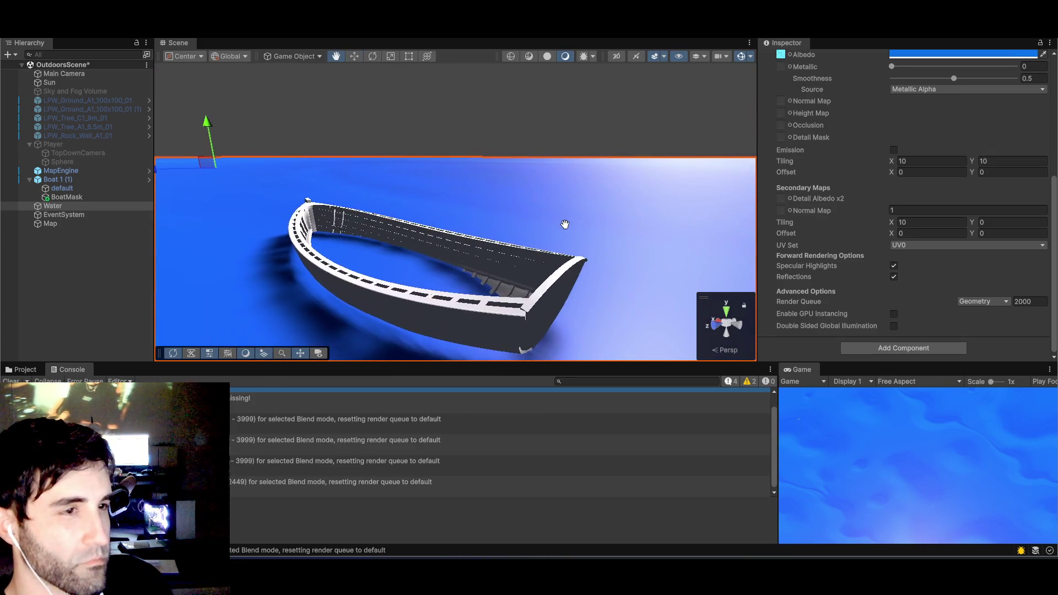
- Raise the BoatMask mesh above the boat, then undo the move
{"action": "left_click", "coordinate": [67, 197]}
{"action": "left_click_drag", "start_coordinate": [375, 226], "coordinate": [380, 168]}
{"action": "key", "text": "ctrl+z"}
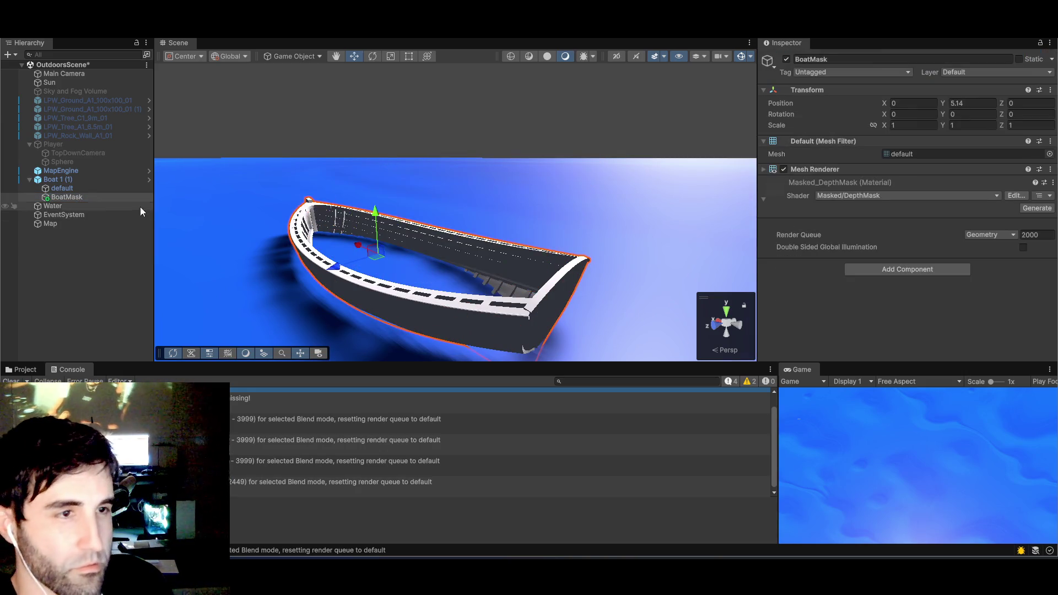
- Lift the boat hull and its BoatMask higher above the water and view from a tilted side angle
{"action": "left_click", "coordinate": [62, 188]}
{"action": "mouse_move", "coordinate": [375, 209]}
{"action": "left_mouse_down"}
{"action": "mouse_move", "coordinate": [382, 111]}
{"action": "mouse_move", "coordinate": [352, 266]}
{"action": "mouse_move", "coordinate": [377, 160]}
{"action": "mouse_move", "coordinate": [445, 208]}
{"action": "mouse_move", "coordinate": [435, 243]}
{"action": "mouse_move", "coordinate": [538, 215]}
{"action": "mouse_move", "coordinate": [468, 227]}
{"action": "mouse_move", "coordinate": [467, 208]}
{"action": "mouse_move", "coordinate": [381, 133]}
{"action": "mouse_move", "coordinate": [353, 135]}
{"action": "mouse_move", "coordinate": [356, 152]}
{"action": "mouse_move", "coordinate": [351, 142]}
{"action": "mouse_move", "coordinate": [454, 208]}
{"action": "mouse_move", "coordinate": [519, 218]}
{"action": "mouse_move", "coordinate": [550, 237]}
{"action": "mouse_move", "coordinate": [557, 224]}
{"action": "mouse_move", "coordinate": [485, 298]}
{"action": "mouse_move", "coordinate": [418, 270]}
{"action": "mouse_move", "coordinate": [382, 272]}
{"action": "mouse_move", "coordinate": [449, 276]}
{"action": "mouse_move", "coordinate": [411, 246]}
{"action": "mouse_move", "coordinate": [470, 266]}
{"action": "mouse_move", "coordinate": [485, 260]}
{"action": "mouse_move", "coordinate": [430, 289]}
{"action": "mouse_move", "coordinate": [467, 276]}
{"action": "left_mouse_up"}
{"action": "left_click", "coordinate": [87, 200]}
{"action": "scroll", "coordinate": [453, 209], "scroll_direction": "down", "scroll_amount": 5}
{"action": "scroll", "coordinate": [448, 244], "scroll_direction": "up", "scroll_amount": 3}
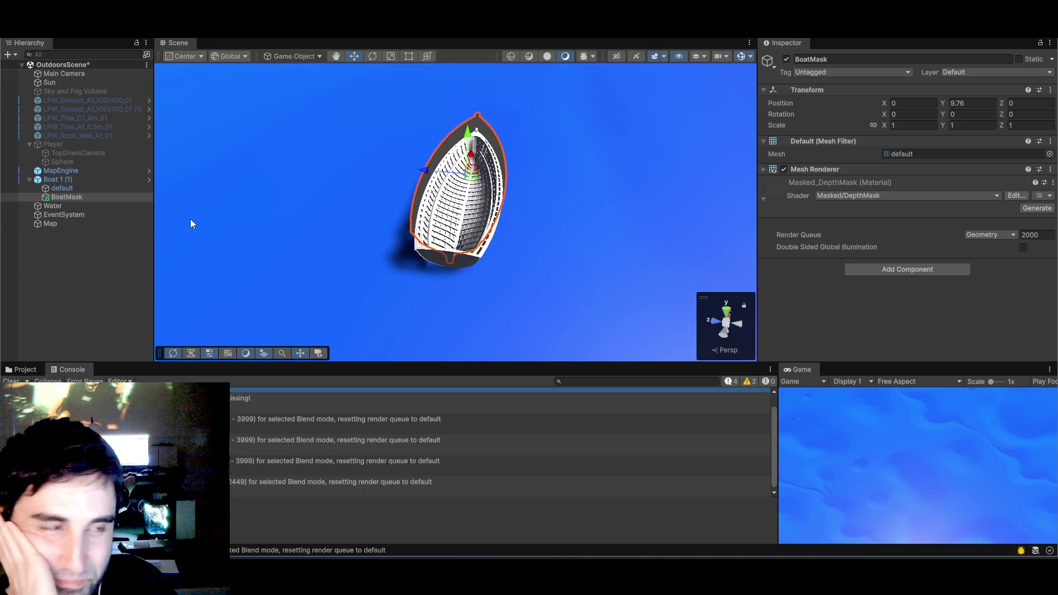
{"action": "mouse_move", "coordinate": [449, 226]}
{"action": "left_mouse_down"}
{"action": "mouse_move", "coordinate": [430, 243]}
{"action": "mouse_move", "coordinate": [468, 259]}
{"action": "mouse_move", "coordinate": [517, 220]}
{"action": "left_mouse_up"}
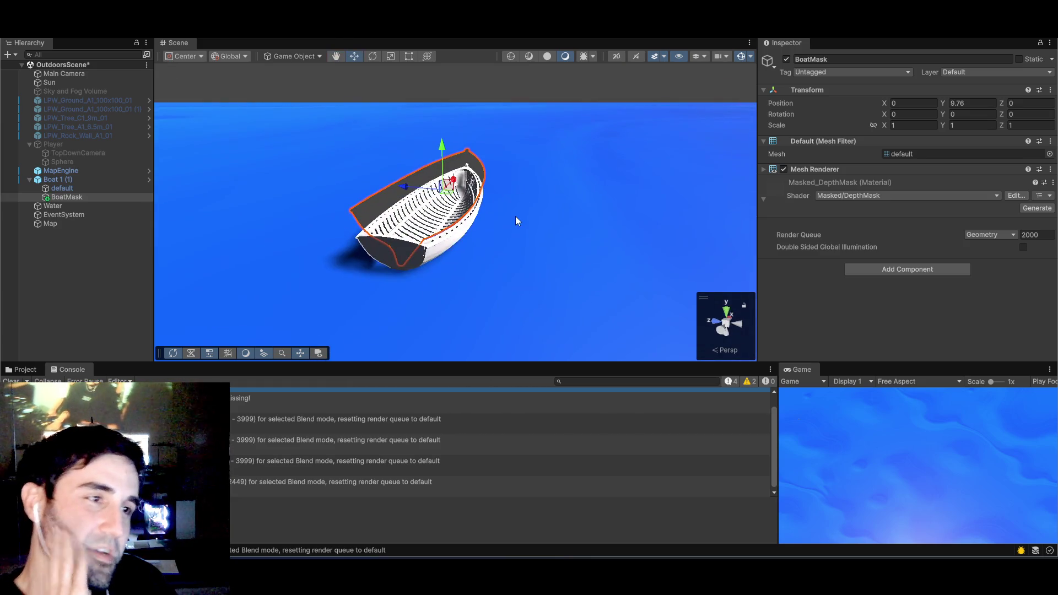
- Switch to the browser and resume the Boats in Unity tutorial video
{"action": "key", "text": "super+Tab"}
{"action": "left_click", "coordinate": [395, 217]}
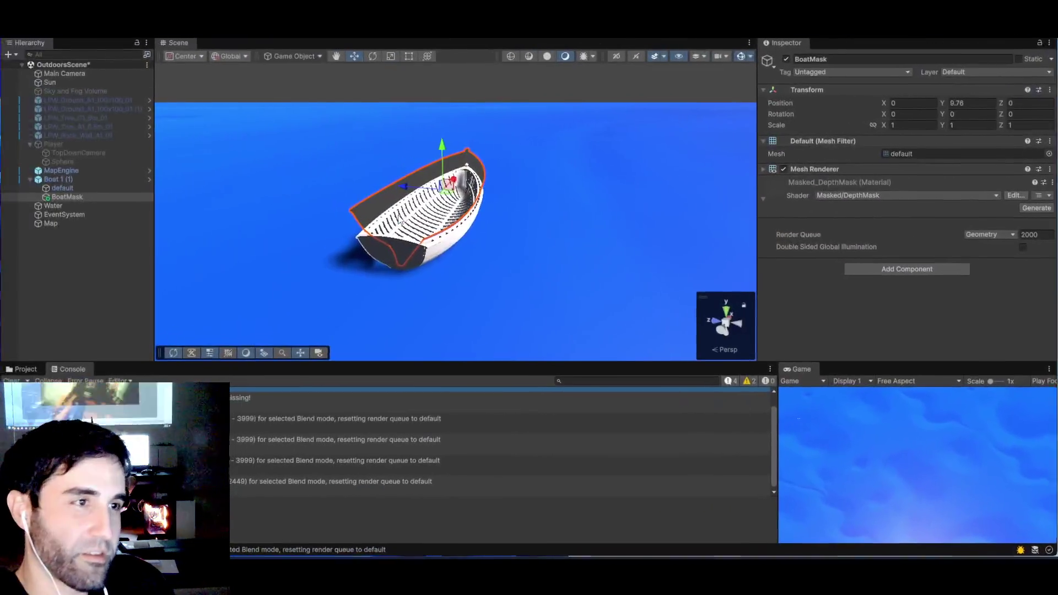
{"action": "key", "text": "alt+Tab"}
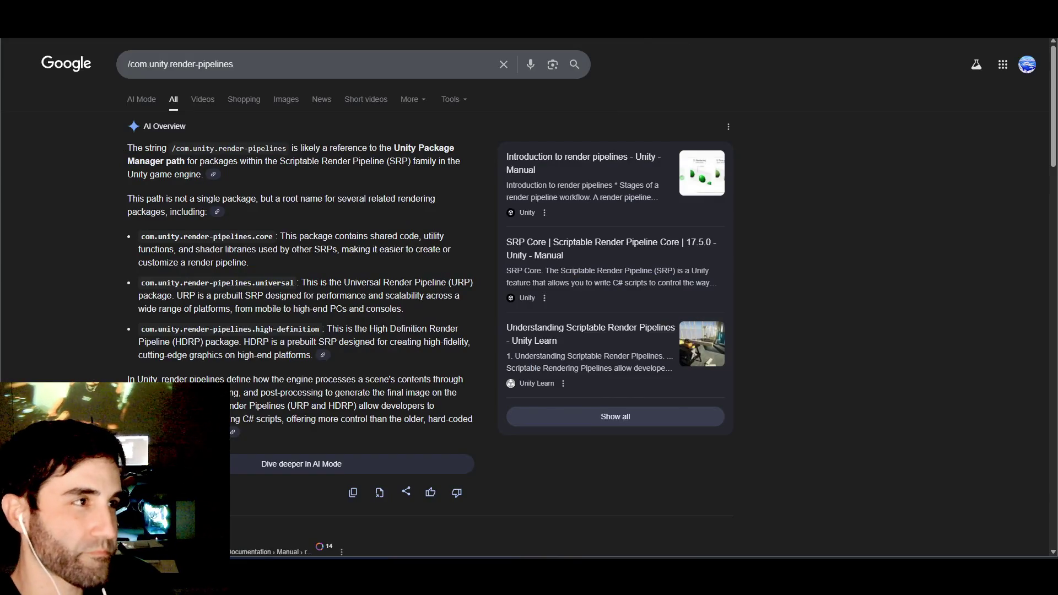
{"action": "key", "text": "ctrl+Tab"}
{"action": "key", "text": "ctrl+Tab"}
{"action": "key", "text": "ctrl+Tab"}
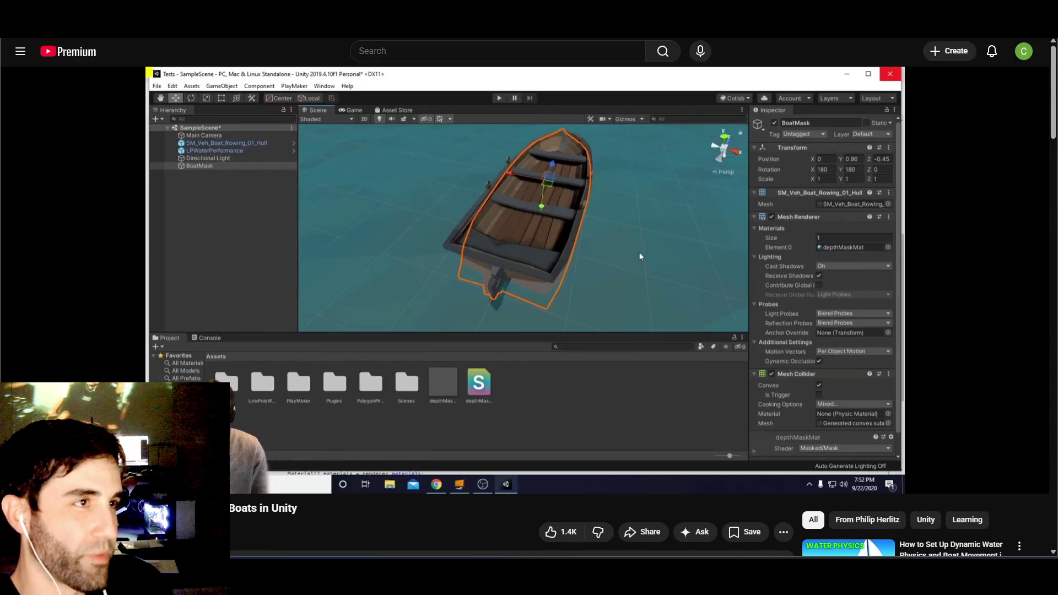
{"action": "left_click", "coordinate": [640, 256]}
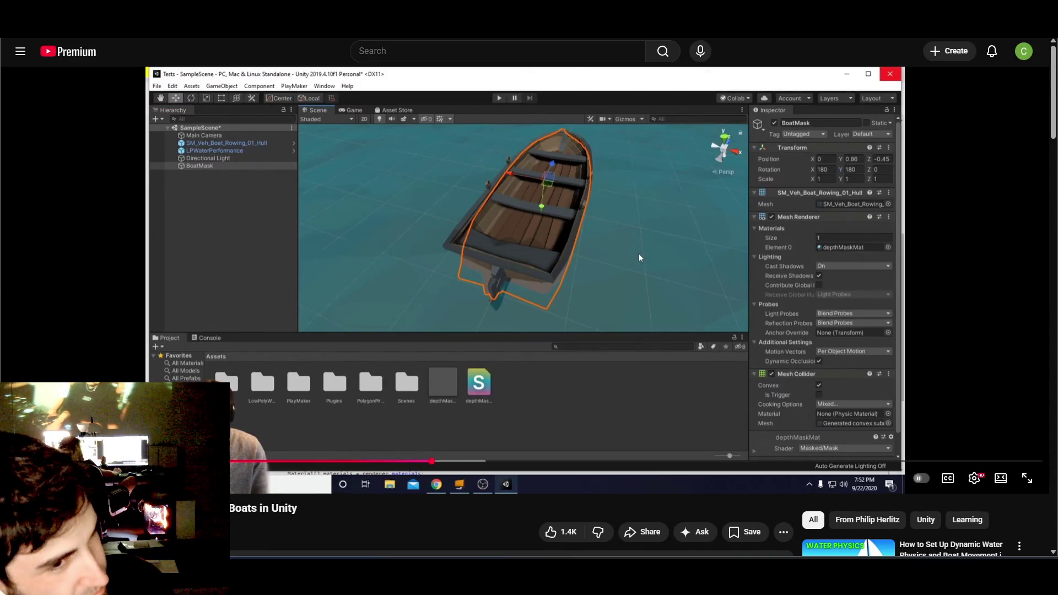
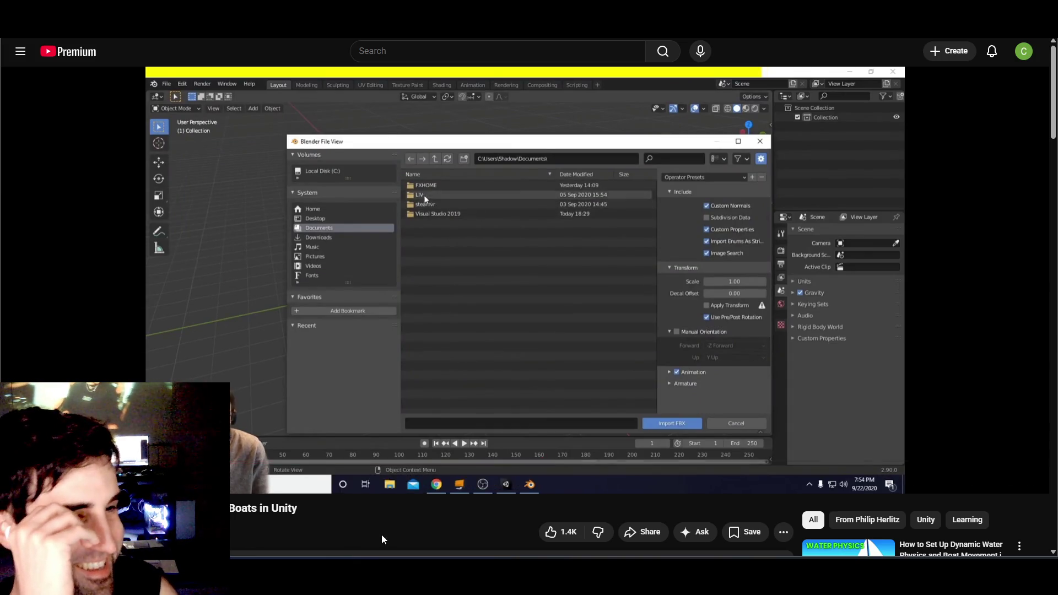
- Pause the tutorial and seek forward with the right arrow to the Blender hull scene
{"action": "left_click", "coordinate": [548, 271]}
{"action": "key", "text": "Right"}
{"action": "key", "text": "Right"}
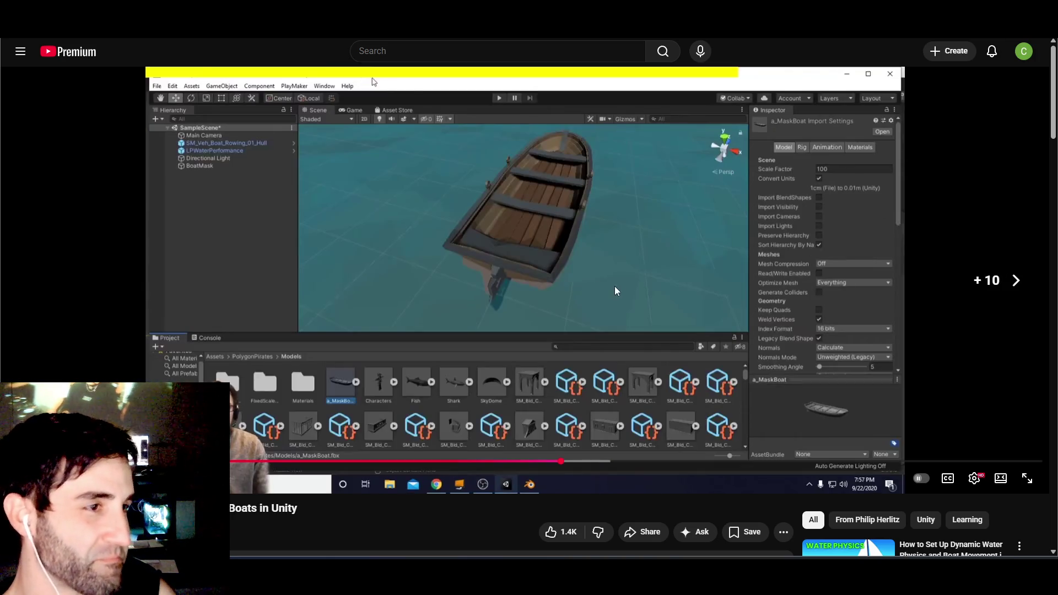
{"action": "key", "text": "Right"}
{"action": "key", "text": "Right"}
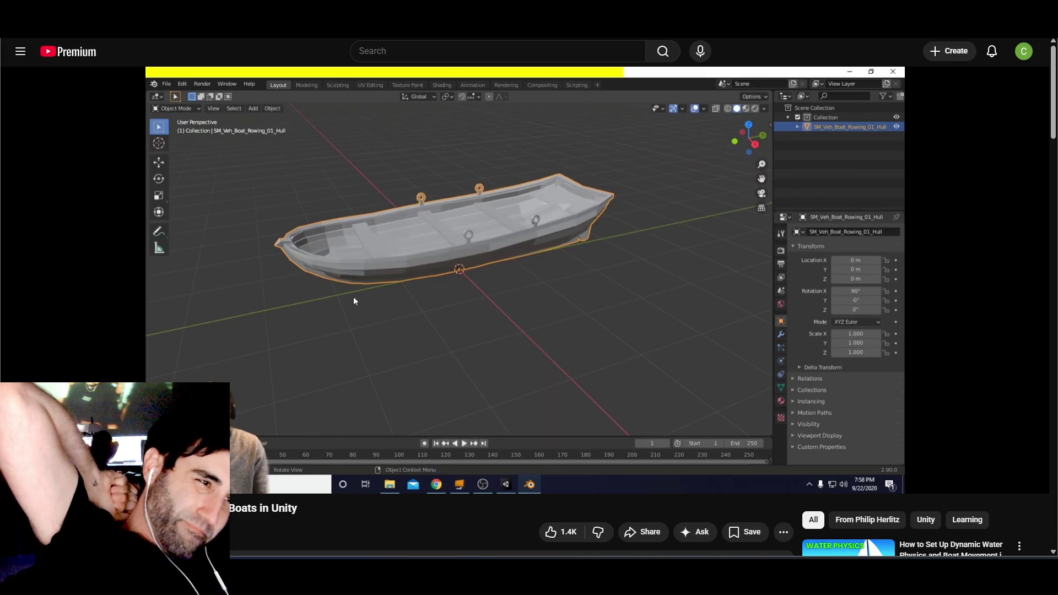
- Let the tutorial play until the hull is a low-poly shell, then pause it
{"action": "mouse_move", "coordinate": [606, 292]}
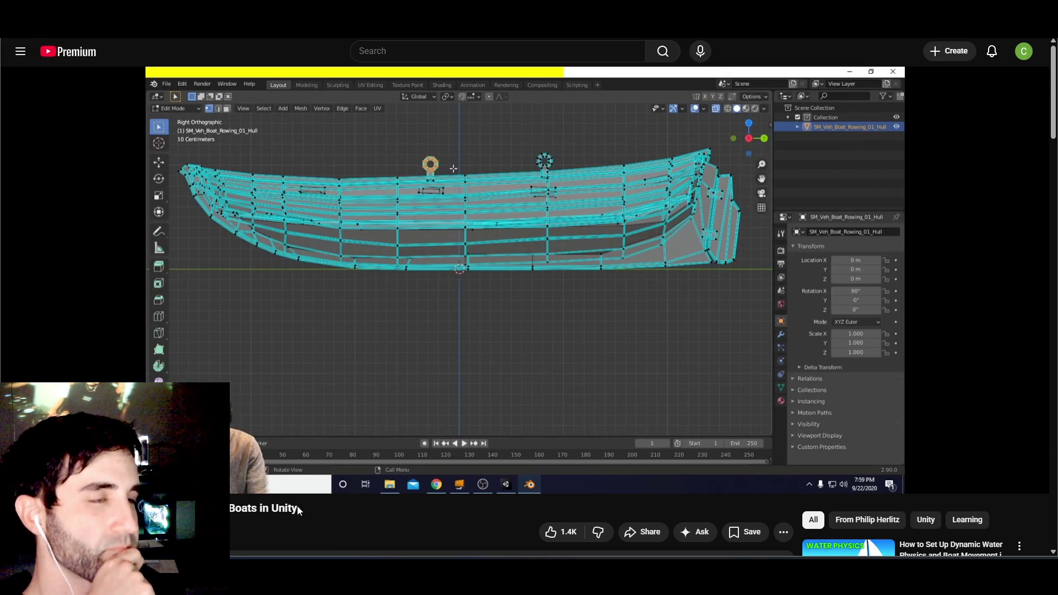
{"action": "mouse_move", "coordinate": [326, 441]}
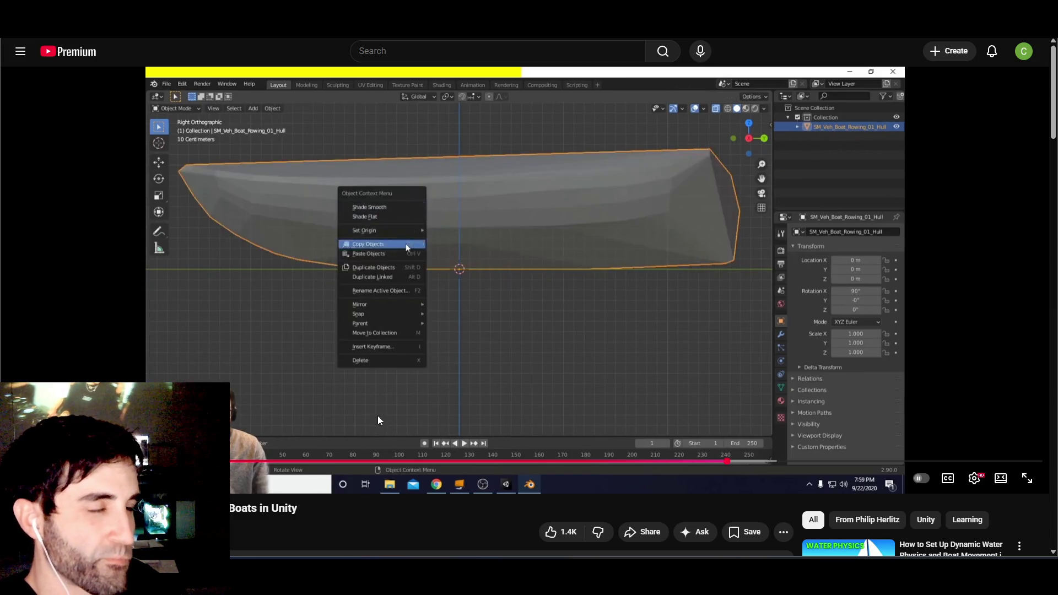
{"action": "left_click", "coordinate": [406, 336]}
- Switch to Blender and orbit the view to look down into the boat
{"action": "key", "text": "alt+Tab"}
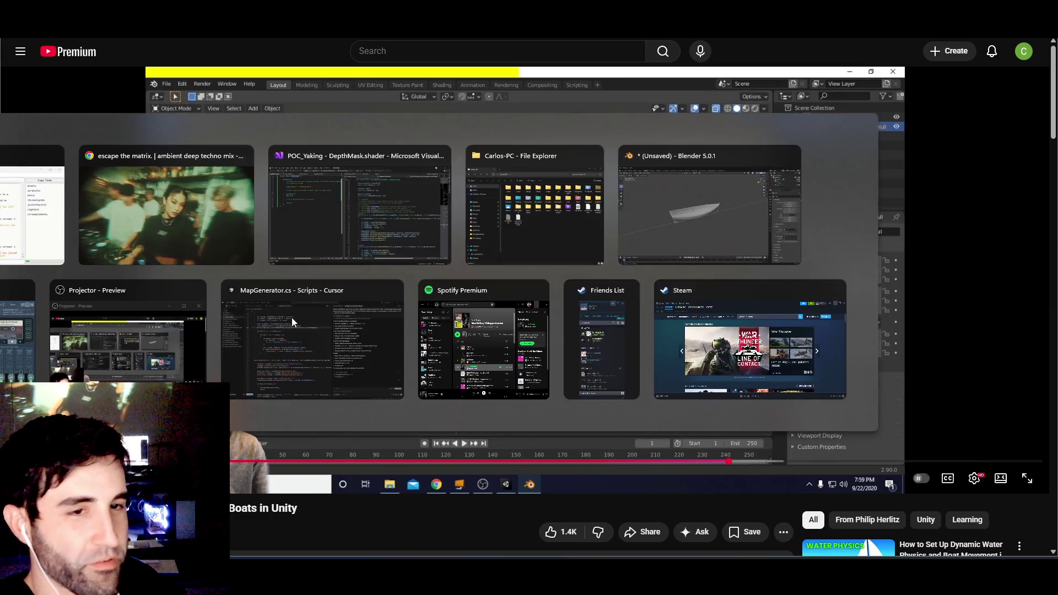
{"action": "key", "text": "Left"}
{"action": "key", "text": "Left"}
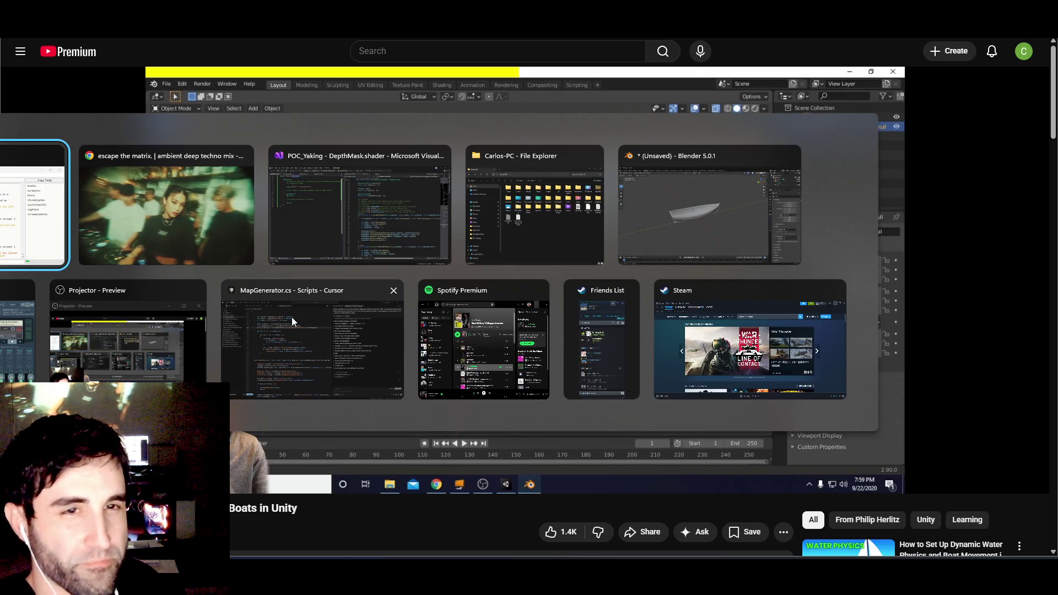
{"action": "left_click", "coordinate": [656, 240]}
{"action": "right_click", "coordinate": [460, 292]}
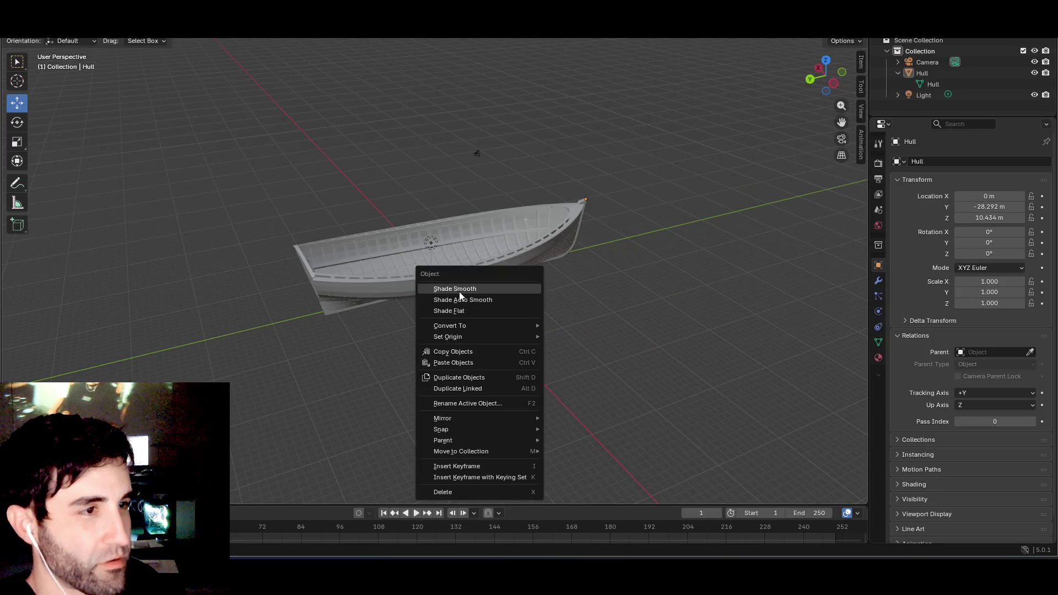
{"action": "mouse_move", "coordinate": [573, 176]}
{"action": "left_mouse_down"}
{"action": "mouse_move", "coordinate": [609, 180]}
{"action": "mouse_move", "coordinate": [337, 174]}
{"action": "mouse_move", "coordinate": [551, 178]}
{"action": "left_mouse_up"}
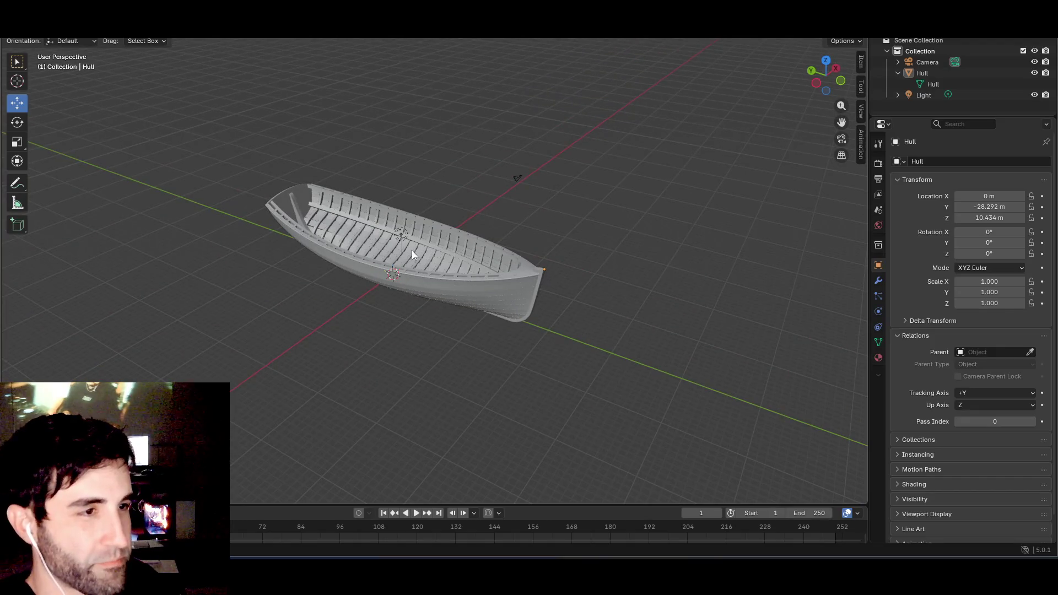
{"action": "mouse_move", "coordinate": [412, 253]}
{"action": "left_mouse_down"}
{"action": "mouse_move", "coordinate": [446, 234]}
{"action": "mouse_move", "coordinate": [461, 197]}
{"action": "mouse_move", "coordinate": [456, 210]}
{"action": "mouse_move", "coordinate": [309, 259]}
{"action": "mouse_move", "coordinate": [391, 262]}
{"action": "mouse_move", "coordinate": [412, 248]}
{"action": "mouse_move", "coordinate": [378, 221]}
{"action": "mouse_move", "coordinate": [397, 218]}
{"action": "left_mouse_up"}
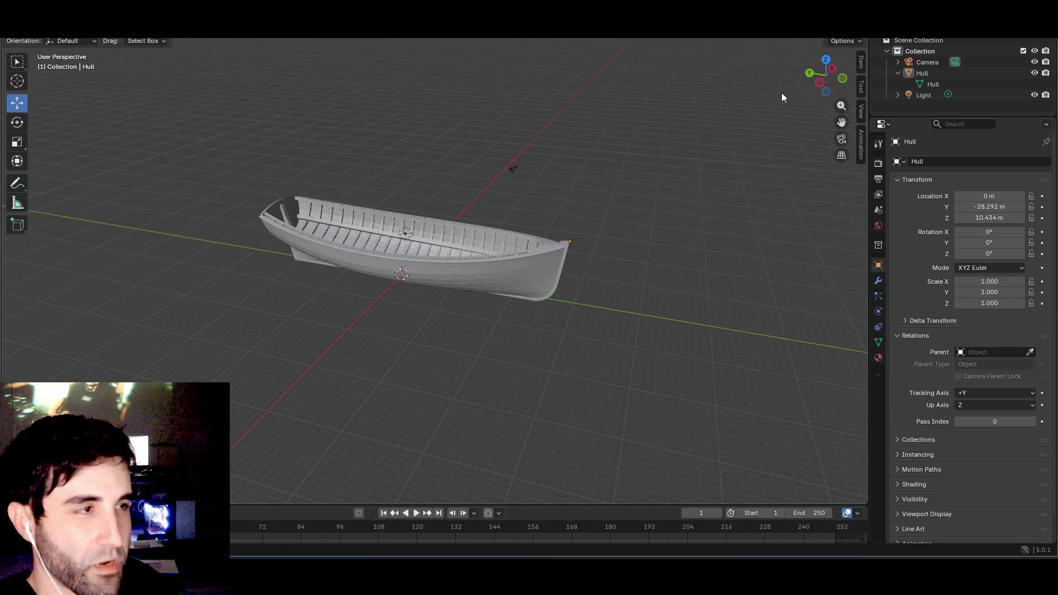
- Set Left Orthographic view in wireframe and box-select Hull, Camera and Light
{"action": "left_click", "coordinate": [821, 84]}
{"action": "left_click_drag", "start_coordinate": [206, 141], "coordinate": [705, 335]}
{"action": "key", "text": "shift+z"}
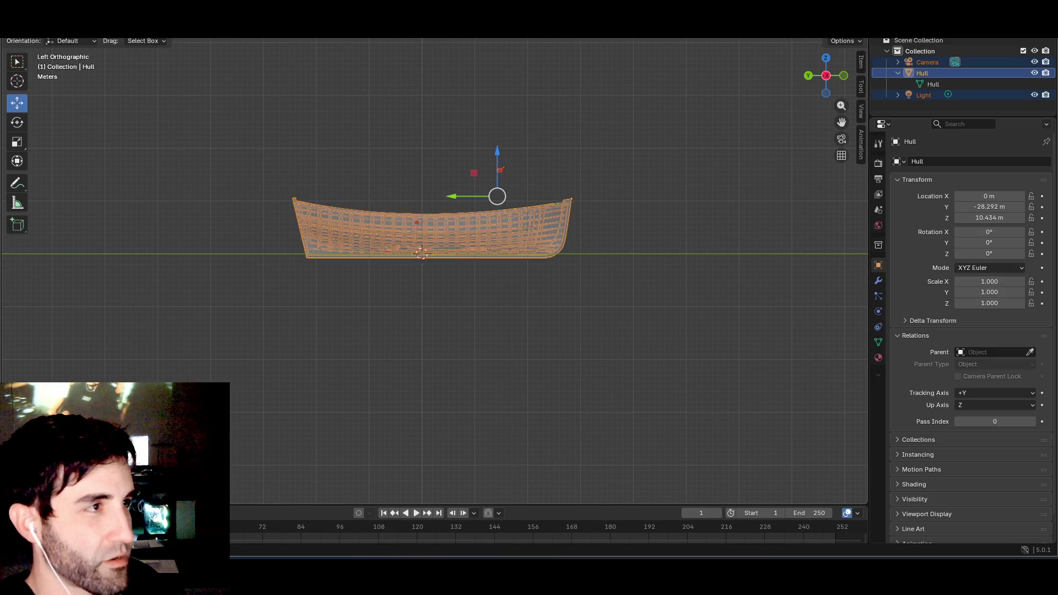
{"action": "left_click", "coordinate": [241, 134]}
{"action": "left_click_drag", "start_coordinate": [242, 134], "coordinate": [731, 360]}
- Check the Apply and Object menus, then close them without applying anything
{"action": "key", "text": "ctrl+a"}
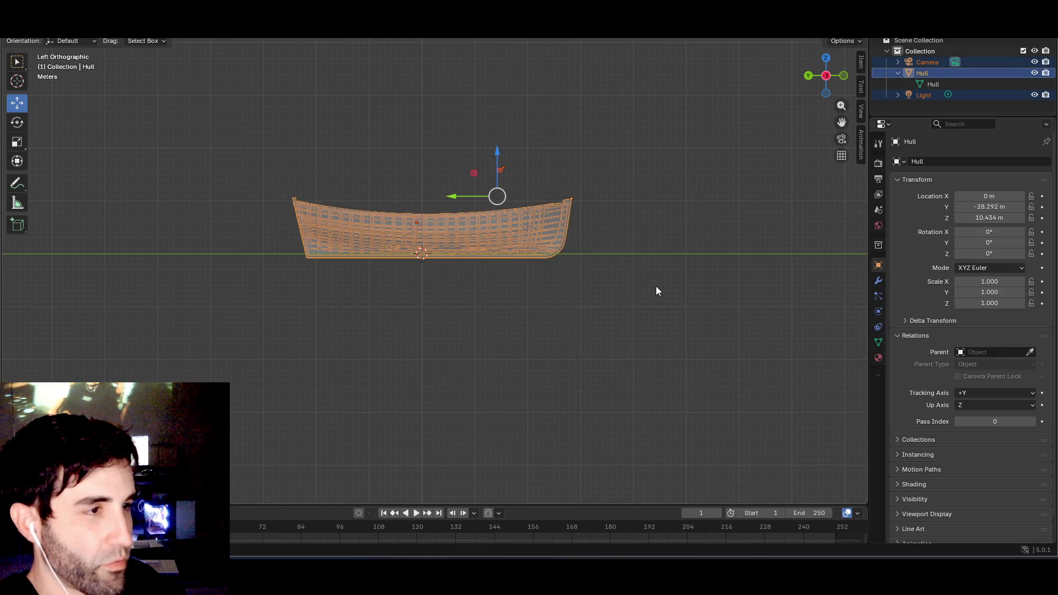
{"action": "left_click", "coordinate": [655, 286]}
{"action": "key", "text": "ctrl+z"}
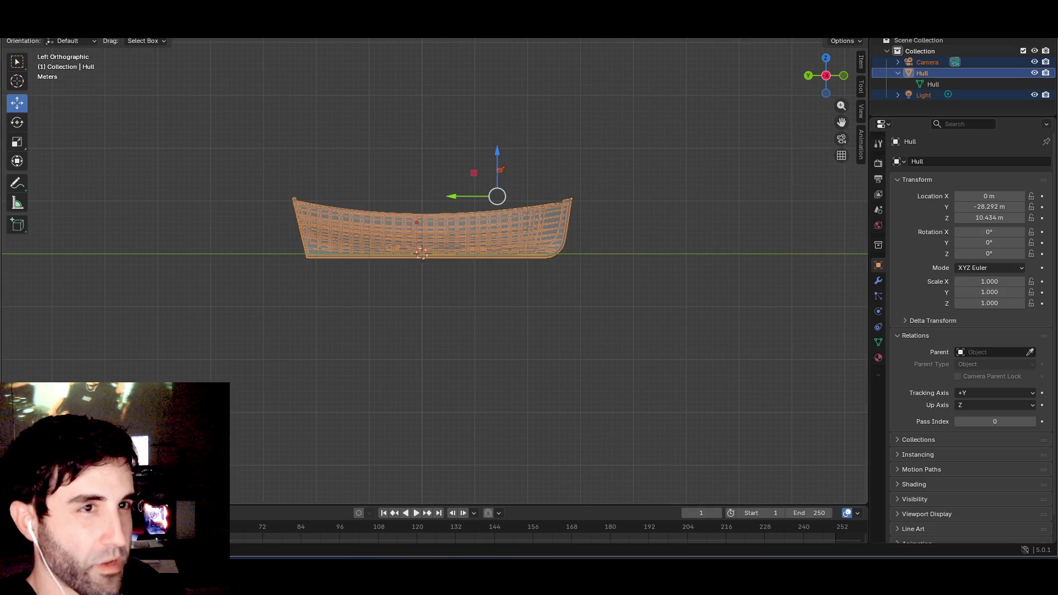
{"action": "left_click", "coordinate": [165, 31]}
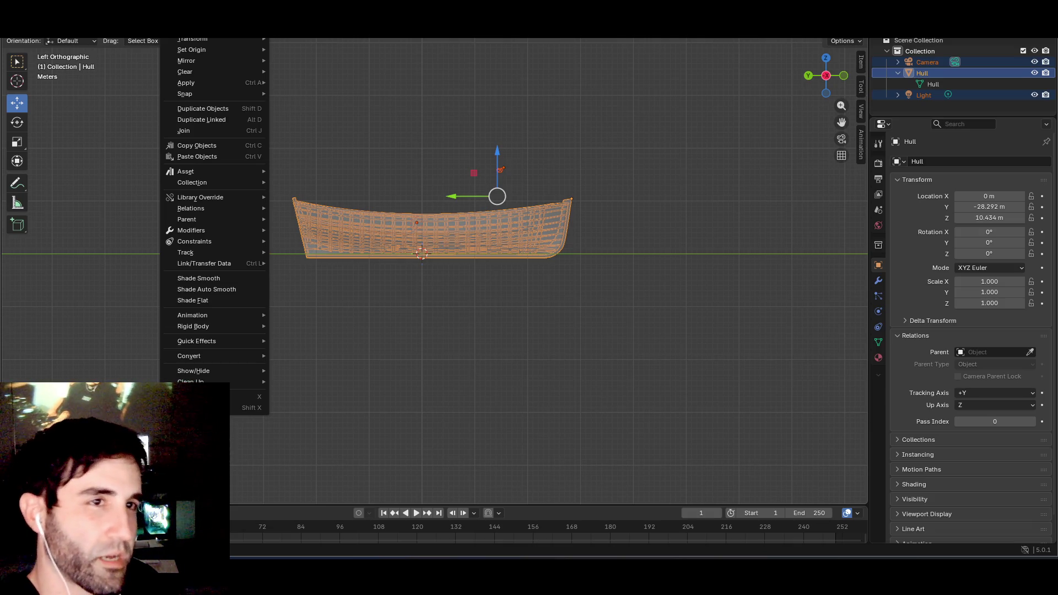
{"action": "key", "text": "Escape"}
- Rewind the tutorial ten seconds, pause it, and return to Blender
{"action": "key", "text": "alt+Tab"}
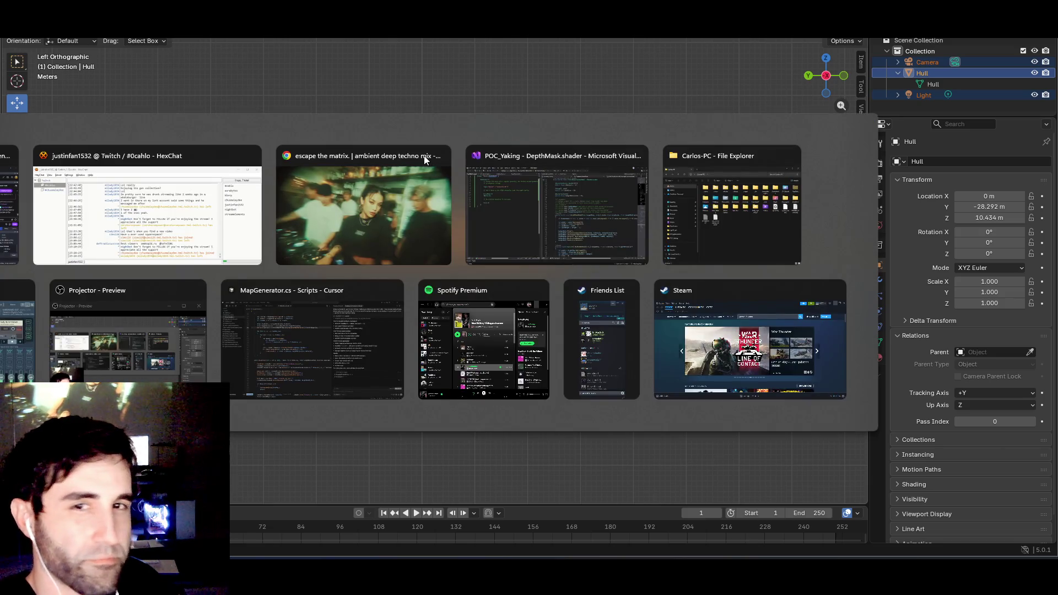
{"action": "left_click", "coordinate": [425, 155]}
{"action": "key", "text": "k"}
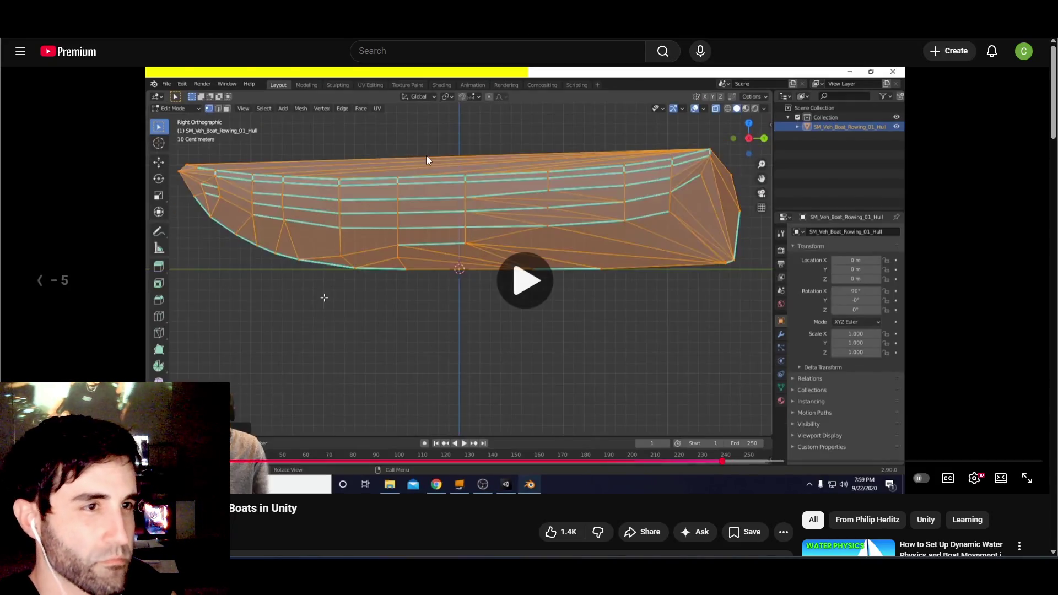
{"action": "key", "text": "j"}
{"action": "key", "text": "k"}
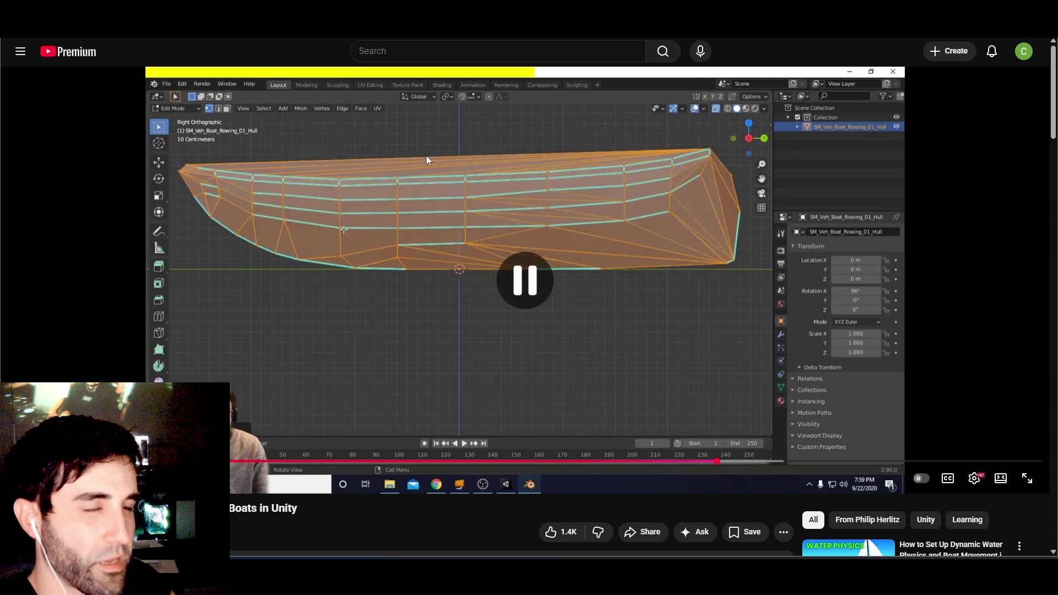
{"action": "key", "text": "alt+Tab"}
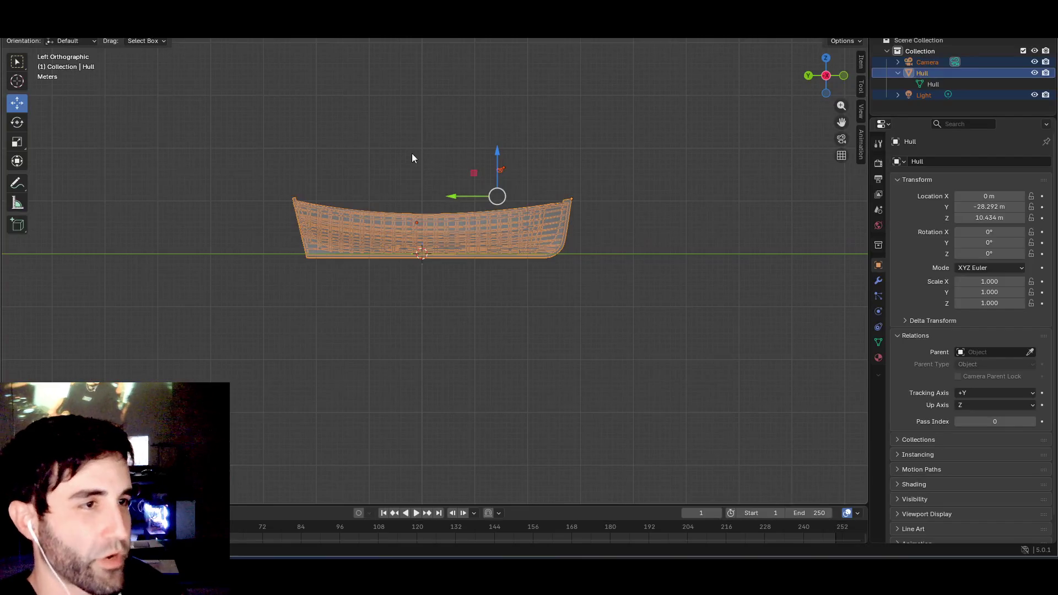
- Put the Hull into Edit Mode and restore the left side view
{"action": "left_click", "coordinate": [62, 32]}
{"action": "left_click", "coordinate": [64, 51]}
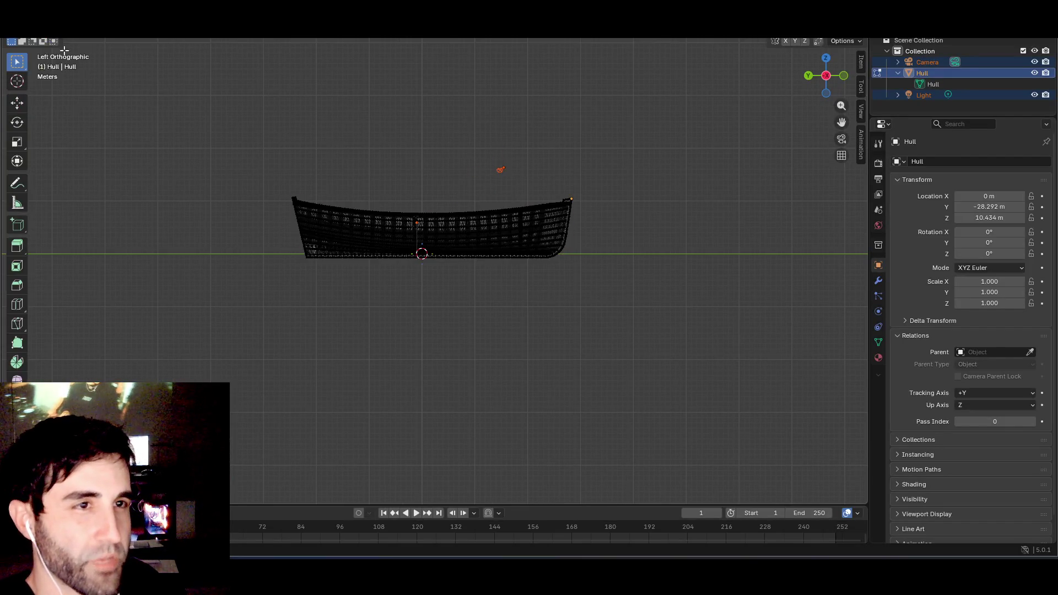
{"action": "scroll", "coordinate": [380, 171], "scroll_direction": "up", "scroll_amount": 10}
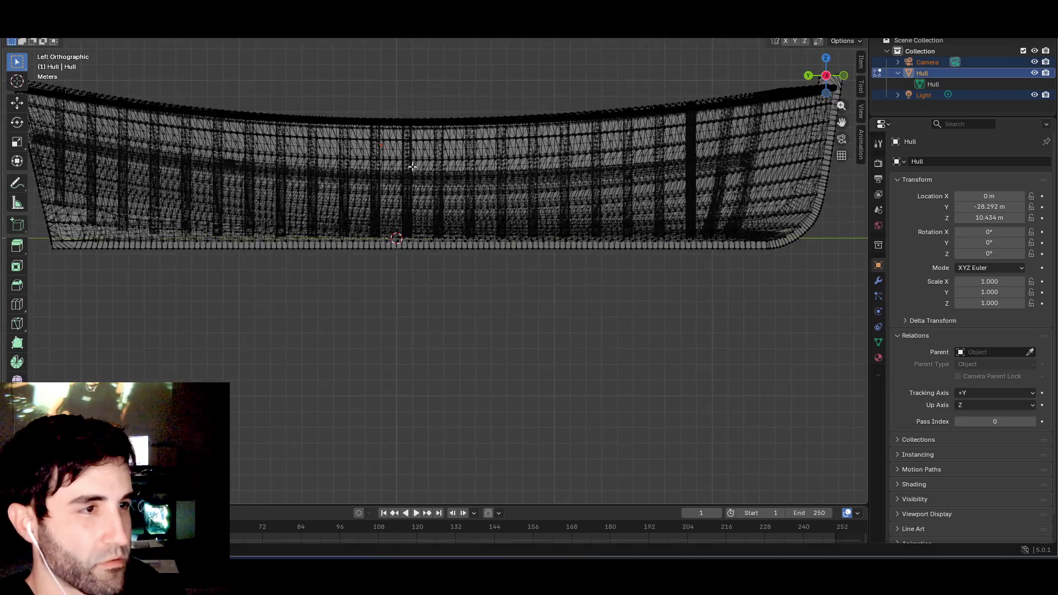
{"action": "scroll", "coordinate": [418, 183], "scroll_direction": "down", "scroll_amount": 10}
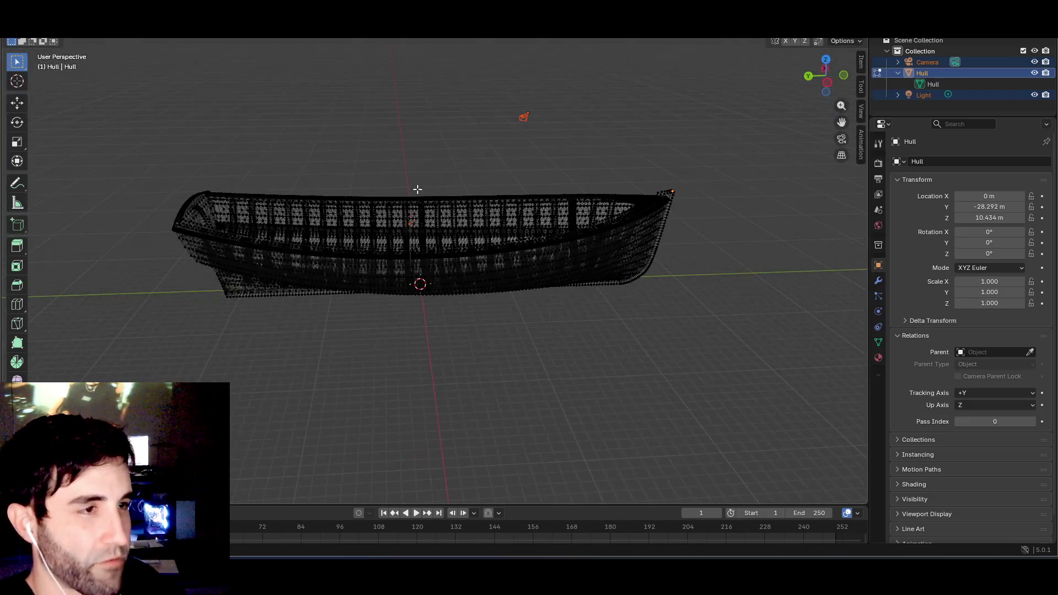
{"action": "left_click", "coordinate": [828, 86]}
- Select all vertices, apply Mesh > Convex Hull, and return to the tutorial
{"action": "key", "text": "a"}
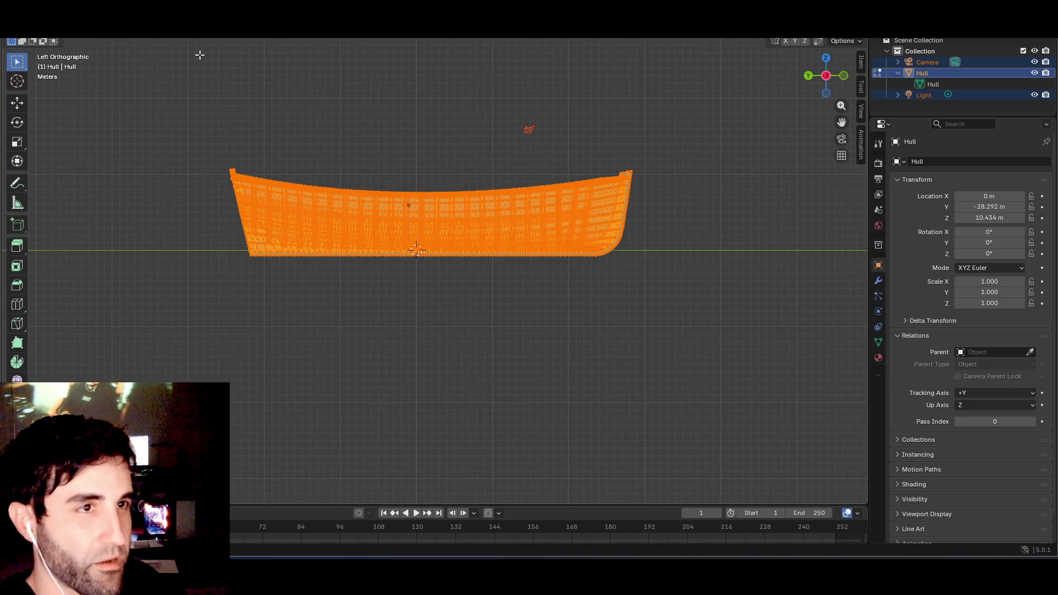
{"action": "left_click", "coordinate": [206, 36]}
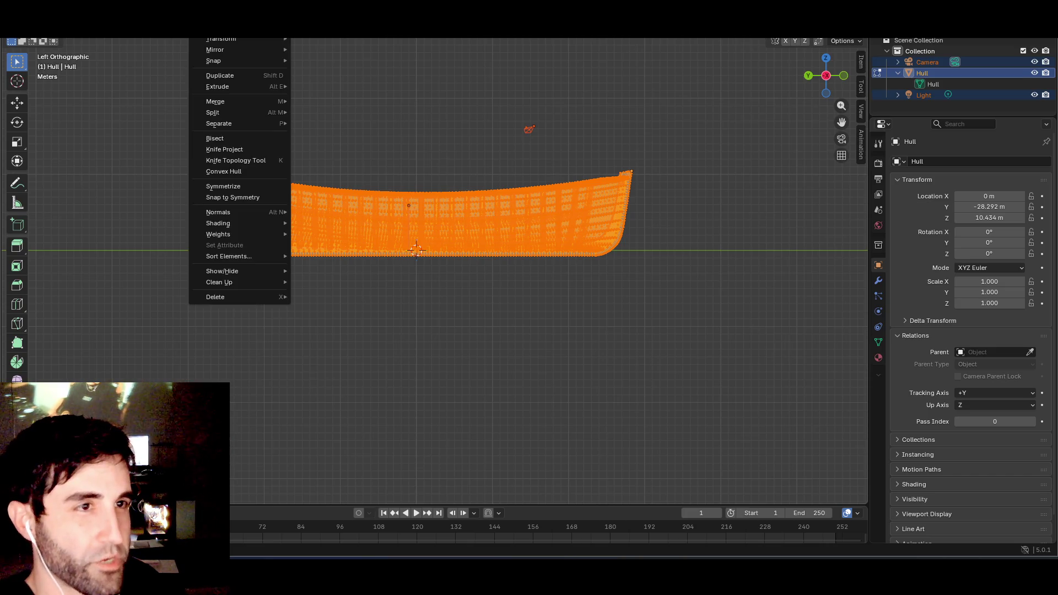
{"action": "left_click", "coordinate": [226, 173]}
{"action": "scroll", "coordinate": [226, 173], "scroll_direction": "up", "scroll_amount": 3}
{"action": "scroll", "coordinate": [368, 204], "scroll_direction": "down", "scroll_amount": 1}
{"action": "right_click", "coordinate": [369, 204]}
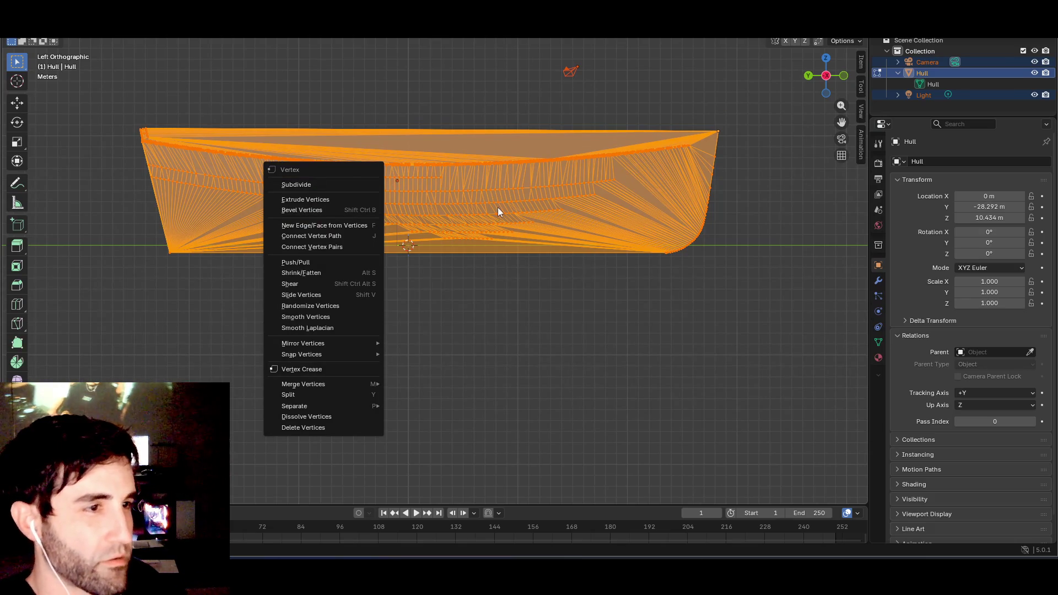
{"action": "key", "text": "alt+Tab"}
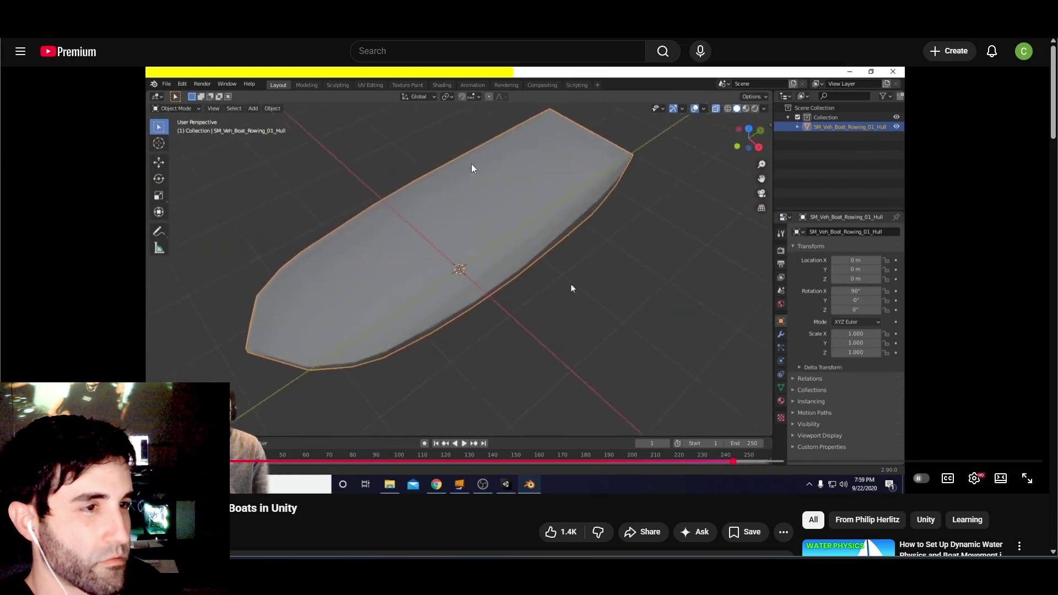
{"action": "left_click", "coordinate": [543, 251]}
{"action": "key", "text": "alt+Tab"}
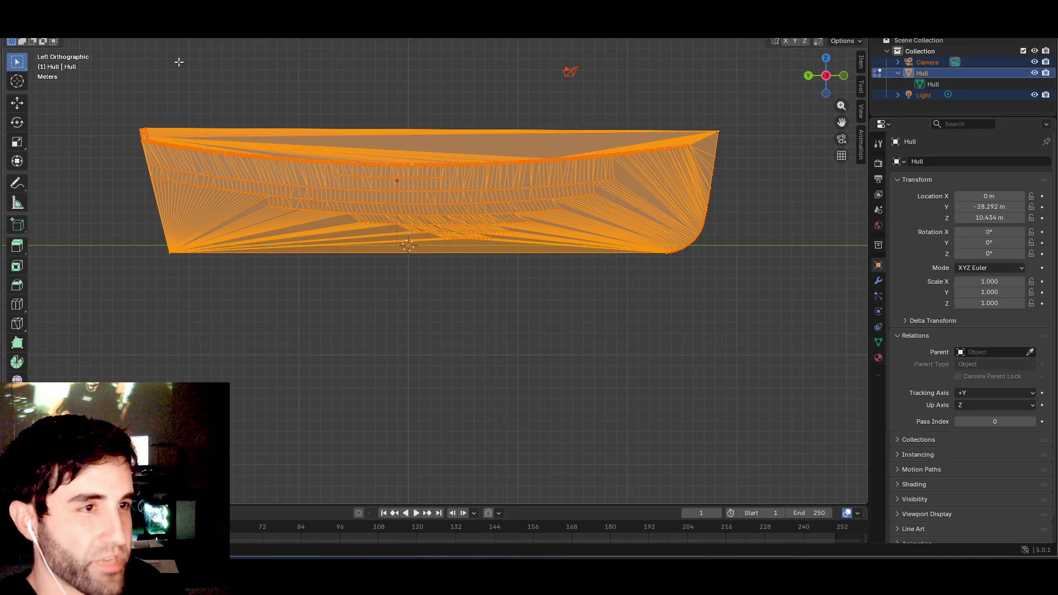
{"action": "key", "text": "Tab"}
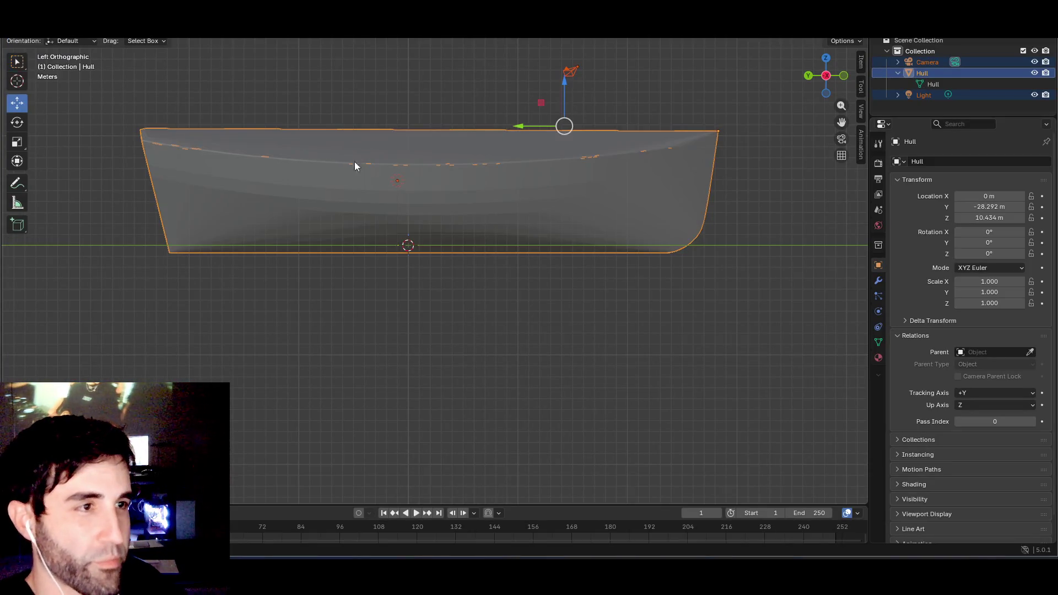
{"action": "mouse_move", "coordinate": [355, 161]}
{"action": "left_mouse_down"}
{"action": "mouse_move", "coordinate": [419, 196]}
{"action": "mouse_move", "coordinate": [314, 211]}
{"action": "left_mouse_up"}
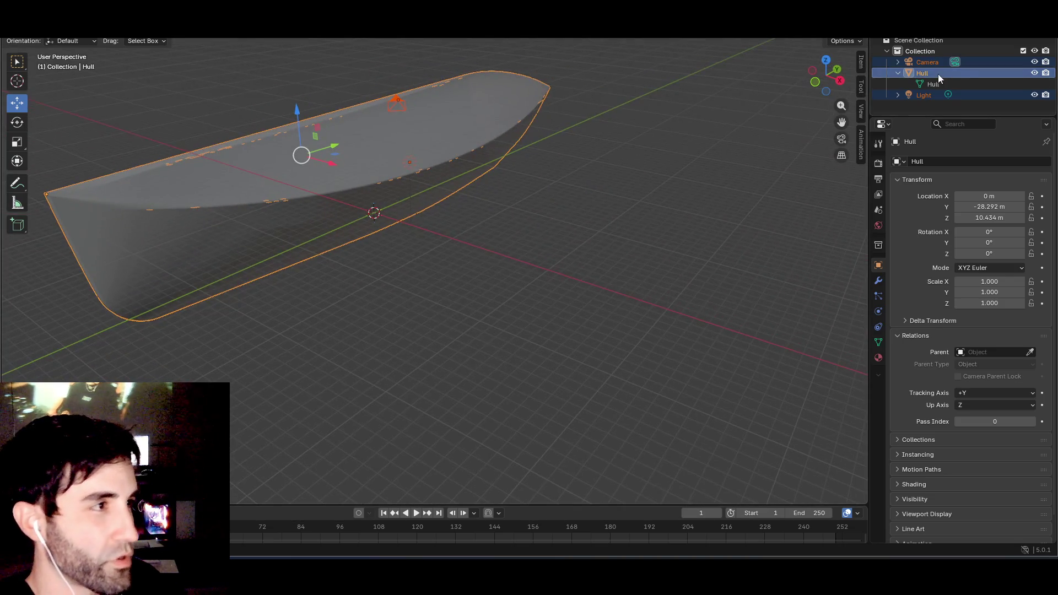
{"action": "left_click", "coordinate": [925, 77]}
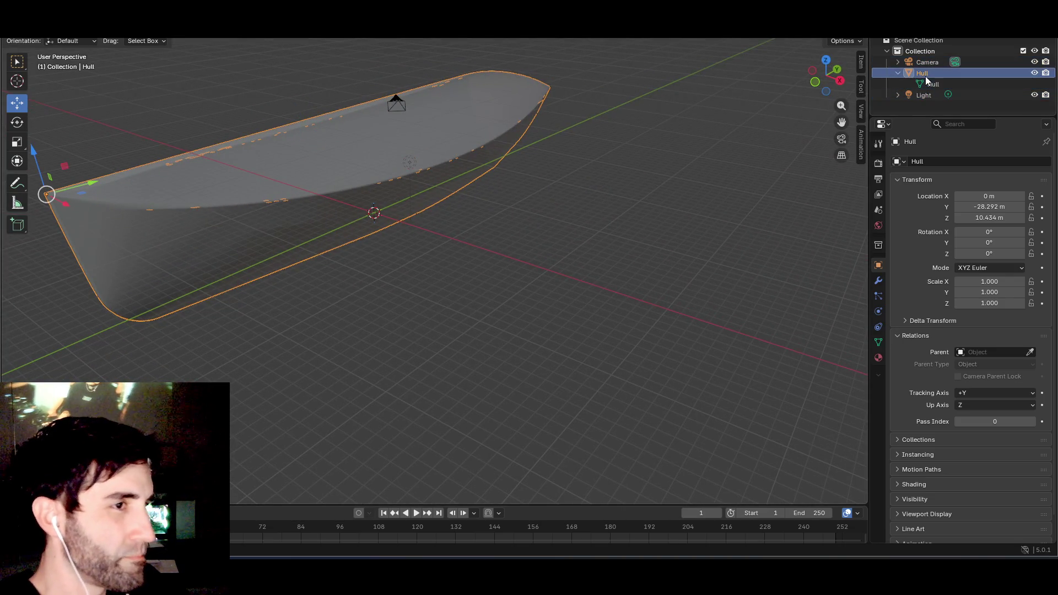
{"action": "mouse_move", "coordinate": [430, 187]}
{"action": "left_mouse_down"}
{"action": "mouse_move", "coordinate": [597, 162]}
{"action": "mouse_move", "coordinate": [688, 202]}
{"action": "mouse_move", "coordinate": [722, 174]}
{"action": "mouse_move", "coordinate": [683, 157]}
{"action": "left_mouse_up"}
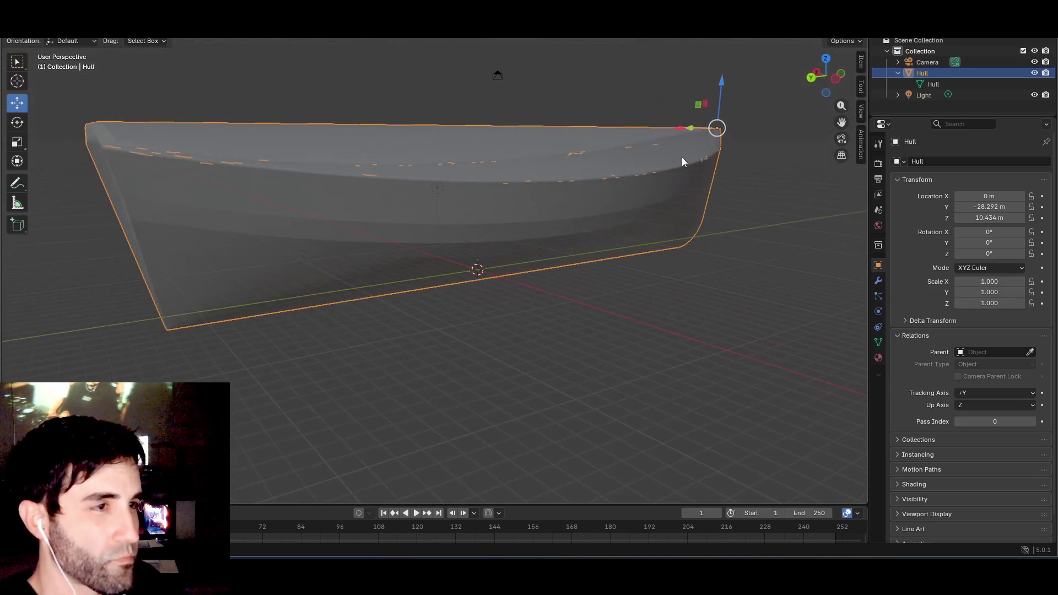
{"action": "key", "text": "alt+Tab"}
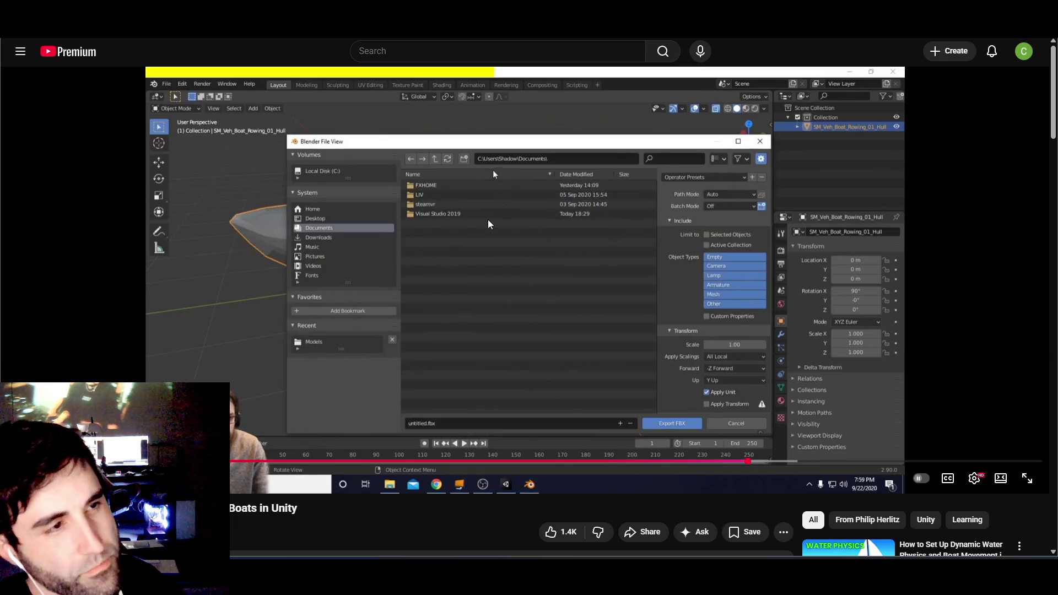
{"action": "left_click", "coordinate": [425, 222]}
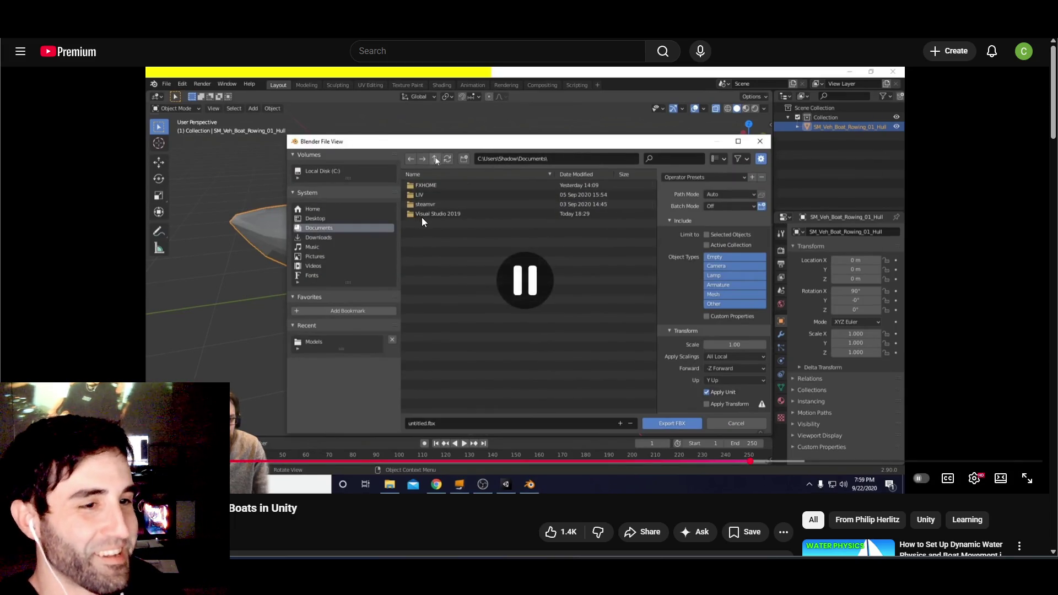
{"action": "key", "text": "alt+Tab"}
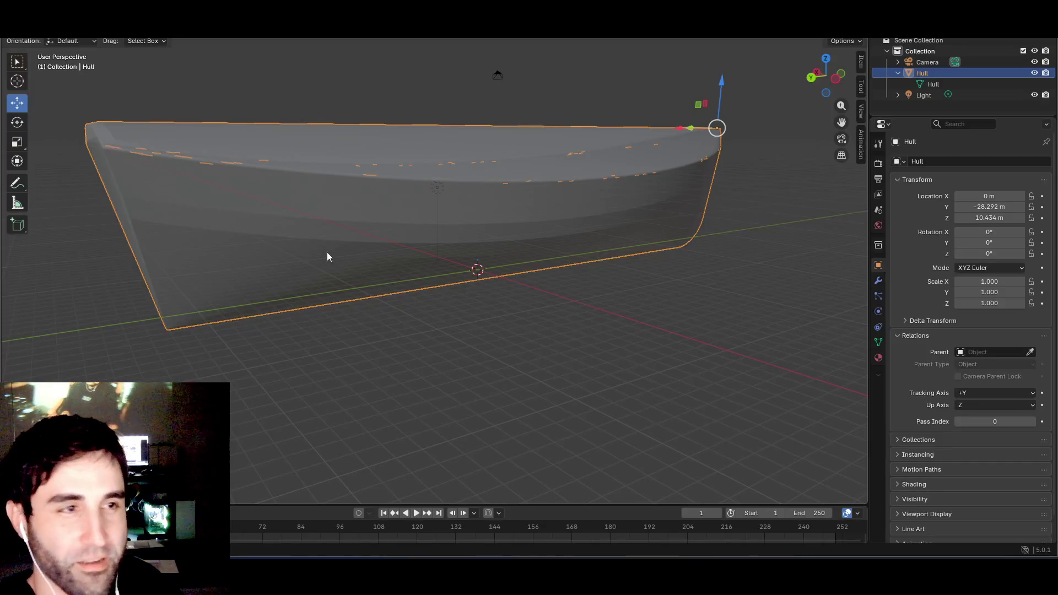
- Orbit to view the hull from above and start an FBX (.fbx) export
{"action": "left_click_drag", "start_coordinate": [323, 145], "coordinate": [202, 105]}
{"action": "left_click", "coordinate": [12, 12]}
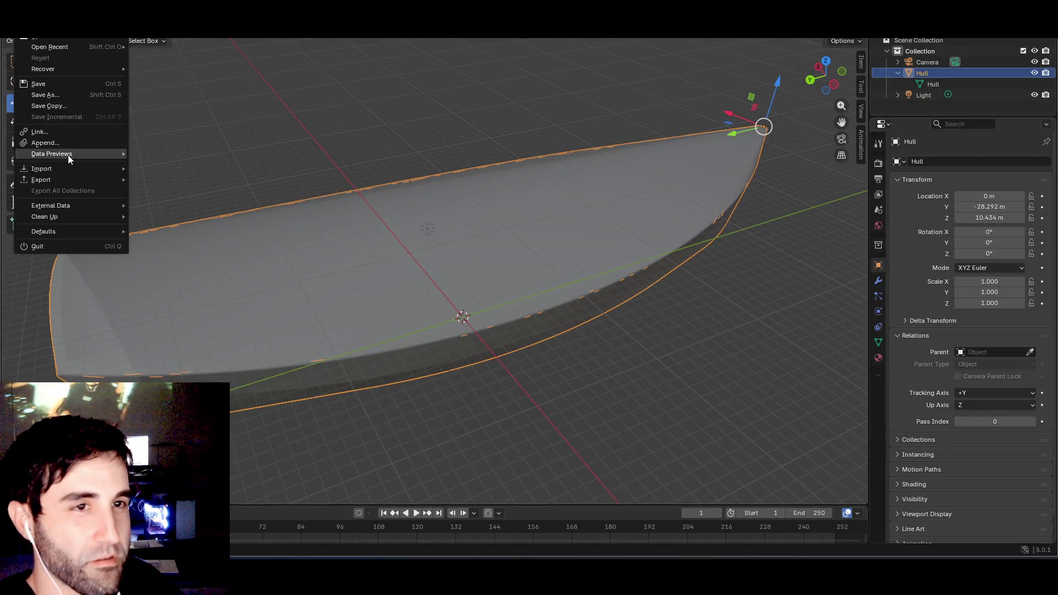
{"action": "mouse_move", "coordinate": [67, 180]}
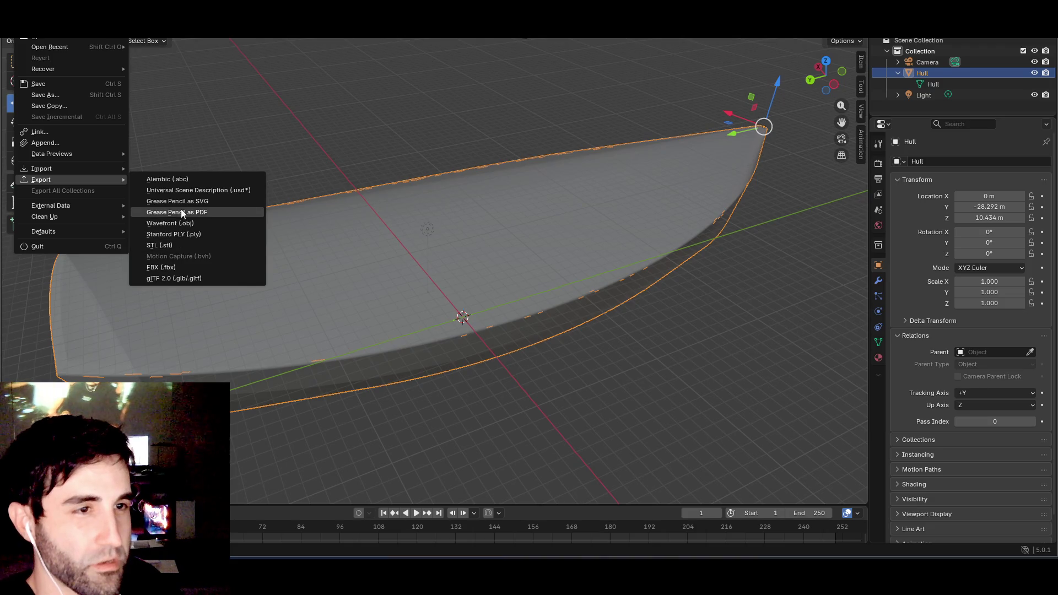
{"action": "left_click", "coordinate": [181, 269]}
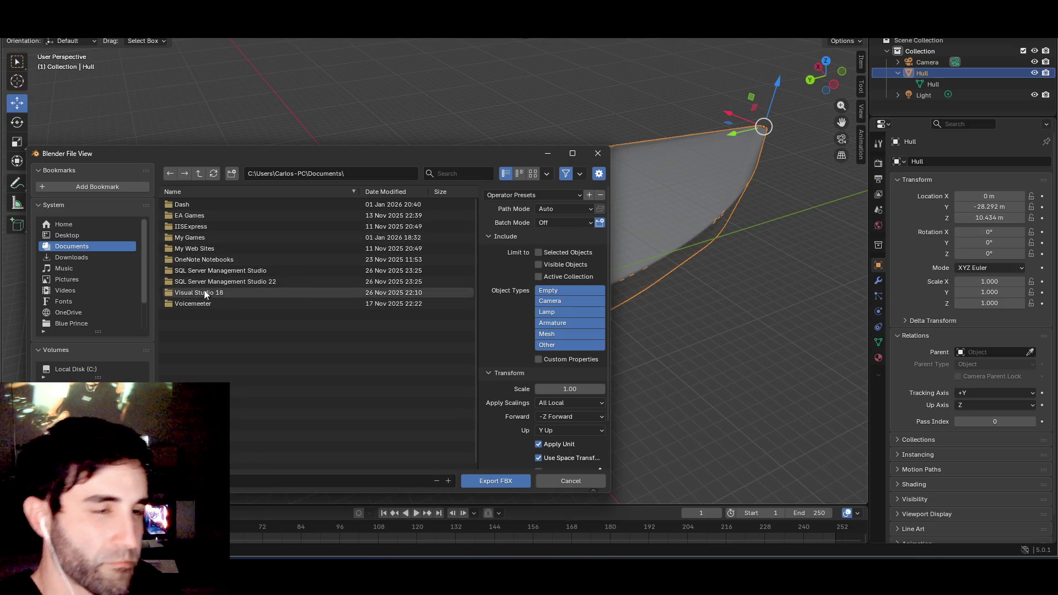
{"action": "scroll", "coordinate": [87, 302], "scroll_direction": "down", "scroll_amount": 3}
- Browse POC_Yaking\Assets, checking Scenes, settle on Prefabs, then close the export dialog
{"action": "left_click", "coordinate": [74, 324]}
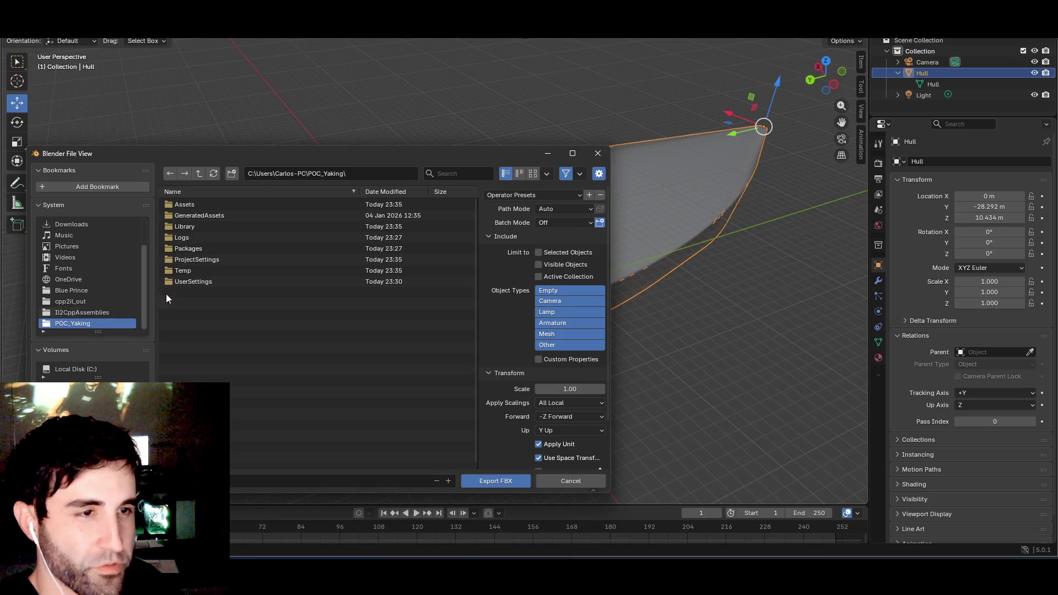
{"action": "double_click", "coordinate": [187, 216]}
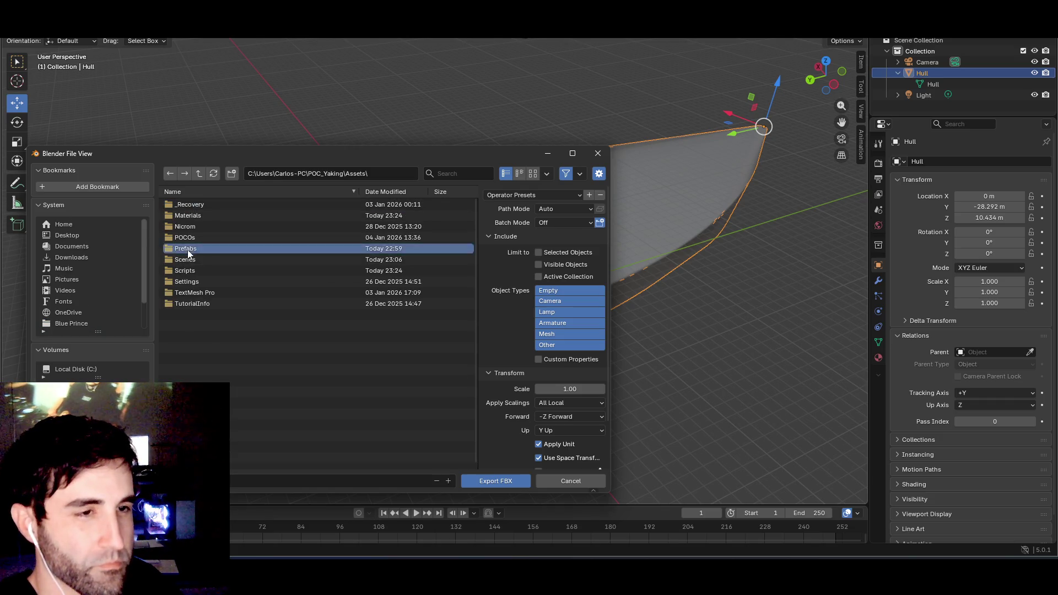
{"action": "double_click", "coordinate": [187, 249]}
{"action": "key", "text": "BackSpace"}
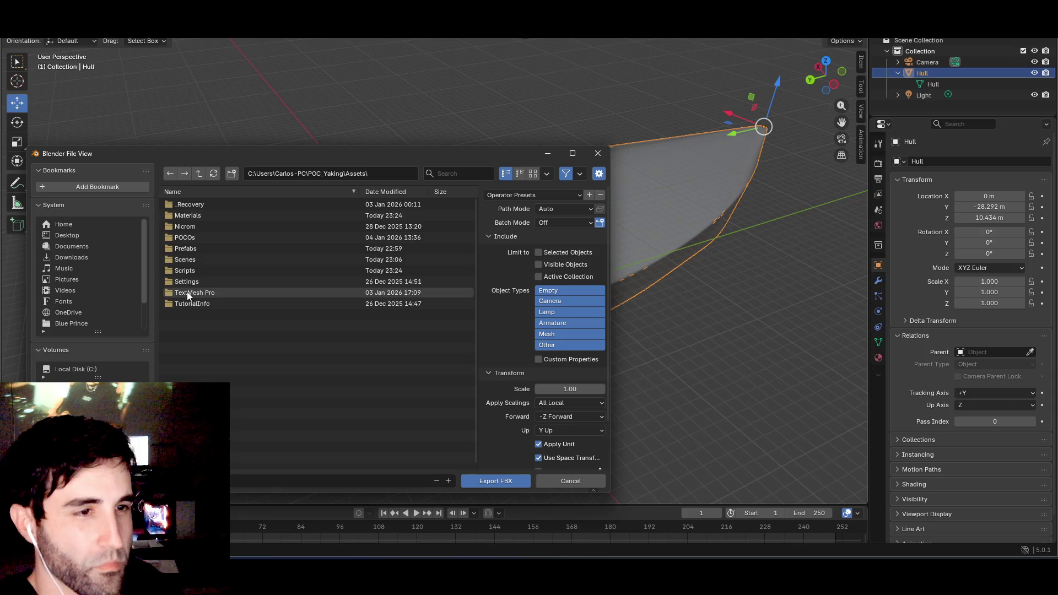
{"action": "double_click", "coordinate": [190, 260]}
{"action": "key", "text": "BackSpace"}
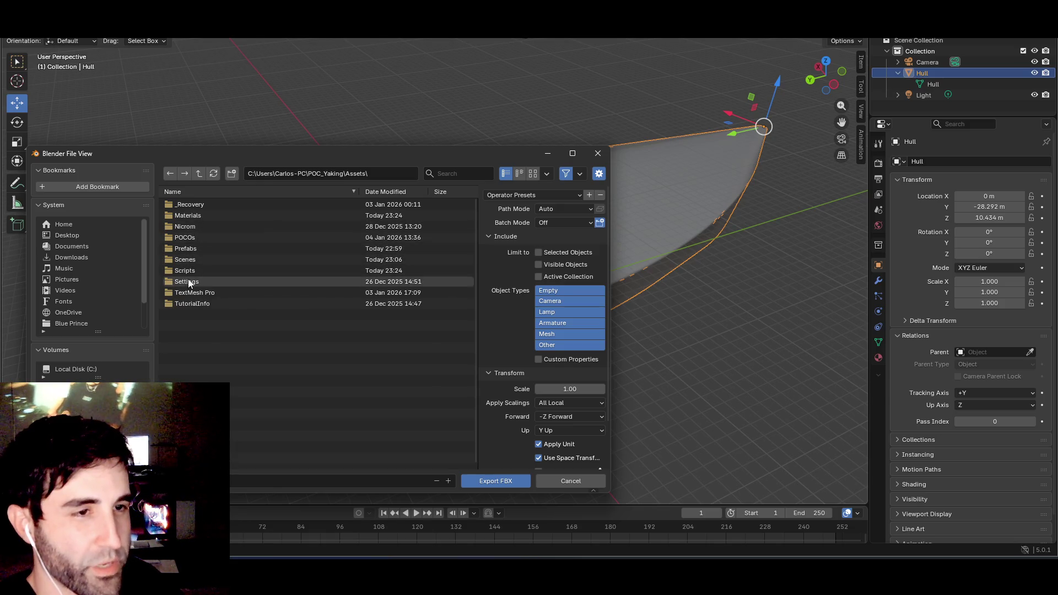
{"action": "double_click", "coordinate": [193, 248]}
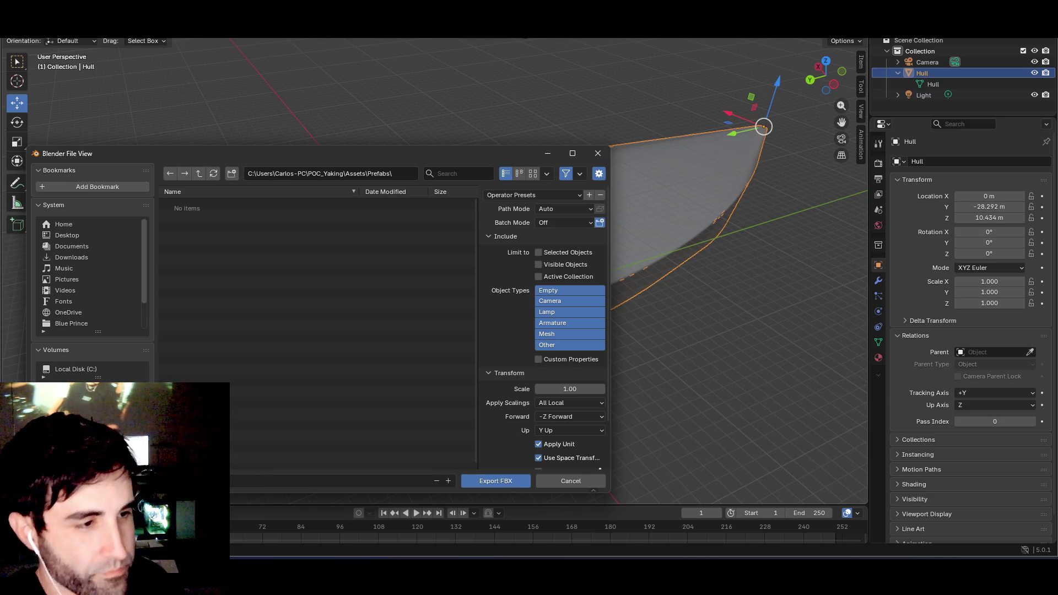
{"action": "left_click", "coordinate": [480, 480]}
- Play the tutorial to the 'Boom!' moment showing depthMaskMat on a_hull, then return to Unity
{"action": "key", "text": "alt+Tab"}
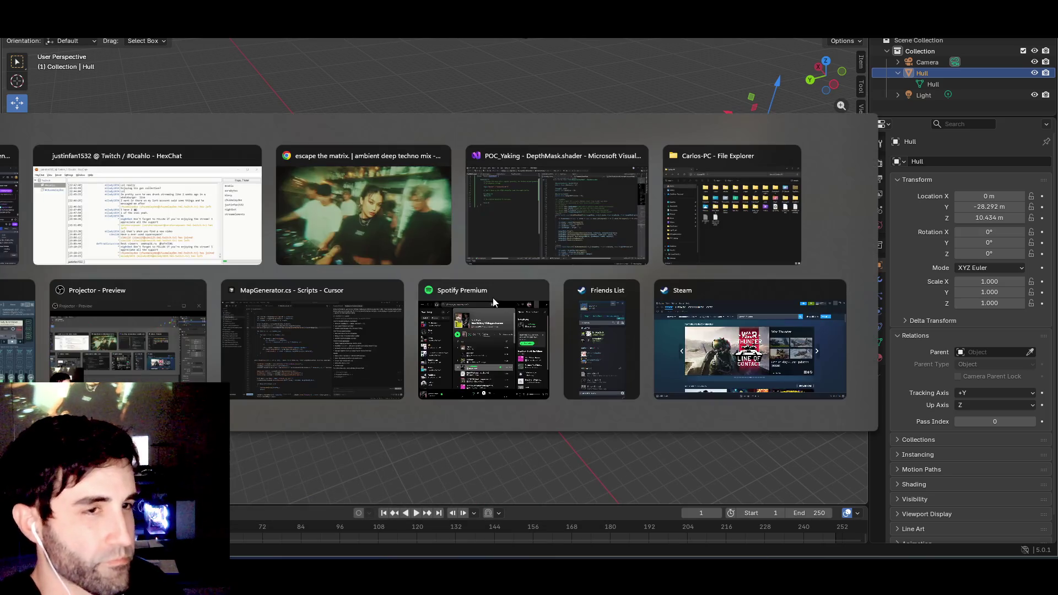
{"action": "left_click", "coordinate": [493, 300]}
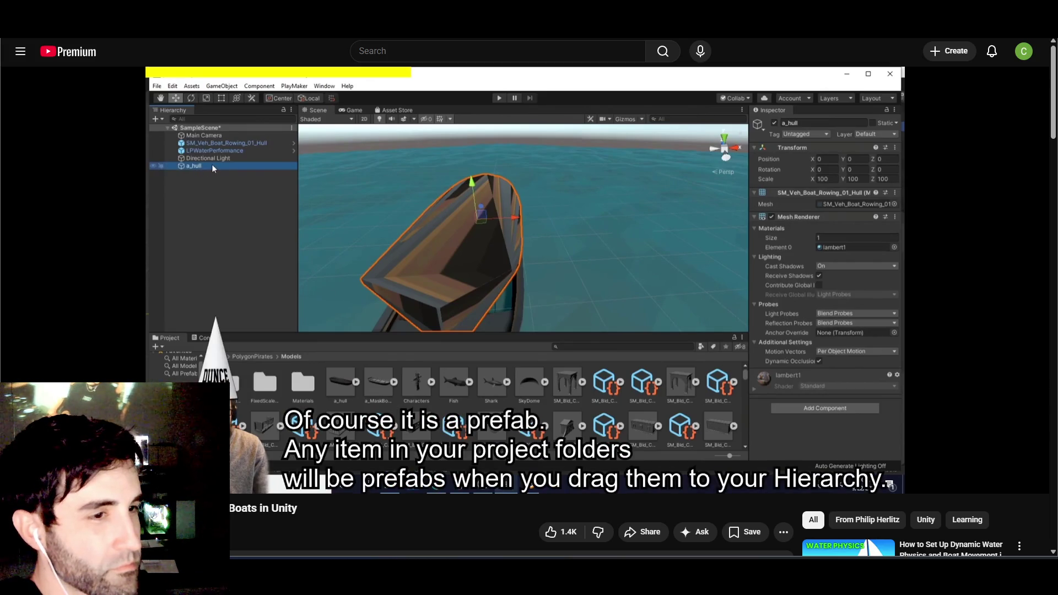
{"action": "left_click", "coordinate": [494, 274]}
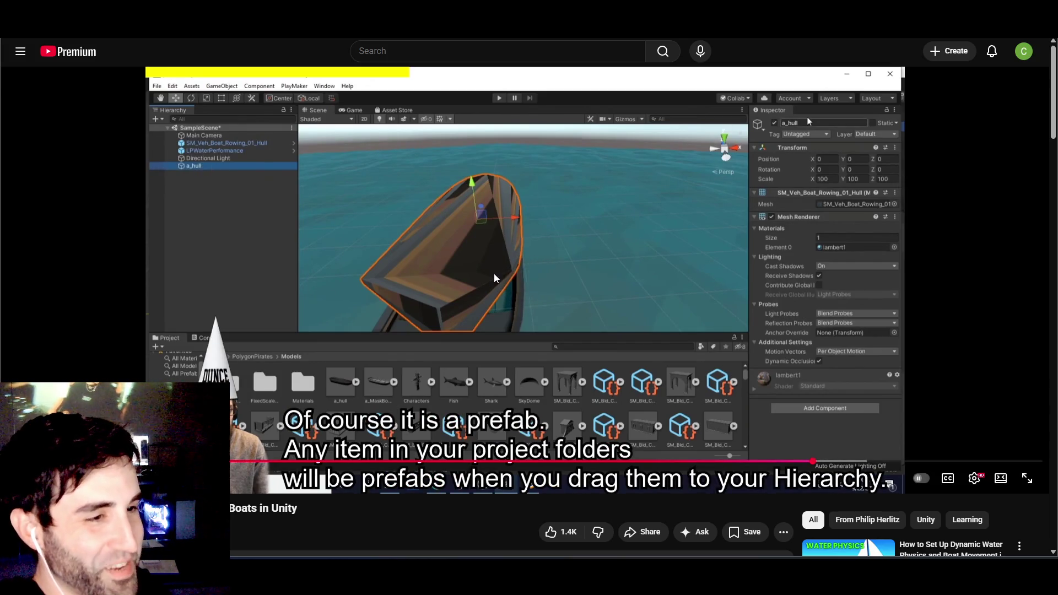
{"action": "left_click", "coordinate": [495, 274]}
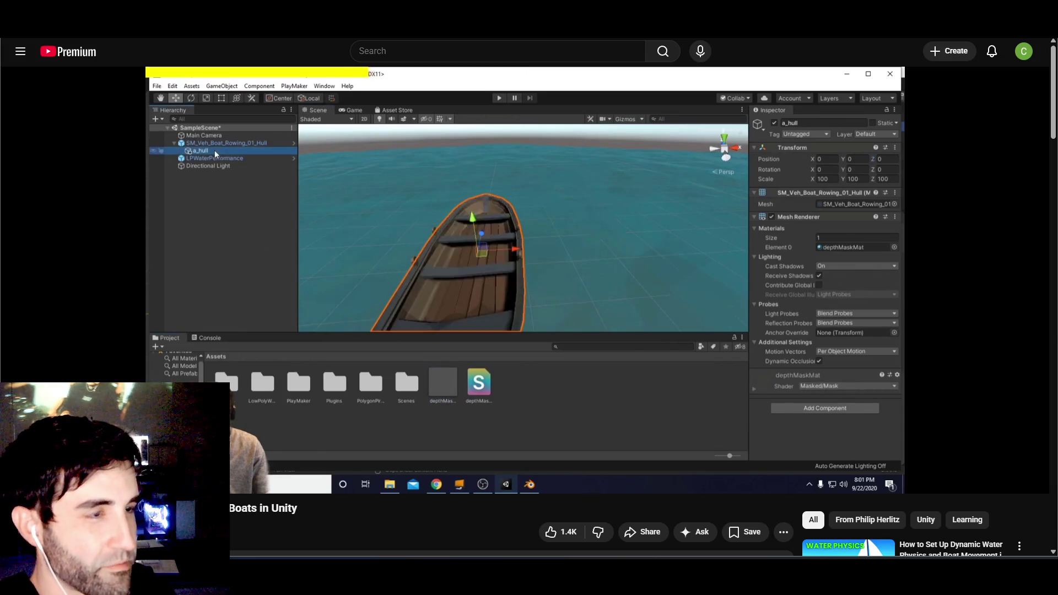
{"action": "left_click", "coordinate": [494, 279]}
{"action": "left_click", "coordinate": [495, 278]}
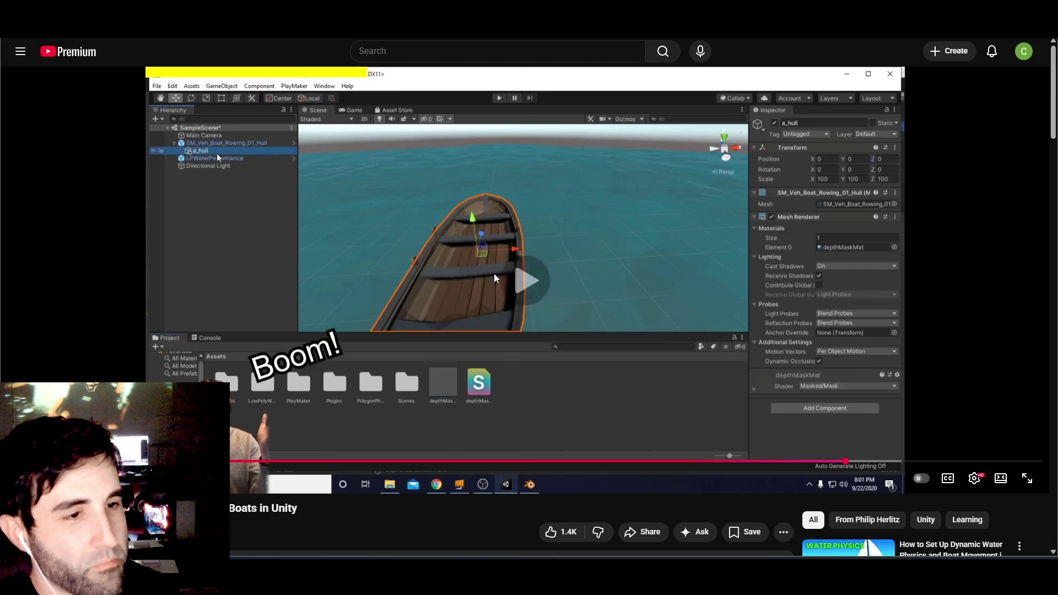
{"action": "left_click", "coordinate": [495, 279]}
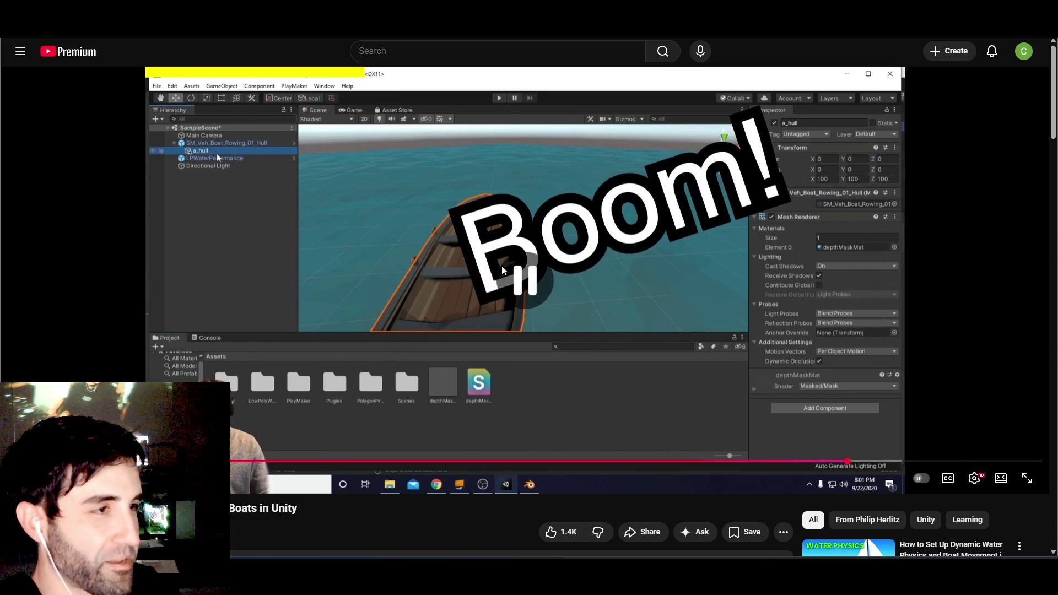
{"action": "key", "text": "alt+Tab"}
{"action": "key", "text": "alt+Tab"}
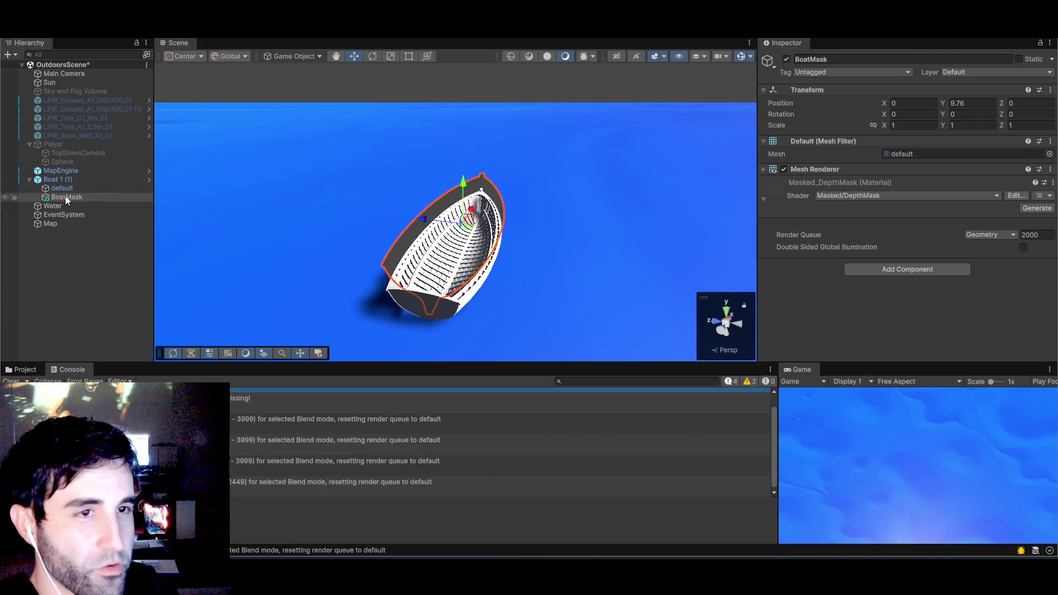
- Delete the BoatMask object from Boat 1 (1) in the Hierarchy
{"action": "left_click", "coordinate": [66, 190]}
{"action": "left_click", "coordinate": [66, 197]}
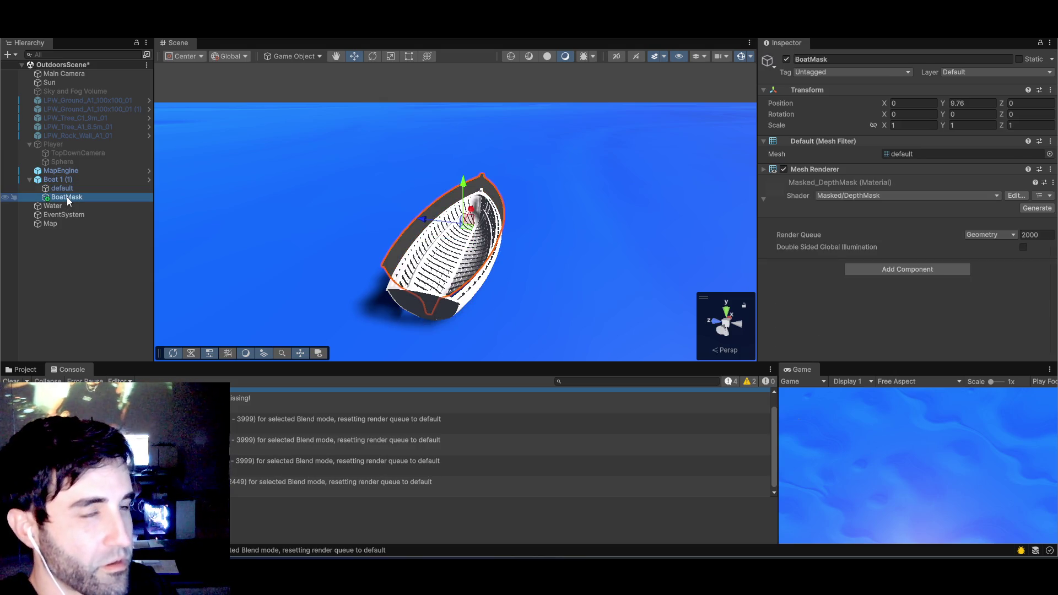
{"action": "right_click", "coordinate": [67, 197]}
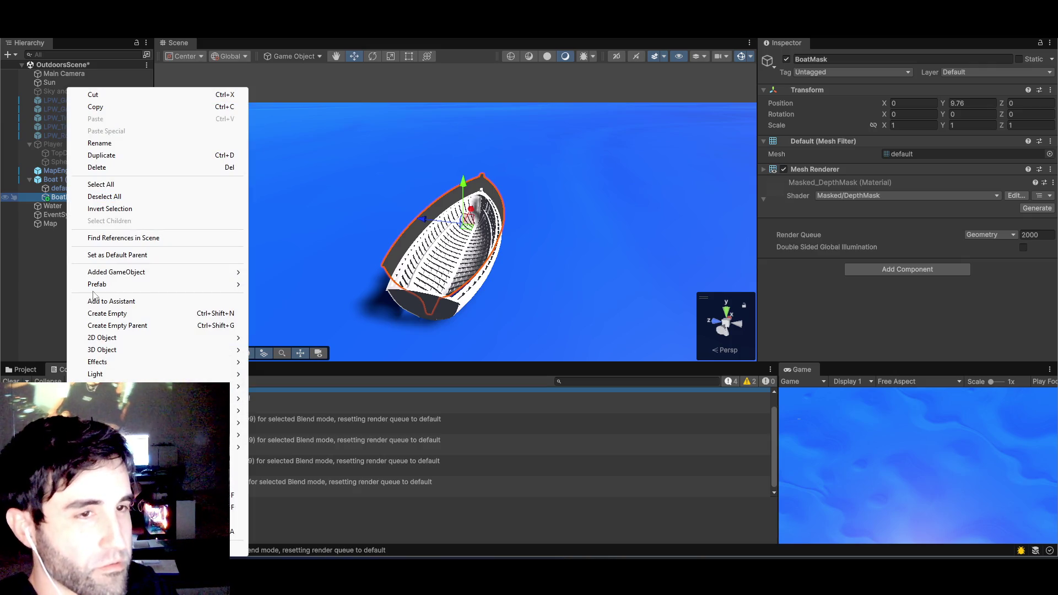
{"action": "left_click", "coordinate": [97, 167]}
{"action": "left_click", "coordinate": [63, 190]}
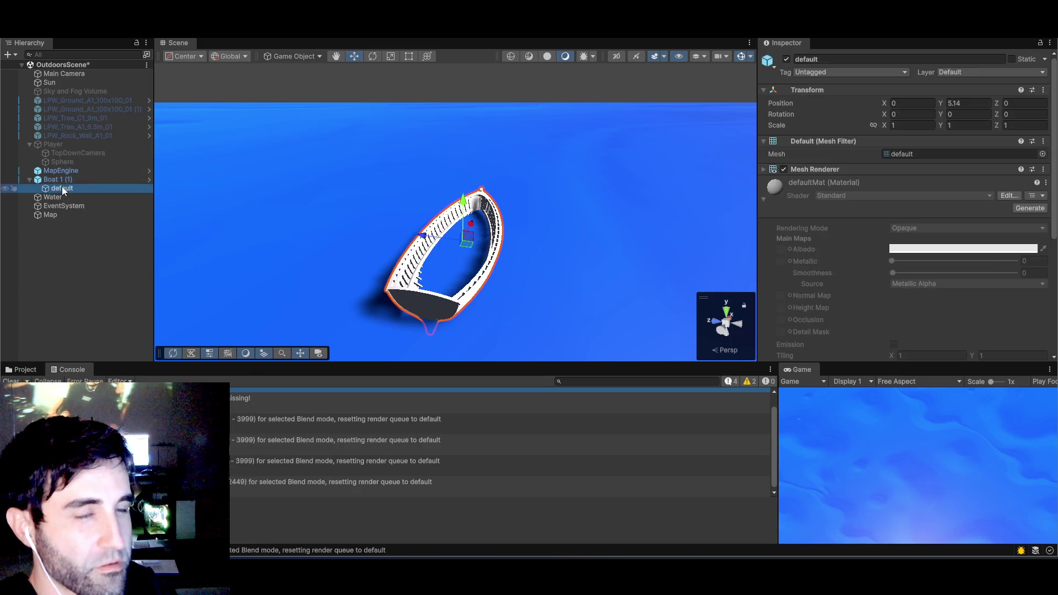
{"action": "left_click", "coordinate": [23, 370]}
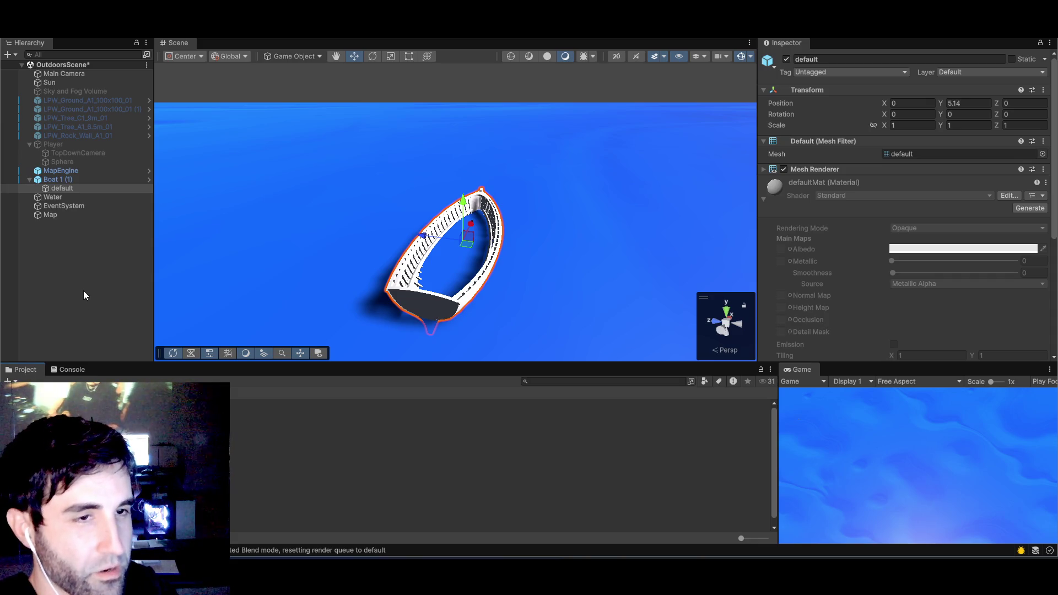
- Set Boat 1 (1)'s Position X, Y and Z to 0
{"action": "left_click", "coordinate": [57, 180]}
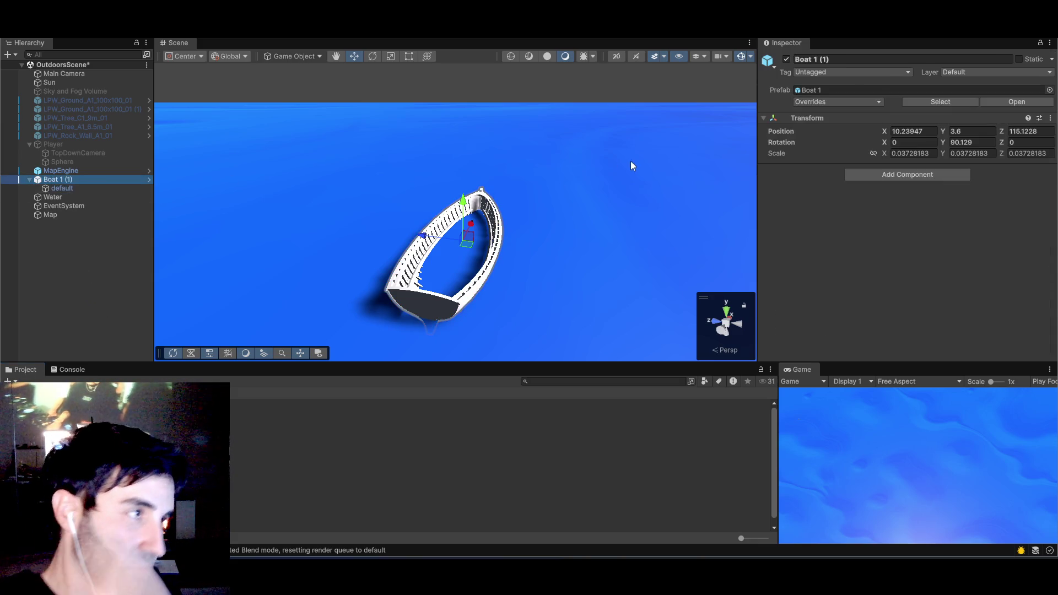
{"action": "left_click", "coordinate": [929, 130]}
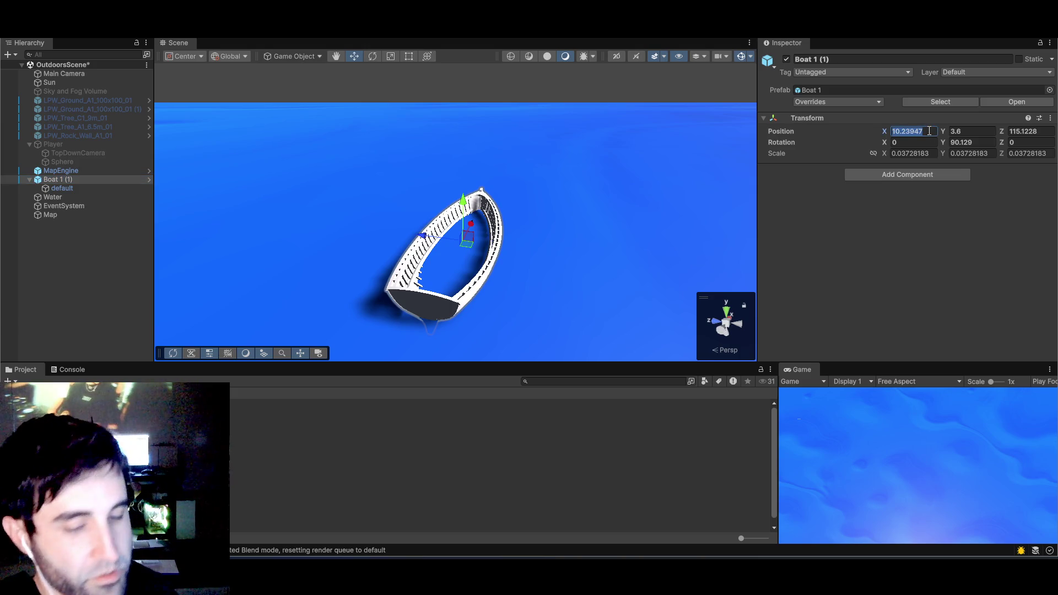
{"action": "type", "text": "0"}
{"action": "key", "text": "Tab"}
{"action": "type", "text": "0"}
{"action": "key", "text": "Tab"}
{"action": "type", "text": "0"}
{"action": "key", "text": "Tab"}
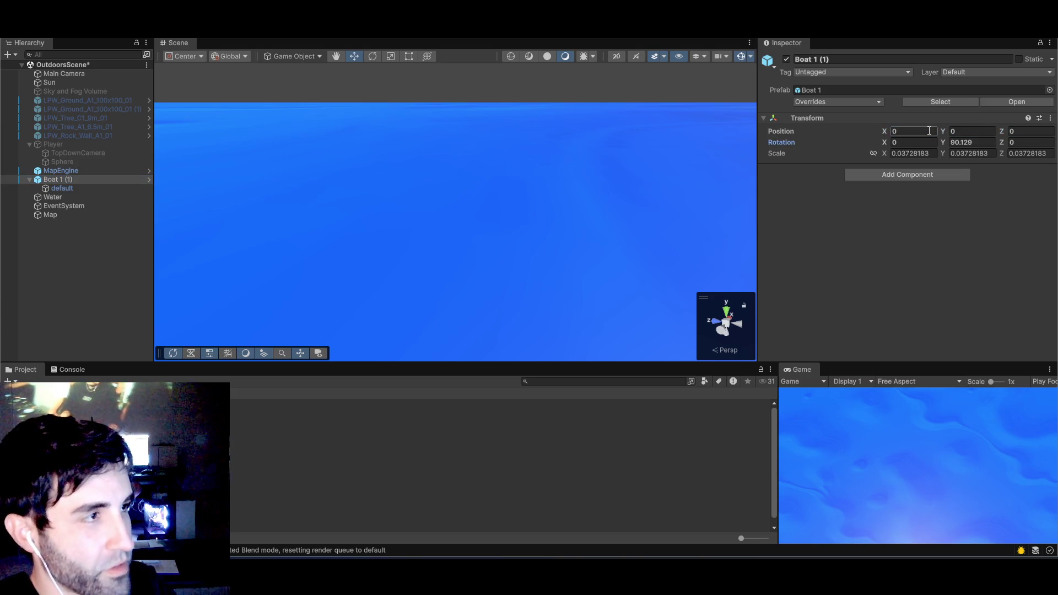
{"action": "left_click", "coordinate": [63, 180]}
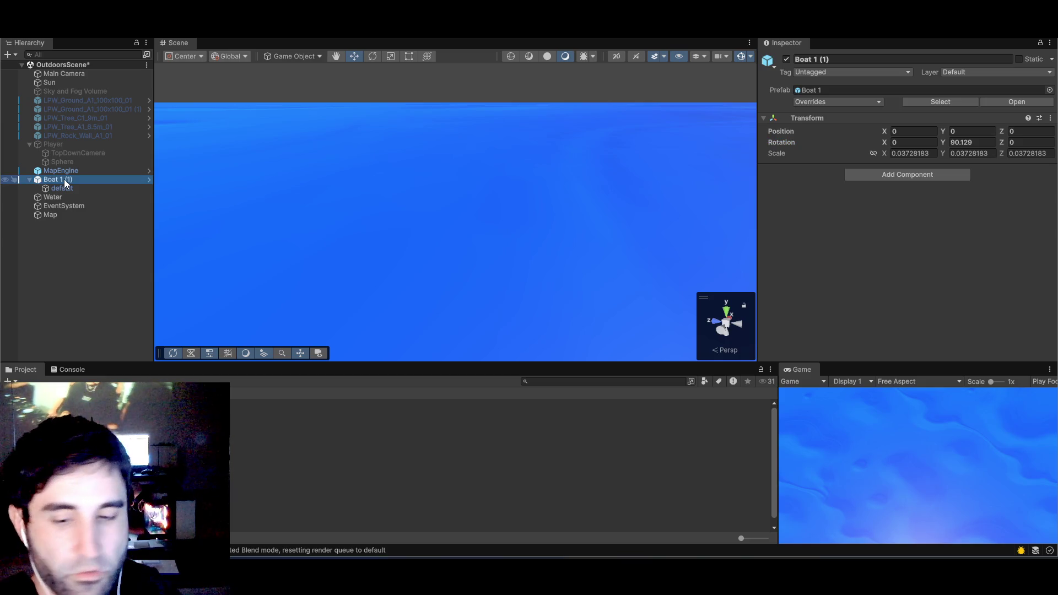
- Frame the boat and turn off Flares in the Scene view effects
{"action": "key", "text": "f"}
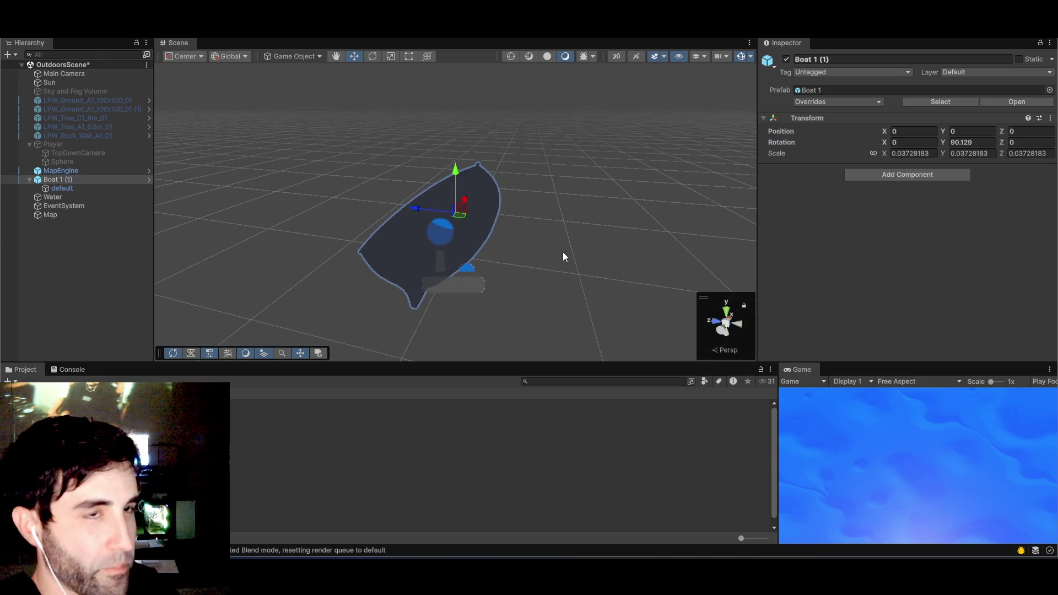
{"action": "mouse_move", "coordinate": [563, 255]}
{"action": "left_mouse_down"}
{"action": "mouse_move", "coordinate": [368, 253]}
{"action": "mouse_move", "coordinate": [367, 224]}
{"action": "mouse_move", "coordinate": [293, 132]}
{"action": "mouse_move", "coordinate": [323, 101]}
{"action": "mouse_move", "coordinate": [349, 230]}
{"action": "mouse_move", "coordinate": [388, 251]}
{"action": "left_mouse_up"}
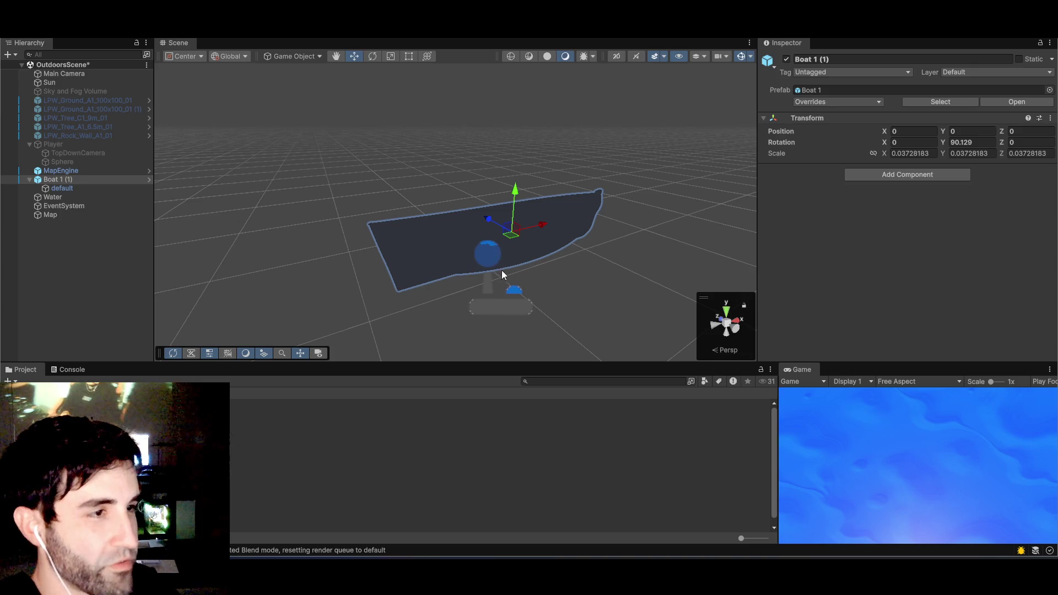
{"action": "left_click", "coordinate": [551, 56]}
{"action": "left_click", "coordinate": [568, 55]}
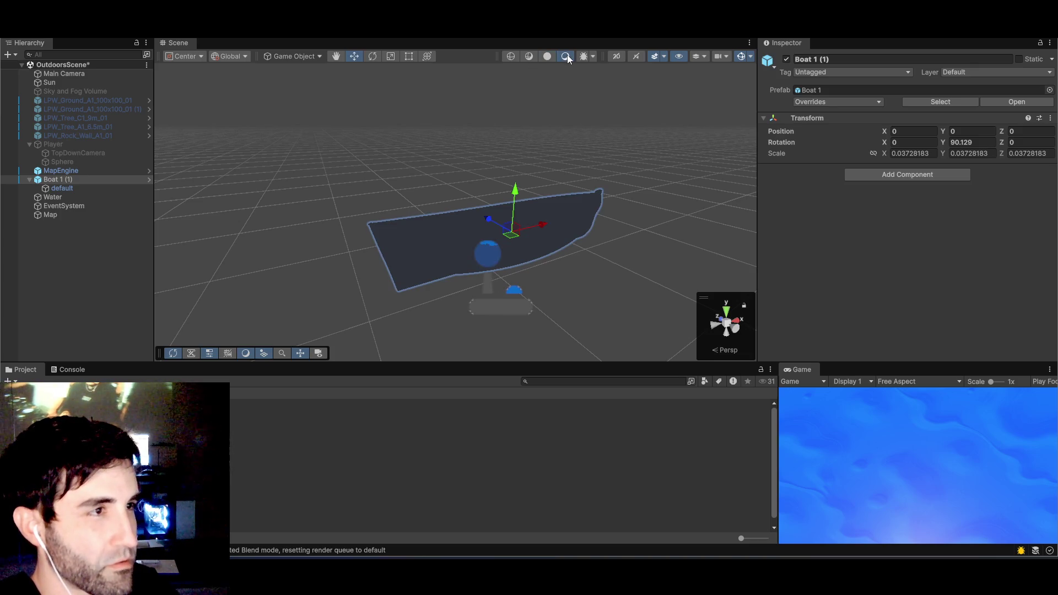
{"action": "left_click", "coordinate": [665, 57]}
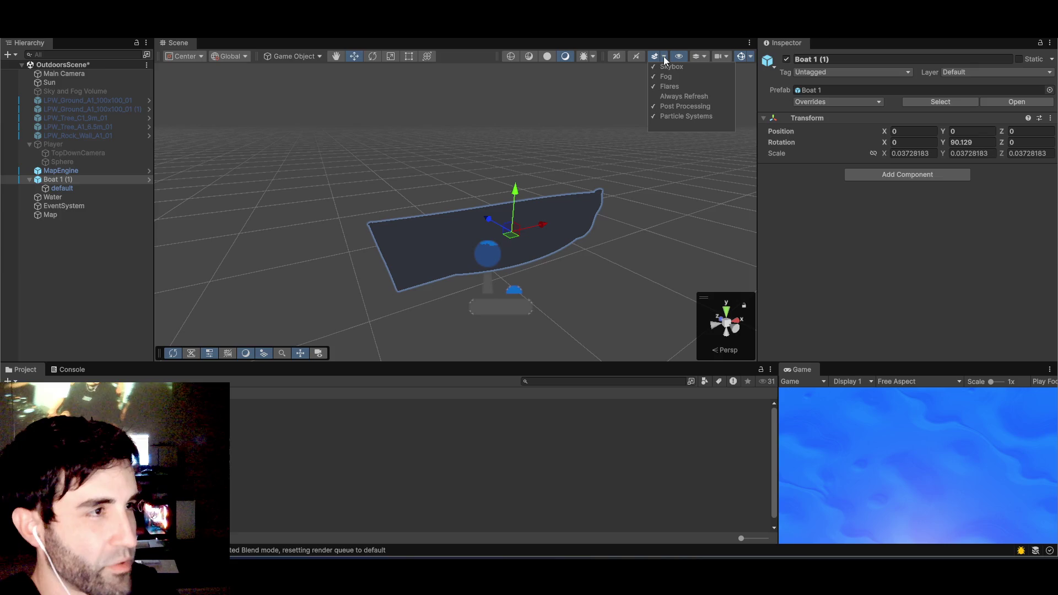
{"action": "left_click", "coordinate": [669, 86]}
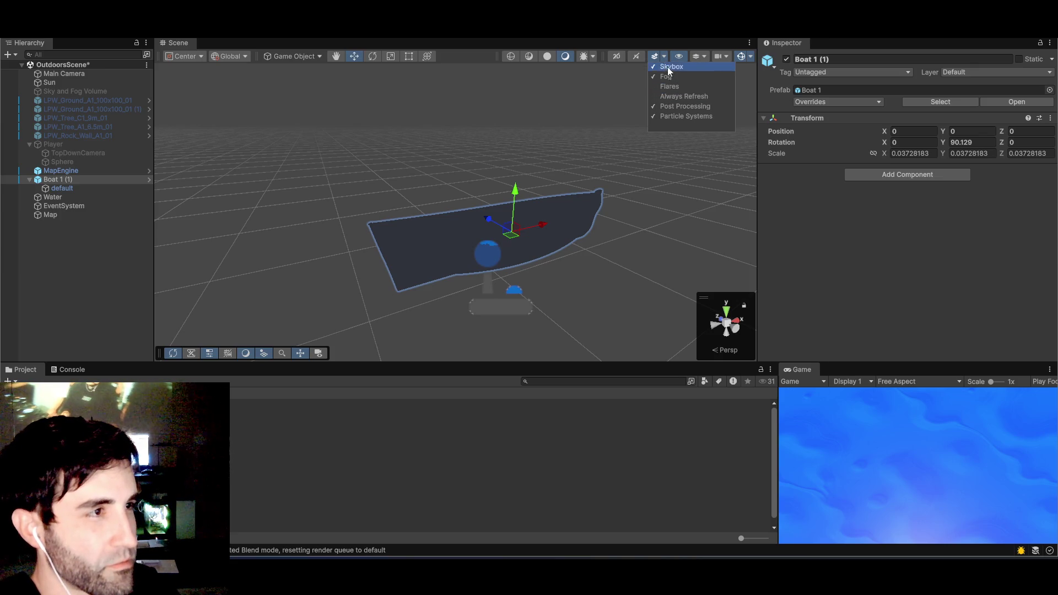
{"action": "left_click", "coordinate": [679, 57]}
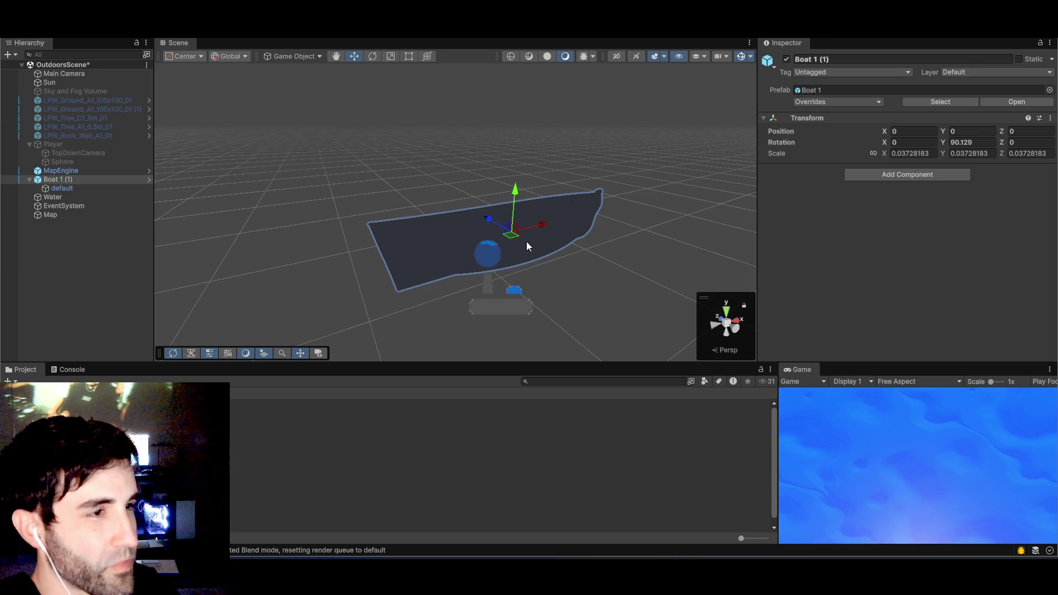
- Reframe Boat 1 (1) and select MapEngine to inspect its properties
{"action": "mouse_move", "coordinate": [527, 246]}
{"action": "left_mouse_down"}
{"action": "mouse_move", "coordinate": [509, 260]}
{"action": "mouse_move", "coordinate": [534, 284]}
{"action": "mouse_move", "coordinate": [534, 257]}
{"action": "mouse_move", "coordinate": [520, 244]}
{"action": "mouse_move", "coordinate": [489, 266]}
{"action": "left_mouse_up"}
{"action": "scroll", "coordinate": [472, 270], "scroll_direction": "up", "scroll_amount": 2}
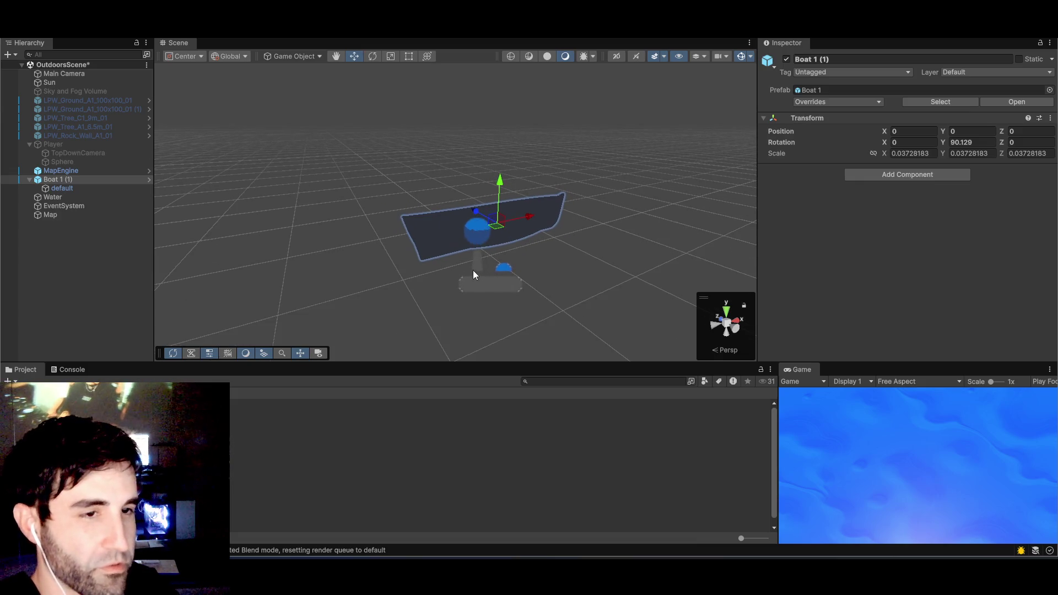
{"action": "left_click", "coordinate": [64, 173]}
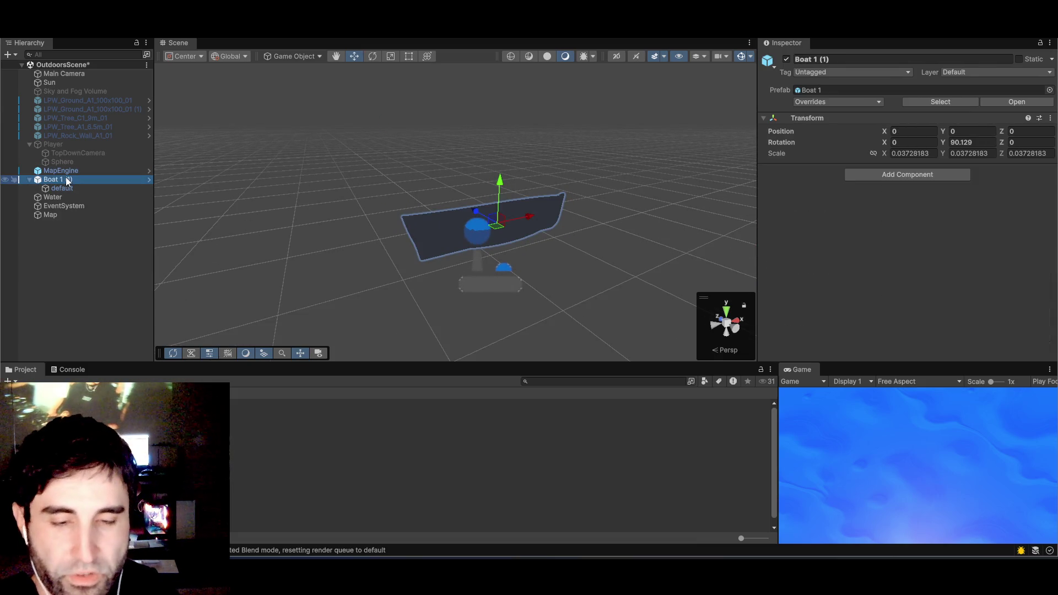
{"action": "double_click", "coordinate": [65, 177]}
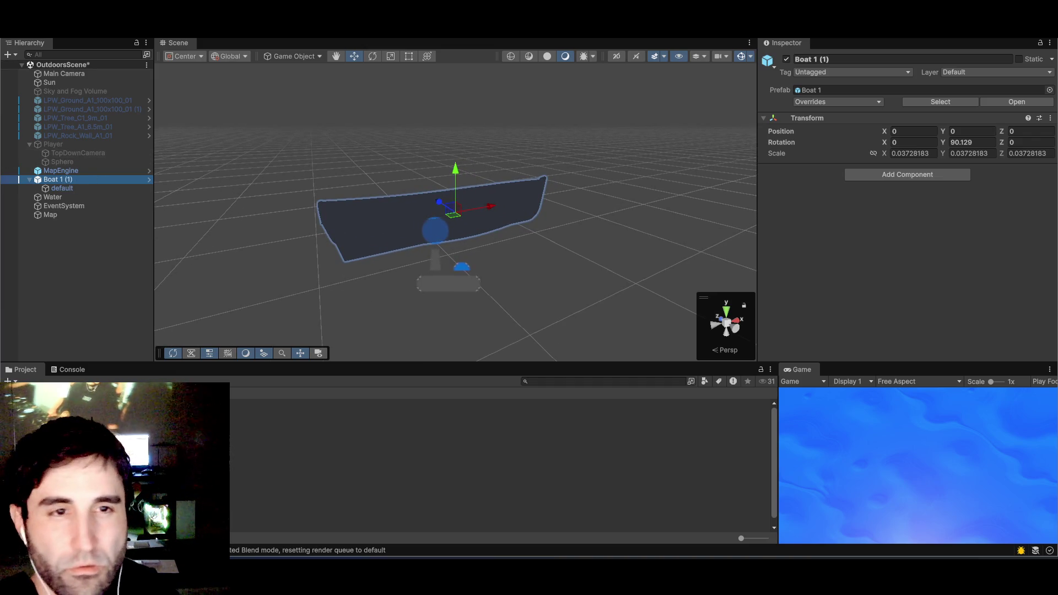
{"action": "left_click", "coordinate": [427, 238]}
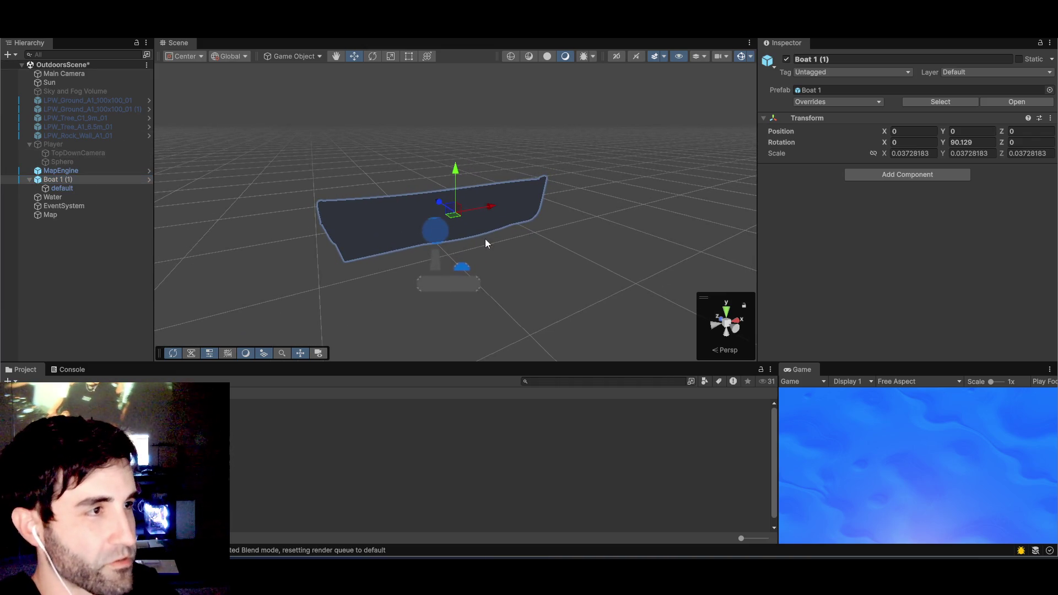
{"action": "left_click", "coordinate": [52, 167]}
- Frame Boat 1 (1), inspect its default child, and undo back to position 0, 3.6, 115.1228
{"action": "left_click", "coordinate": [58, 198]}
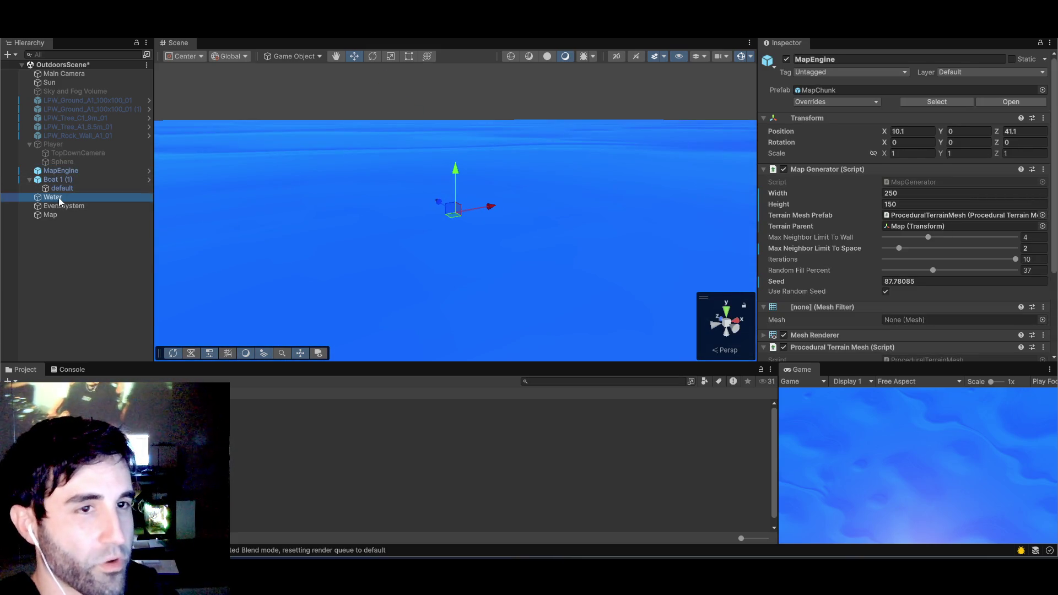
{"action": "left_click", "coordinate": [68, 180]}
{"action": "double_click", "coordinate": [69, 182]}
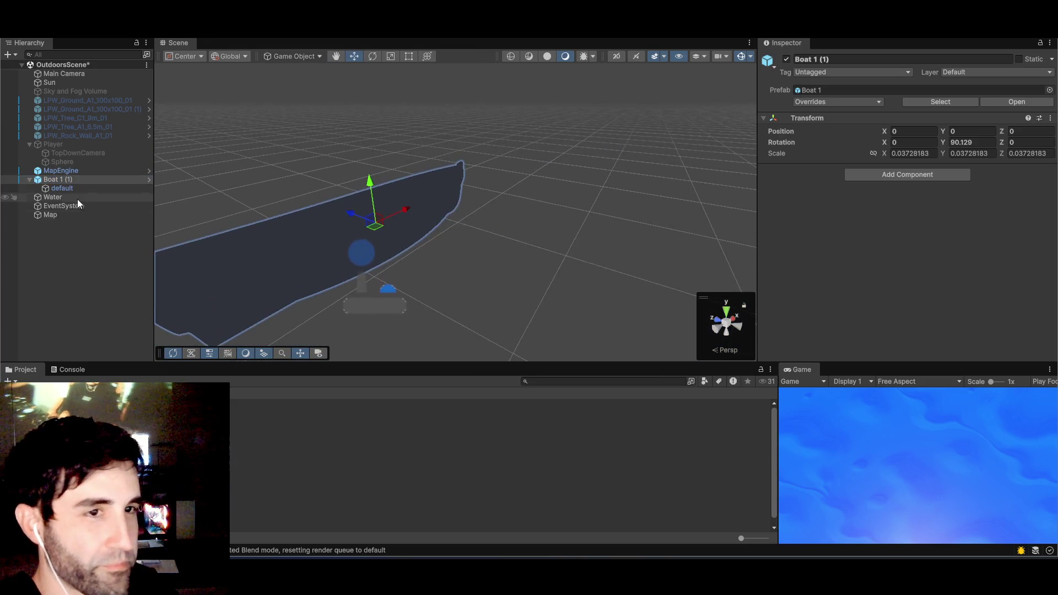
{"action": "left_click", "coordinate": [65, 187]}
{"action": "scroll", "coordinate": [487, 262], "scroll_direction": "down", "scroll_amount": 4}
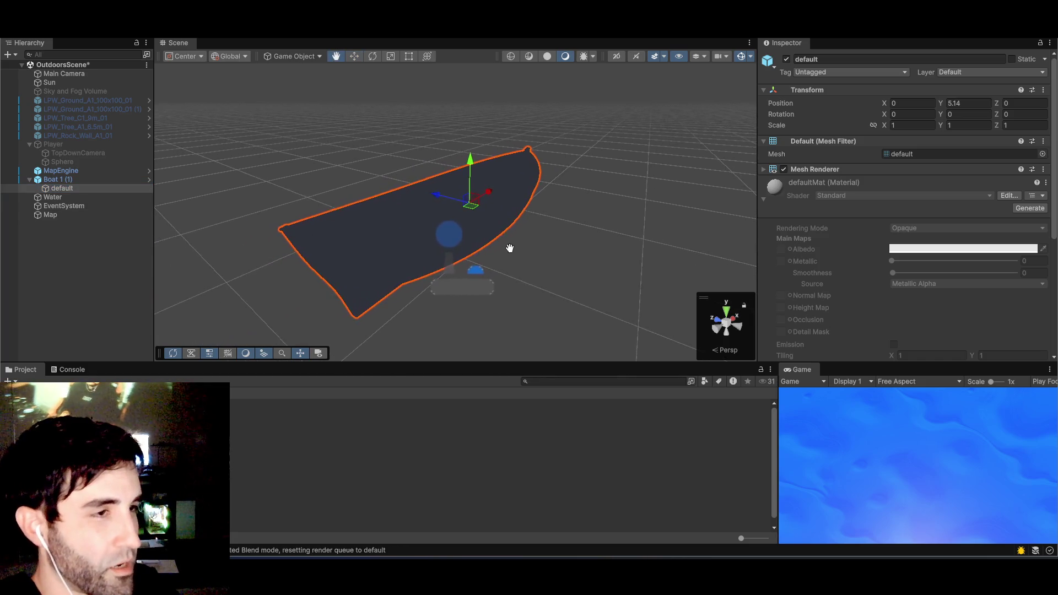
{"action": "mouse_move", "coordinate": [510, 246]}
{"action": "left_mouse_down"}
{"action": "mouse_move", "coordinate": [487, 267]}
{"action": "mouse_move", "coordinate": [600, 250]}
{"action": "mouse_move", "coordinate": [428, 253]}
{"action": "left_mouse_up"}
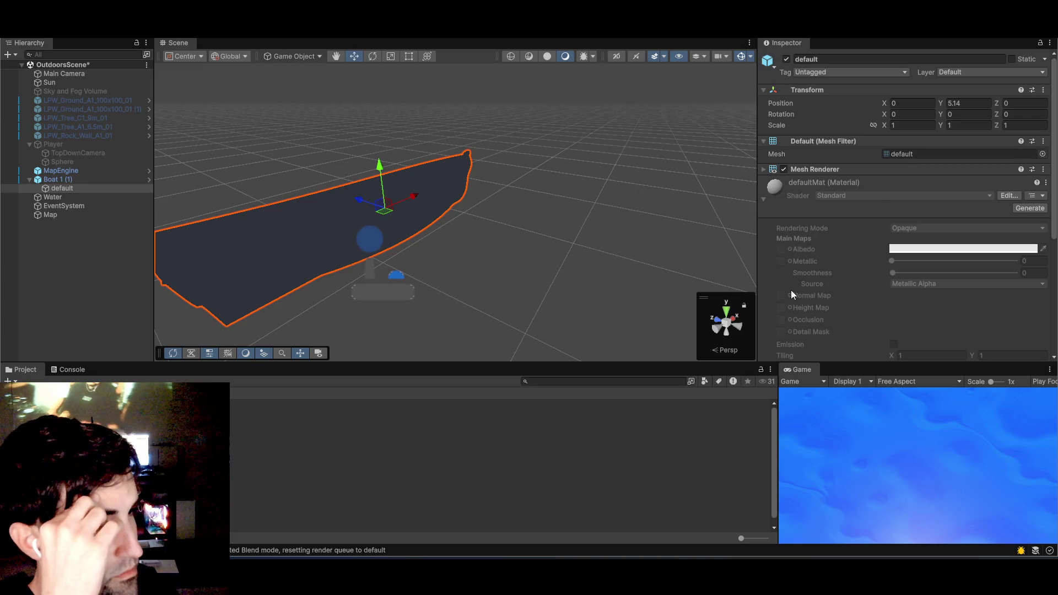
{"action": "left_click_drag", "start_coordinate": [469, 262], "coordinate": [517, 267]}
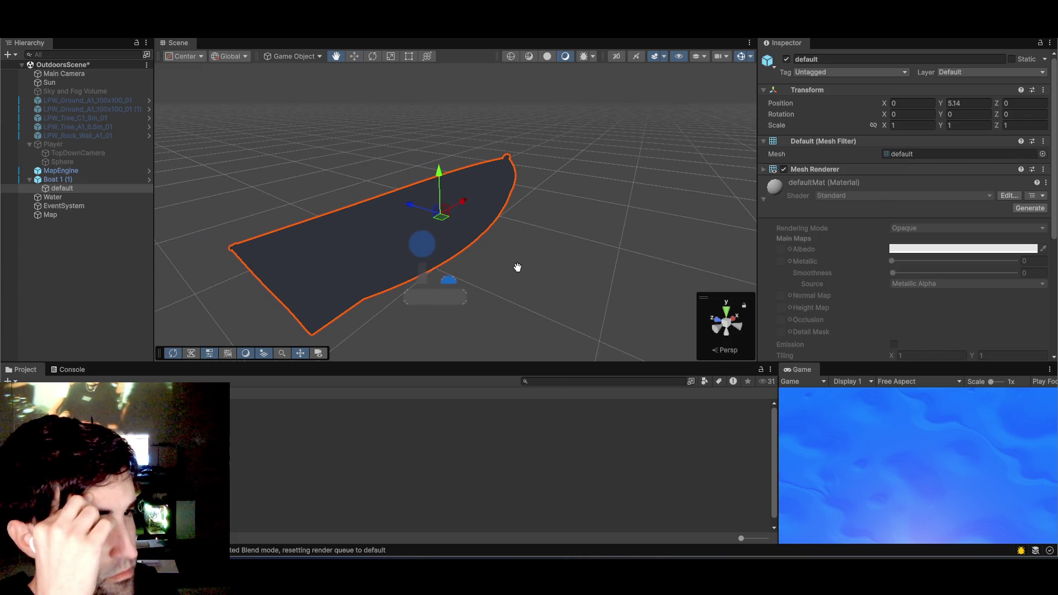
{"action": "scroll", "coordinate": [527, 267], "scroll_direction": "down", "scroll_amount": 5}
{"action": "key", "text": "ctrl+z"}
{"action": "key", "text": "ctrl+z"}
{"action": "key", "text": "ctrl+z"}
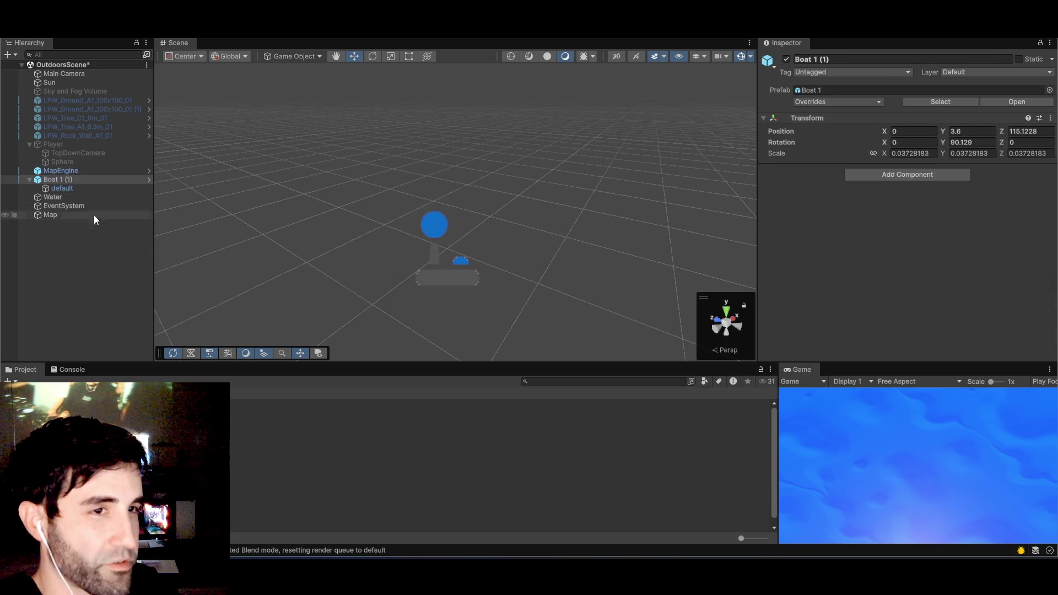
- Frame Boat 1 (1) on the water, trying and undoing a drag into the water
{"action": "key", "text": "ctrl+z"}
{"action": "left_click", "coordinate": [68, 180]}
{"action": "double_click", "coordinate": [68, 181]}
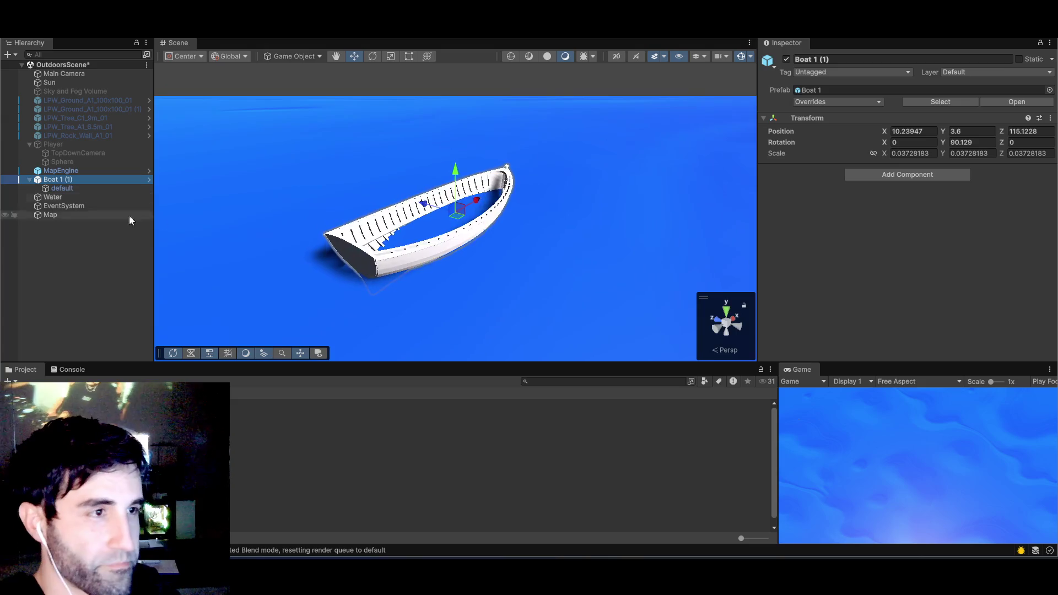
{"action": "left_click", "coordinate": [54, 188]}
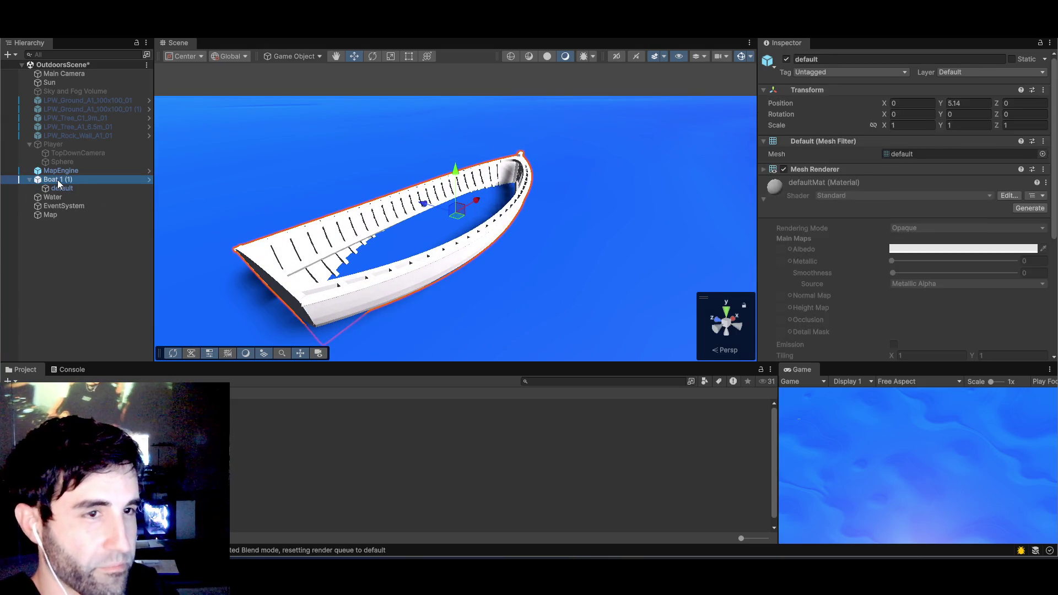
{"action": "left_click", "coordinate": [57, 180]}
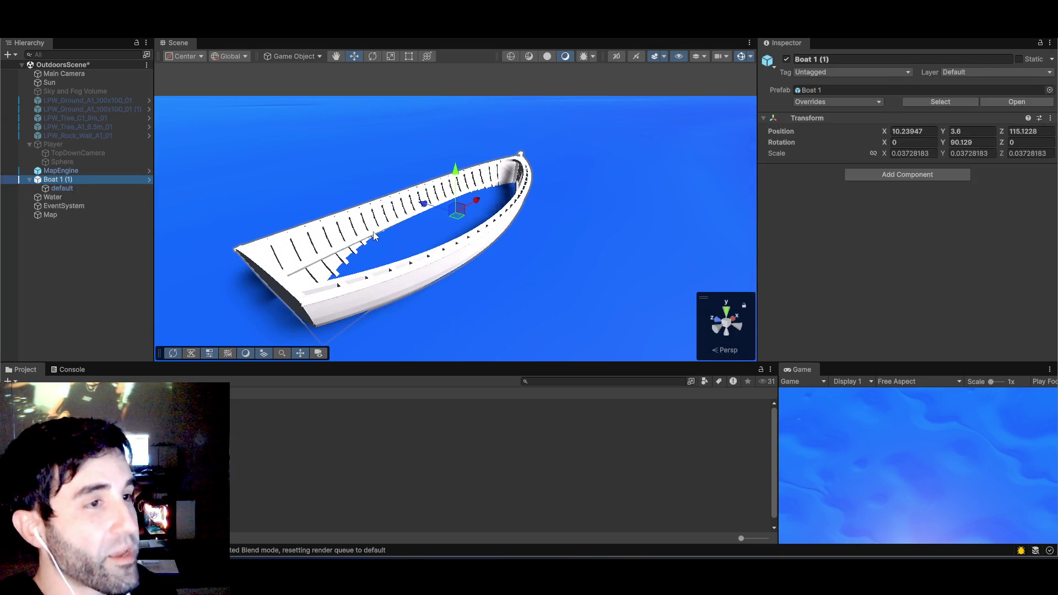
{"action": "mouse_move", "coordinate": [456, 179]}
{"action": "left_mouse_down"}
{"action": "mouse_move", "coordinate": [454, 219]}
{"action": "mouse_move", "coordinate": [498, 276]}
{"action": "mouse_move", "coordinate": [497, 121]}
{"action": "left_mouse_up"}
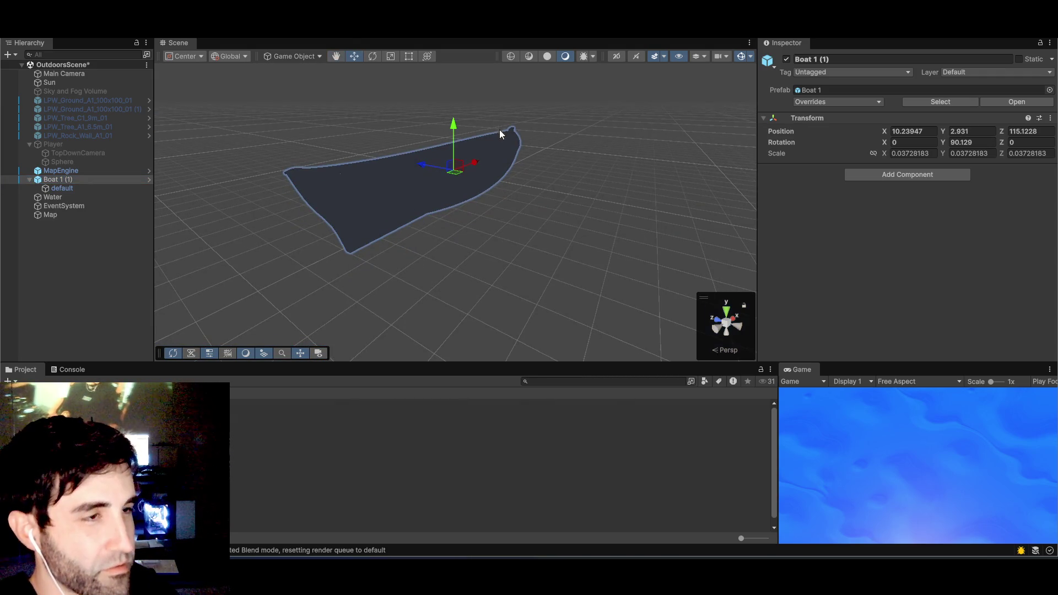
{"action": "key", "text": "ctrl+z"}
{"action": "mouse_move", "coordinate": [497, 169]}
{"action": "left_mouse_down"}
{"action": "mouse_move", "coordinate": [498, 229]}
{"action": "mouse_move", "coordinate": [535, 187]}
{"action": "mouse_move", "coordinate": [524, 343]}
{"action": "left_mouse_up"}
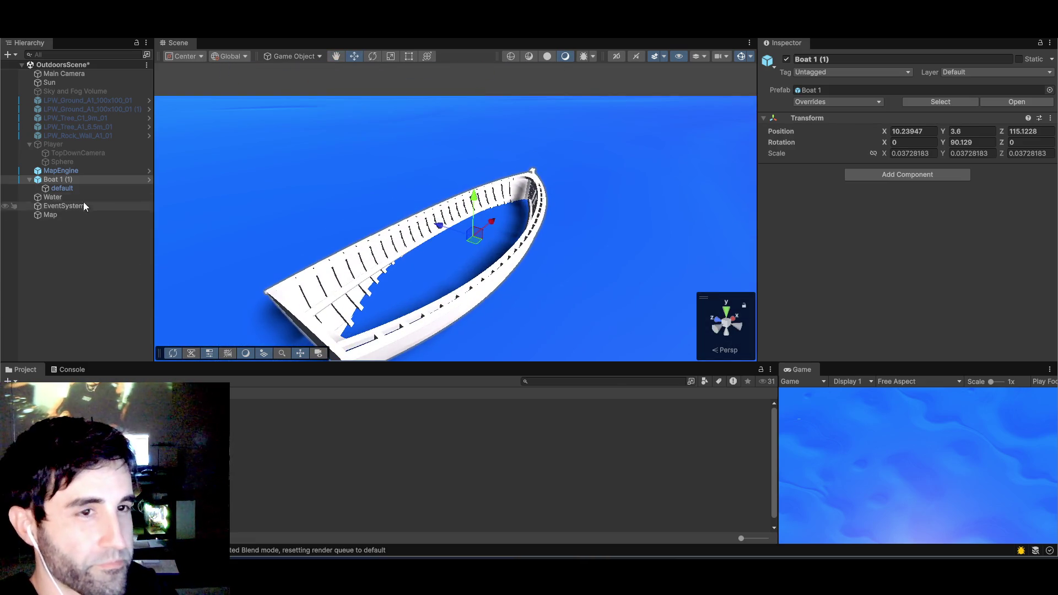
- Enter 0 for Boat 1 (1)'s Position X, Y and Z
{"action": "left_click", "coordinate": [922, 133]}
{"action": "type", "text": "0"}
{"action": "key", "text": "Tab"}
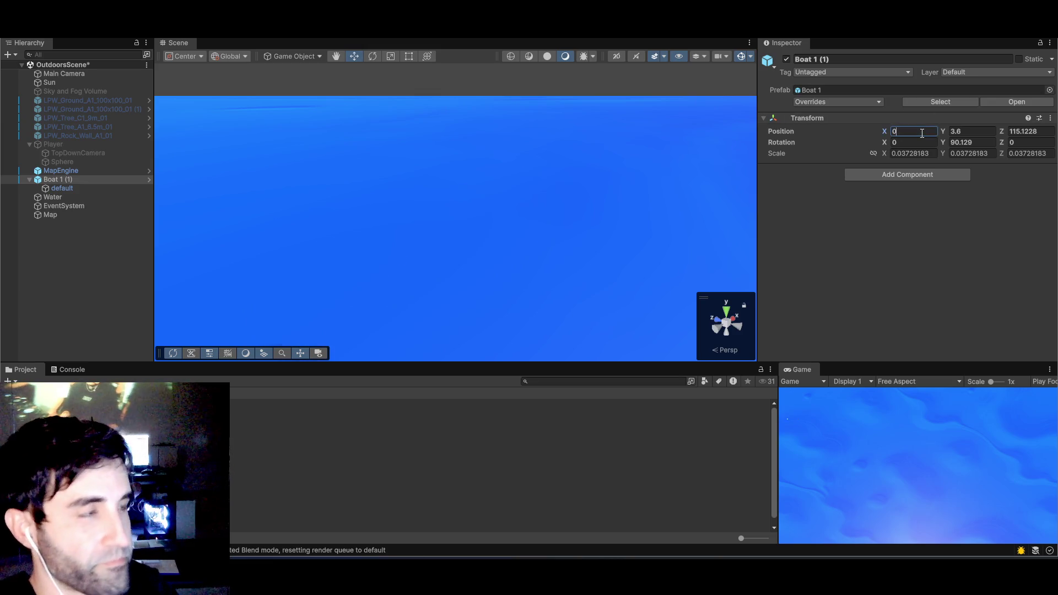
{"action": "type", "text": "0"}
{"action": "key", "text": "Tab"}
{"action": "type", "text": "0"}
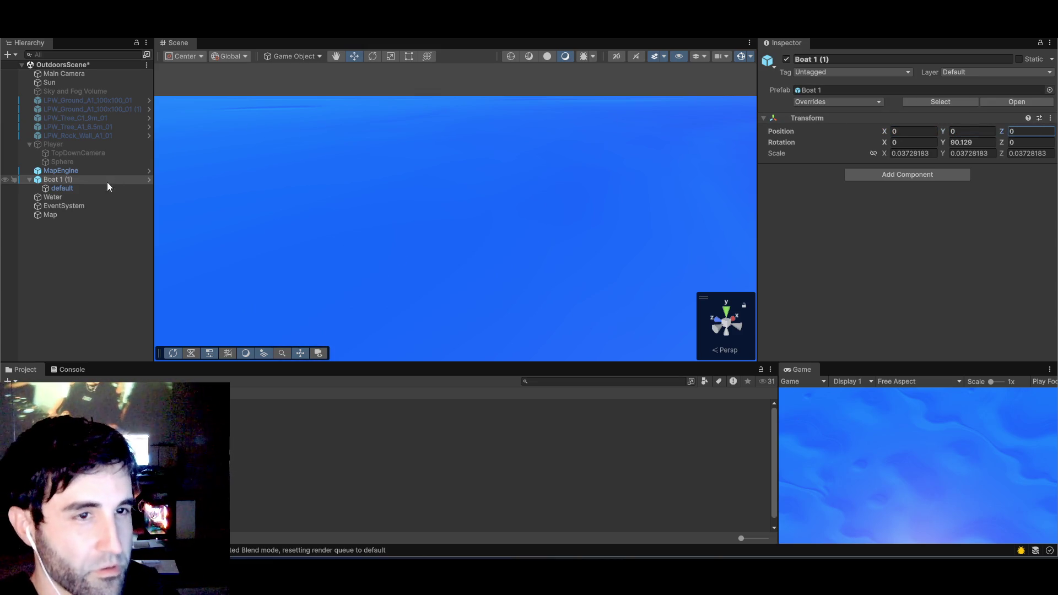
{"action": "left_click", "coordinate": [66, 182]}
- Frame Boat 1 (1) and set Masked_Boat's X and Z positions to 0
{"action": "double_click", "coordinate": [65, 180]}
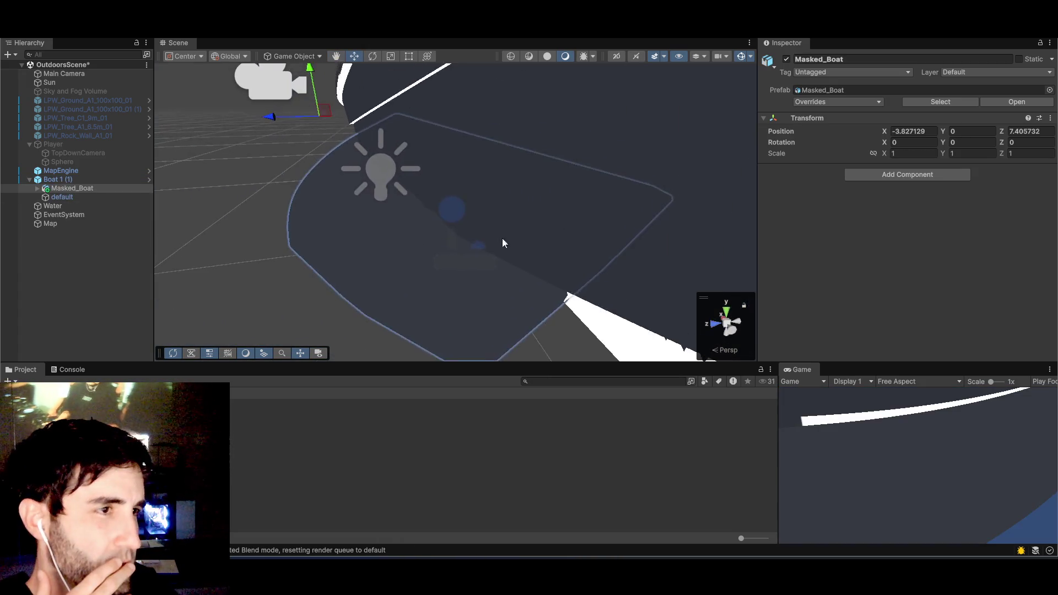
{"action": "left_click", "coordinate": [918, 133]}
{"action": "type", "text": "0"}
{"action": "key", "text": "Tab"}
{"action": "key", "text": "Tab"}
{"action": "type", "text": "0"}
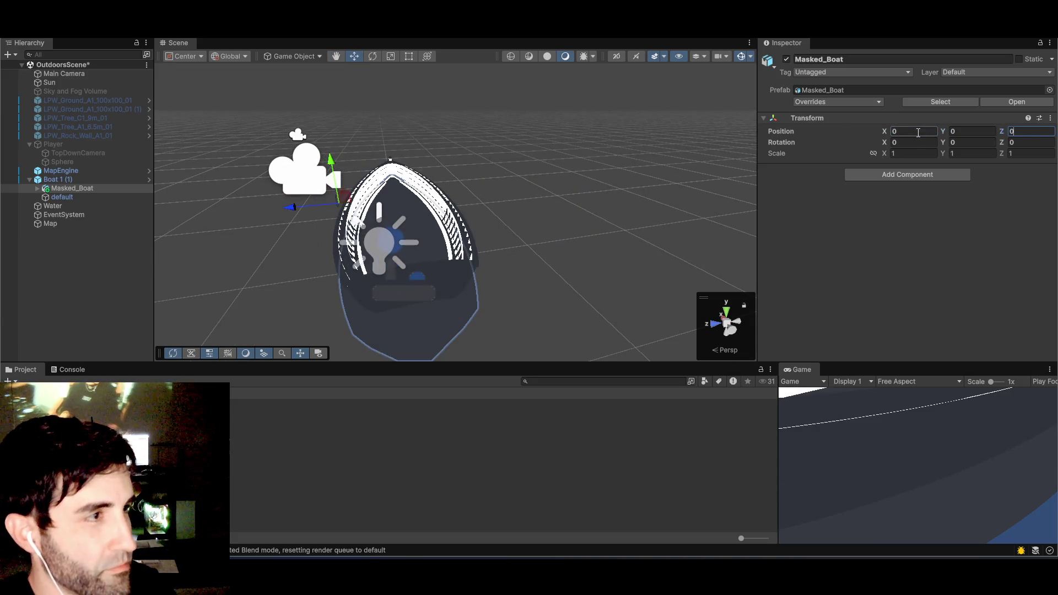
- Set the default mesh under Boat 1 (1) to Y position 0
{"action": "mouse_move", "coordinate": [580, 259]}
{"action": "left_mouse_down"}
{"action": "mouse_move", "coordinate": [725, 197]}
{"action": "mouse_move", "coordinate": [654, 184]}
{"action": "mouse_move", "coordinate": [489, 220]}
{"action": "mouse_move", "coordinate": [653, 197]}
{"action": "mouse_move", "coordinate": [567, 246]}
{"action": "mouse_move", "coordinate": [472, 215]}
{"action": "left_mouse_up"}
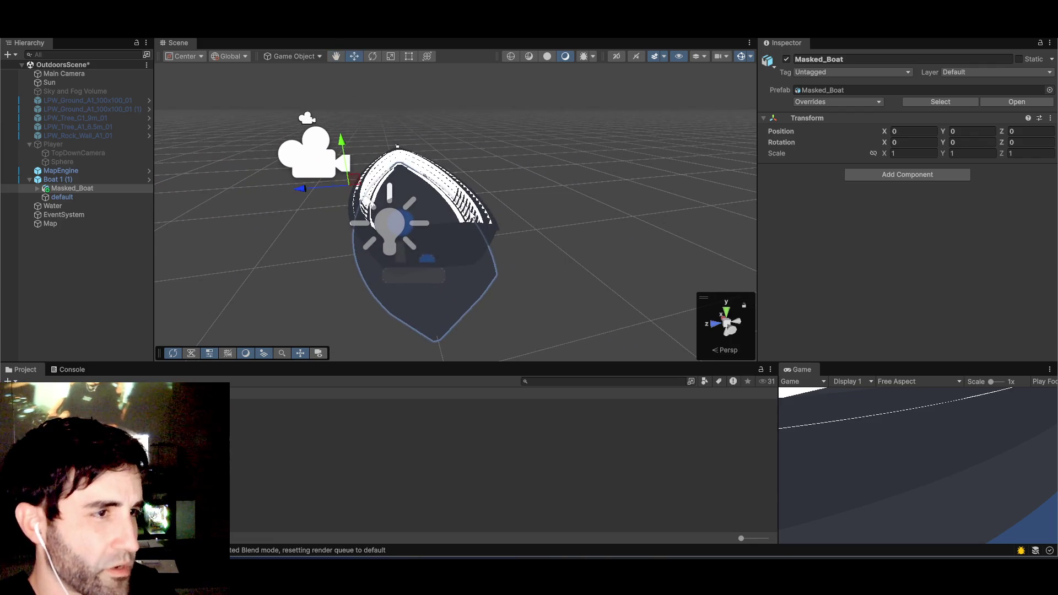
{"action": "left_click", "coordinate": [472, 215]}
{"action": "left_click", "coordinate": [404, 161]}
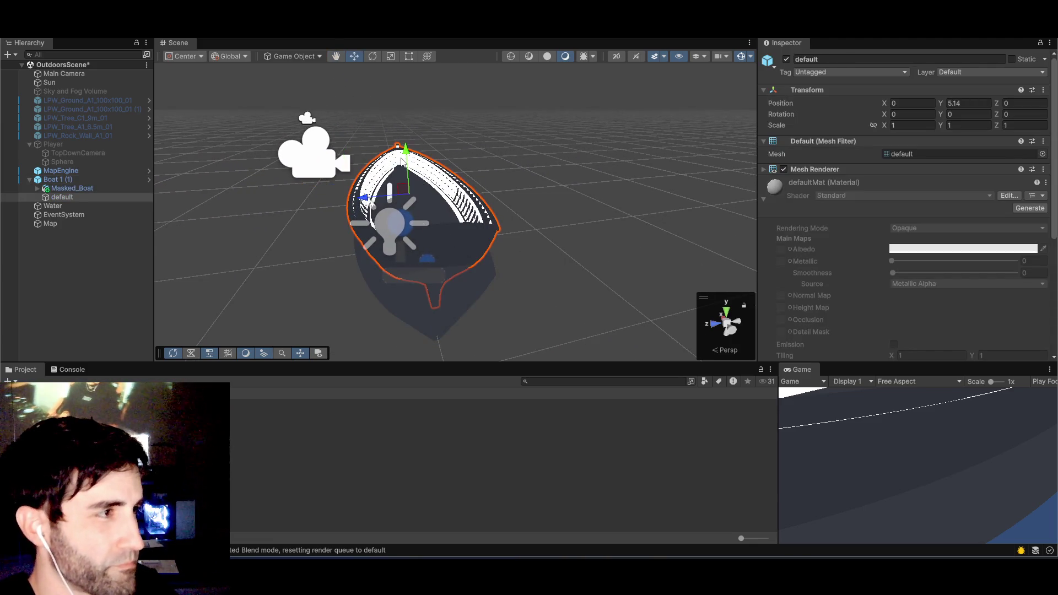
{"action": "left_click", "coordinate": [978, 105]}
{"action": "type", "text": "0"}
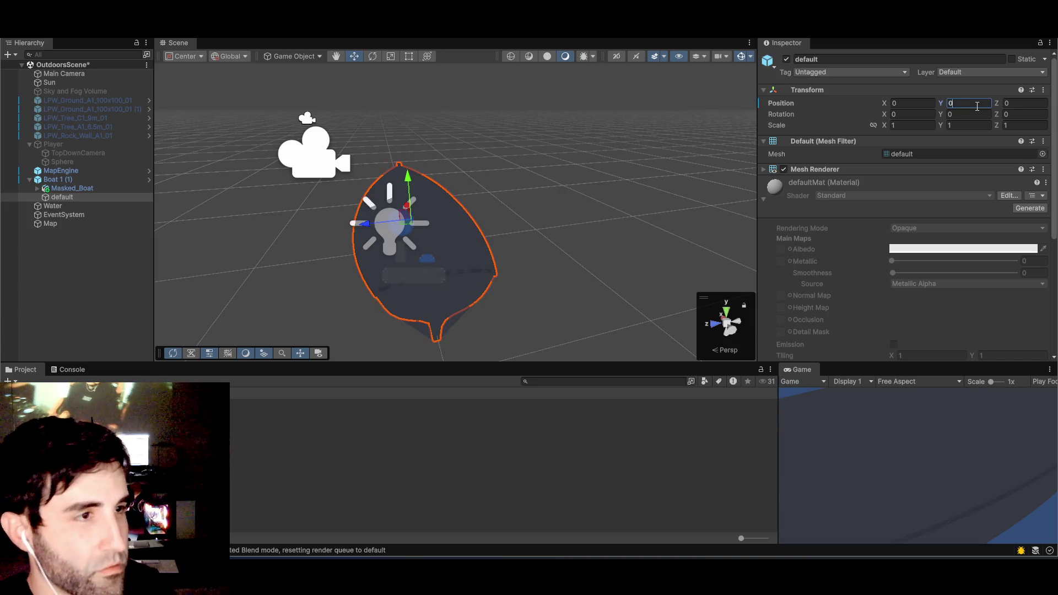
- Expand Masked_Boat to show its Camera child and bring up its context menu
{"action": "left_click", "coordinate": [75, 190]}
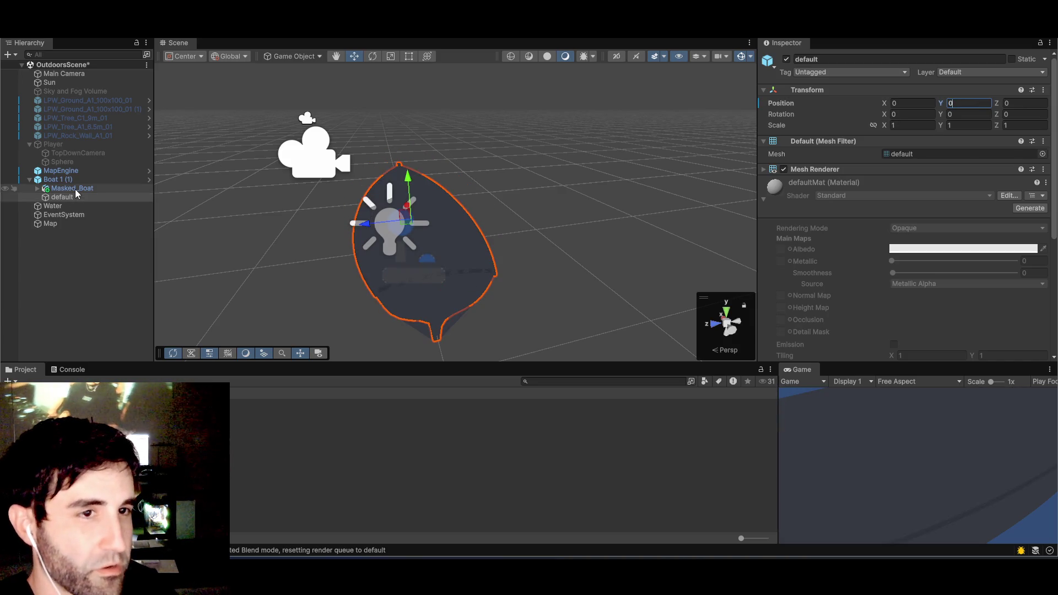
{"action": "left_click", "coordinate": [71, 197]}
{"action": "left_click", "coordinate": [74, 190]}
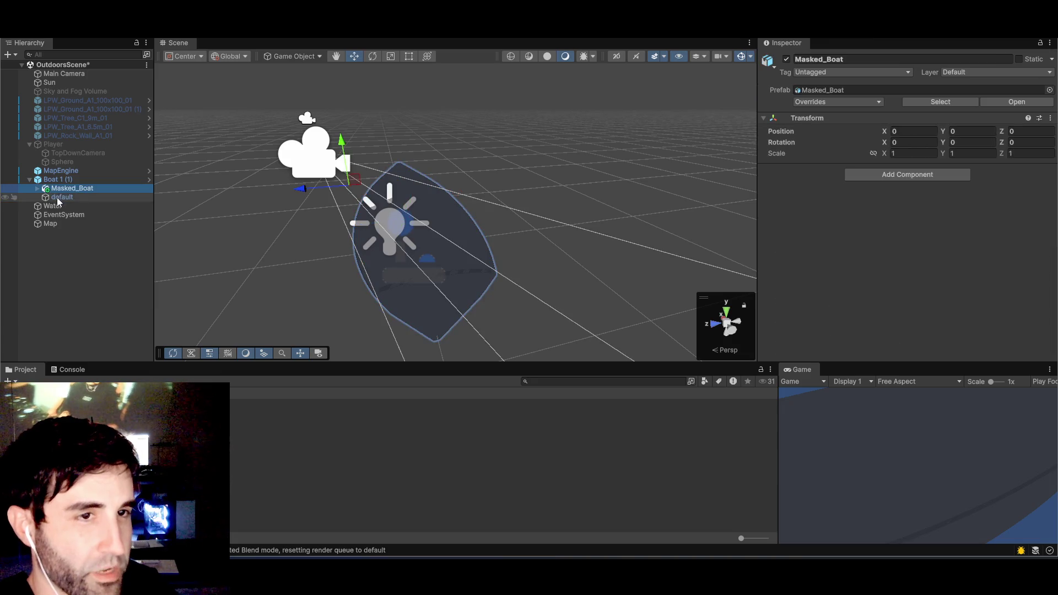
{"action": "left_click", "coordinate": [37, 188]}
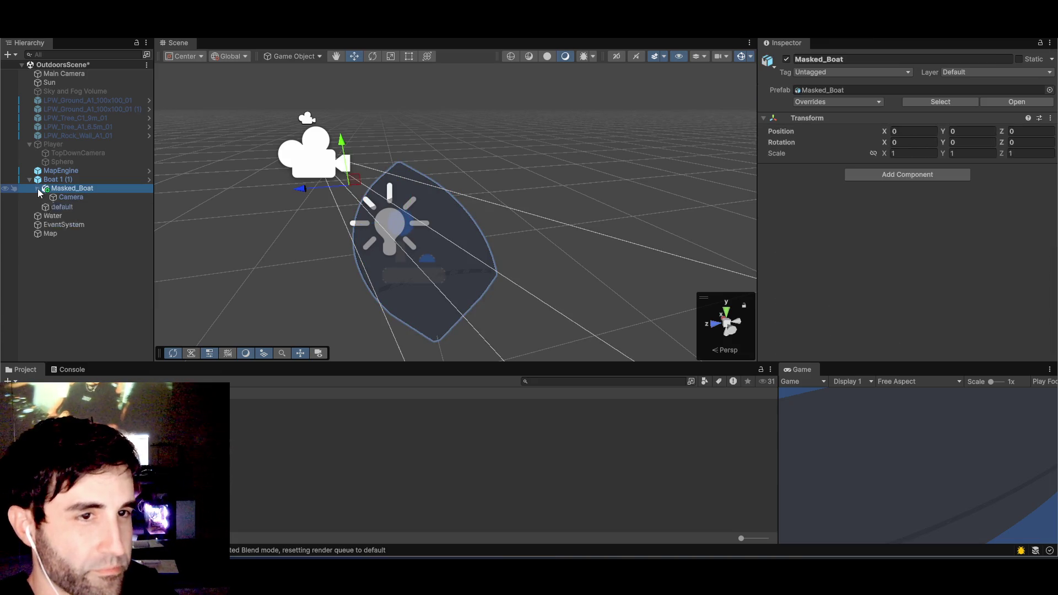
{"action": "left_click", "coordinate": [72, 199]}
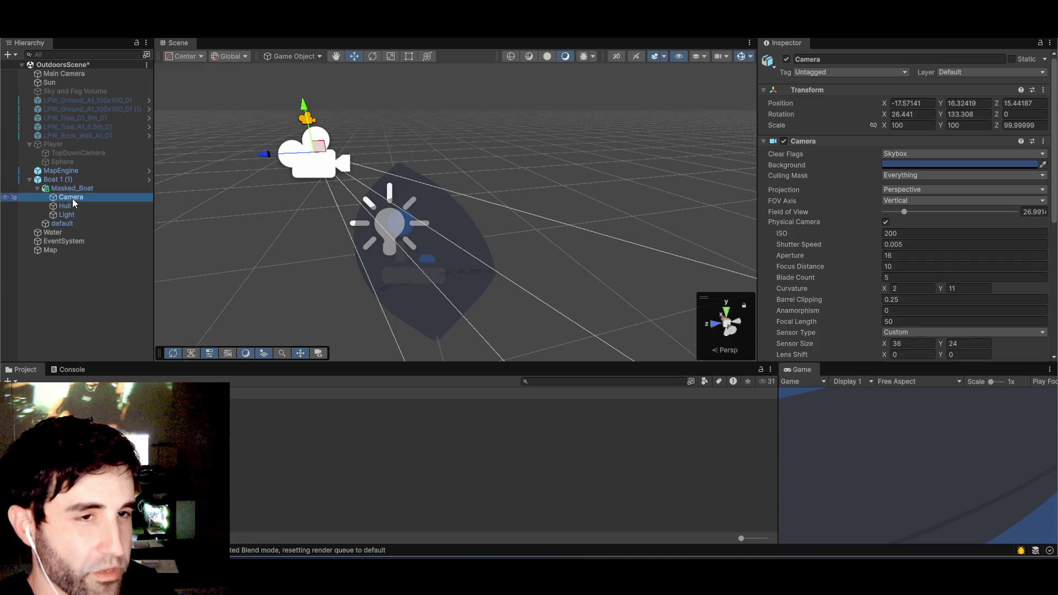
{"action": "left_click", "coordinate": [72, 191]}
{"action": "right_click", "coordinate": [73, 190]}
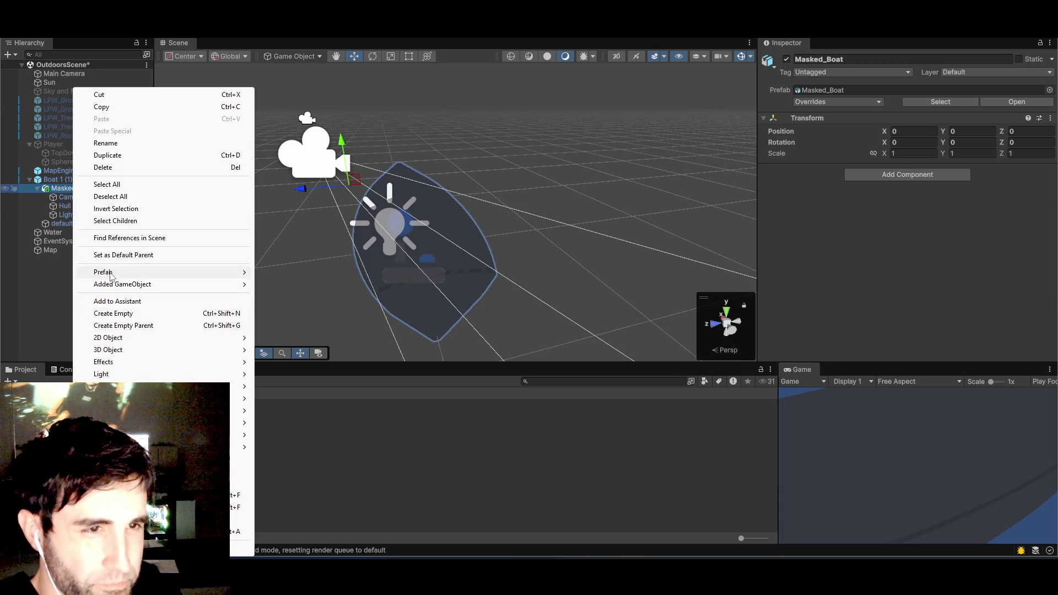
- Unpack the Masked_Boat prefab and inspect its Light, Camera and Hull children
{"action": "mouse_move", "coordinate": [237, 274]}
{"action": "left_click", "coordinate": [292, 361]}
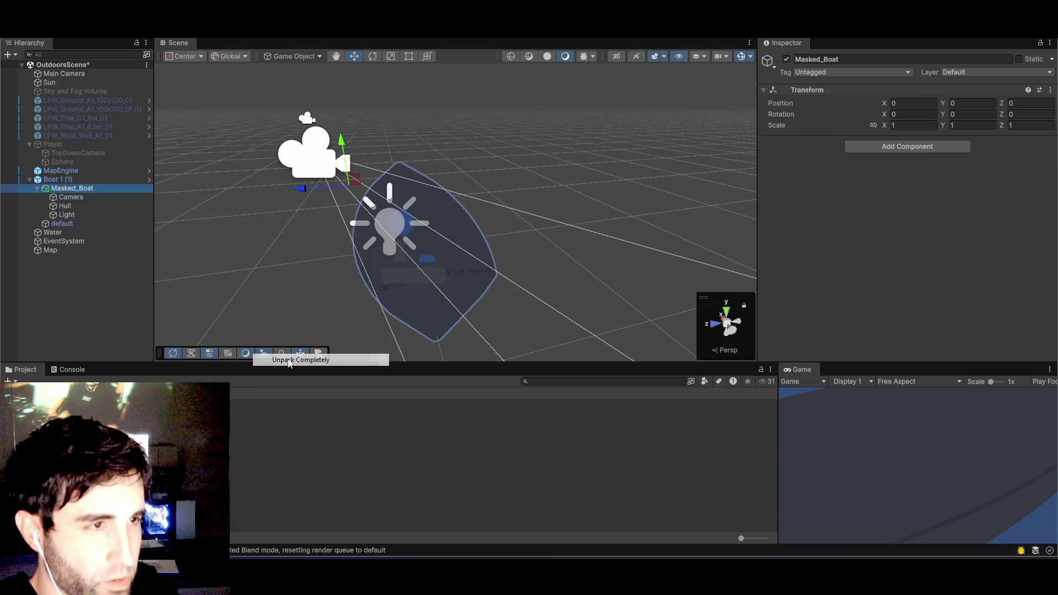
{"action": "left_click", "coordinate": [67, 215]}
{"action": "left_click", "coordinate": [67, 198]}
{"action": "left_click", "coordinate": [65, 206]}
{"action": "left_click", "coordinate": [67, 198]}
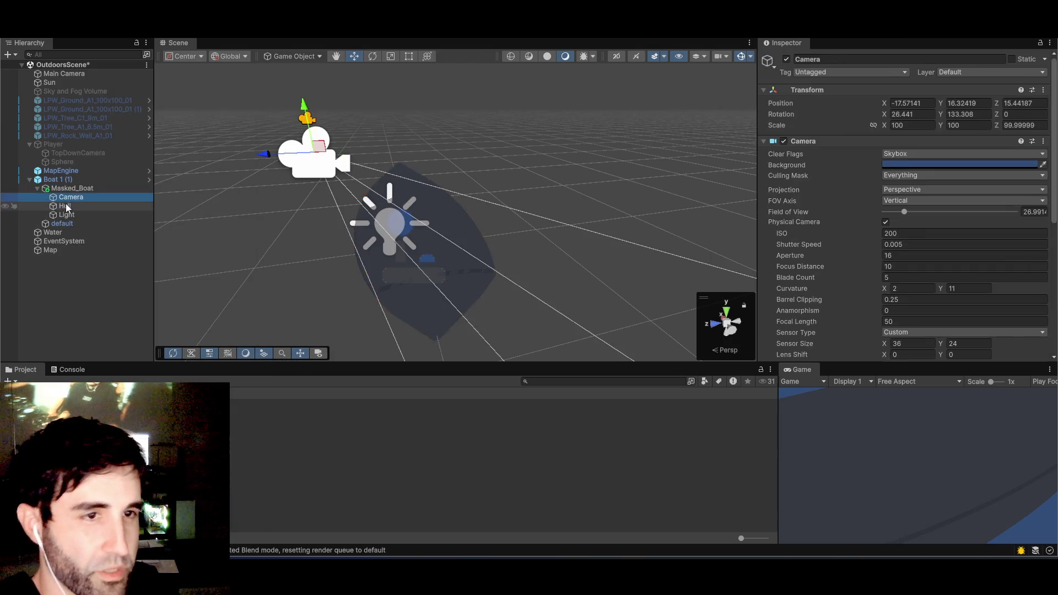
{"action": "left_click", "coordinate": [67, 207]}
- Move Hull under Boat 1 (1) below default, then delete Masked_Boat with Camera and Light
{"action": "left_click_drag", "start_coordinate": [67, 208], "coordinate": [68, 229]}
{"action": "left_click", "coordinate": [66, 206]}
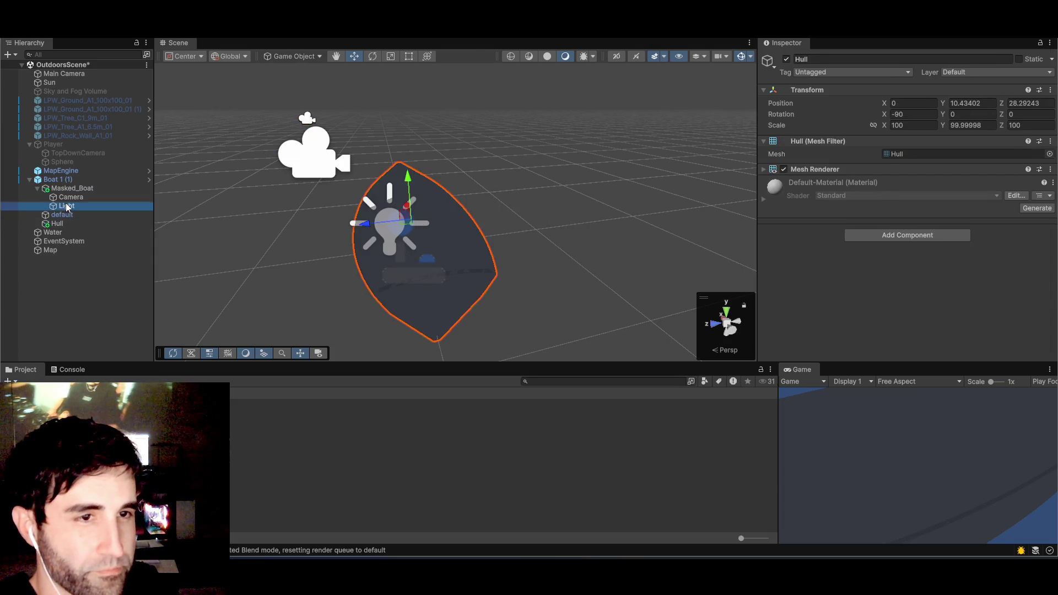
{"action": "left_click", "coordinate": [68, 191]}
{"action": "key", "text": "Delete"}
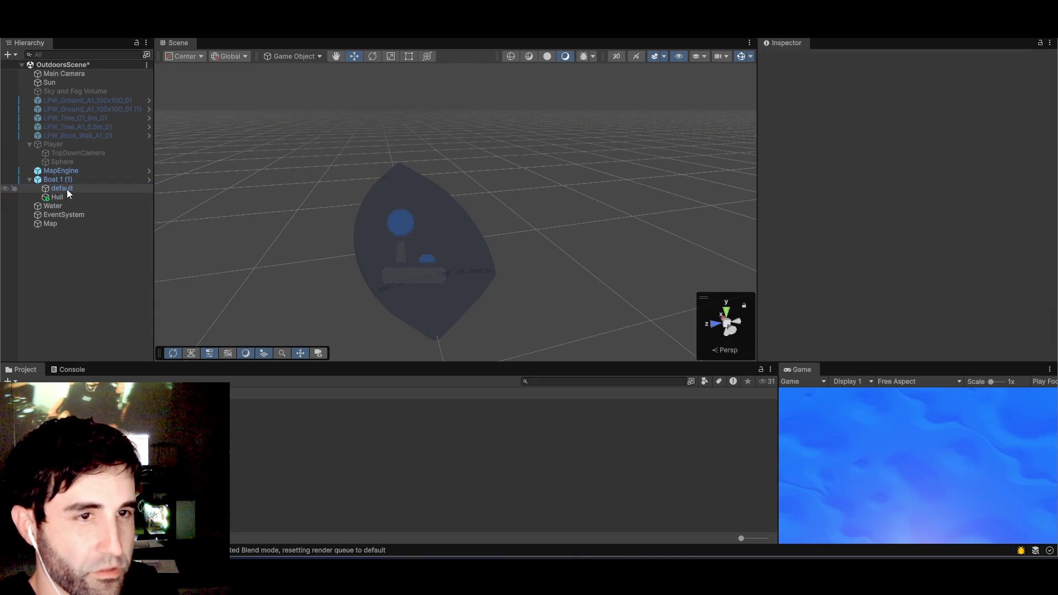
- Check the remaining Hull, default, Boat 1 (1) and Water objects in the Hierarchy
{"action": "left_click", "coordinate": [55, 197]}
{"action": "left_click", "coordinate": [58, 190]}
{"action": "left_click", "coordinate": [60, 180]}
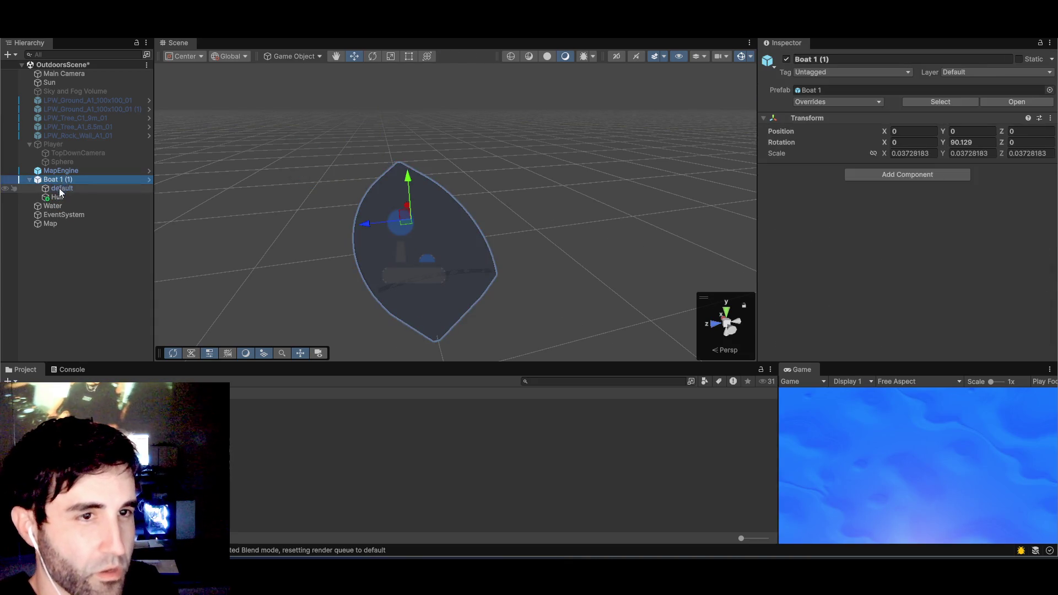
{"action": "left_click", "coordinate": [58, 189]}
{"action": "left_click", "coordinate": [55, 198]}
{"action": "left_click", "coordinate": [56, 190]}
{"action": "left_click", "coordinate": [55, 206]}
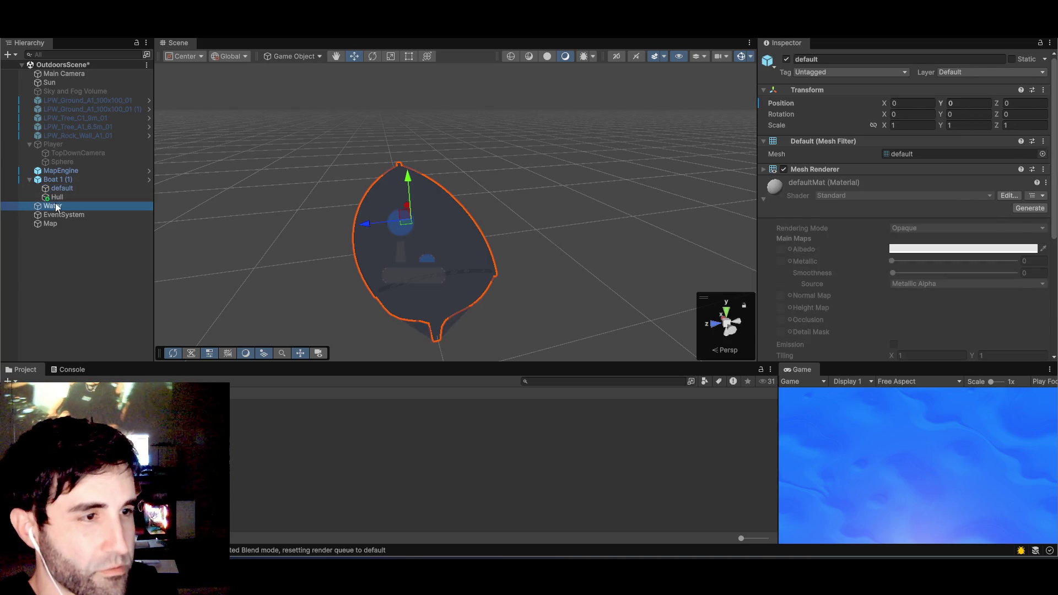
- Give Hull's Mesh Renderer the Masked_DepthMask material in place of Default-Material
{"action": "left_click", "coordinate": [57, 198]}
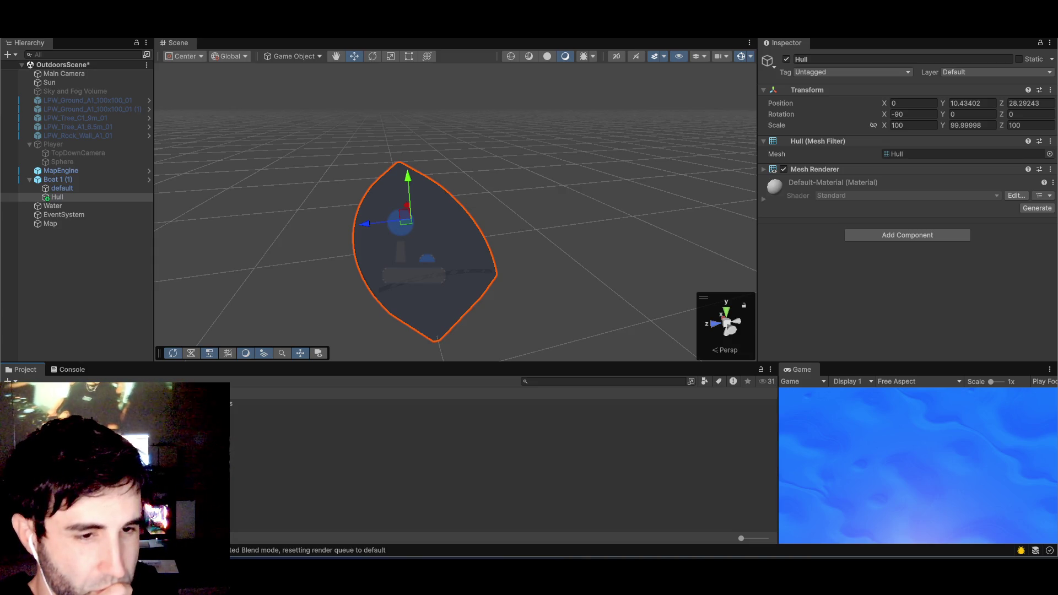
{"action": "scroll", "coordinate": [441, 463], "scroll_direction": "down", "scroll_amount": 1}
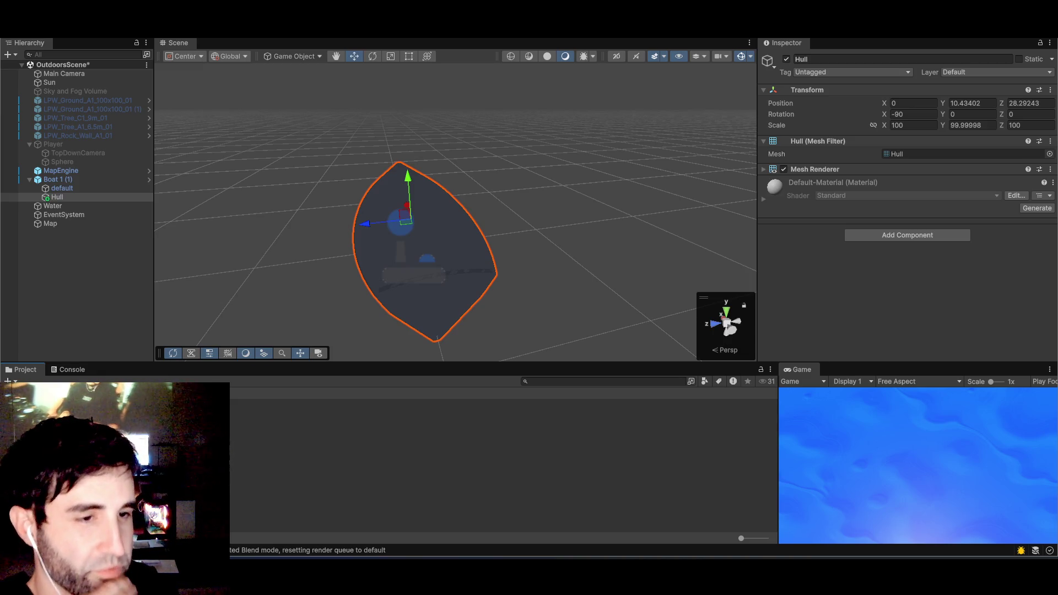
{"action": "left_click", "coordinate": [111, 200]}
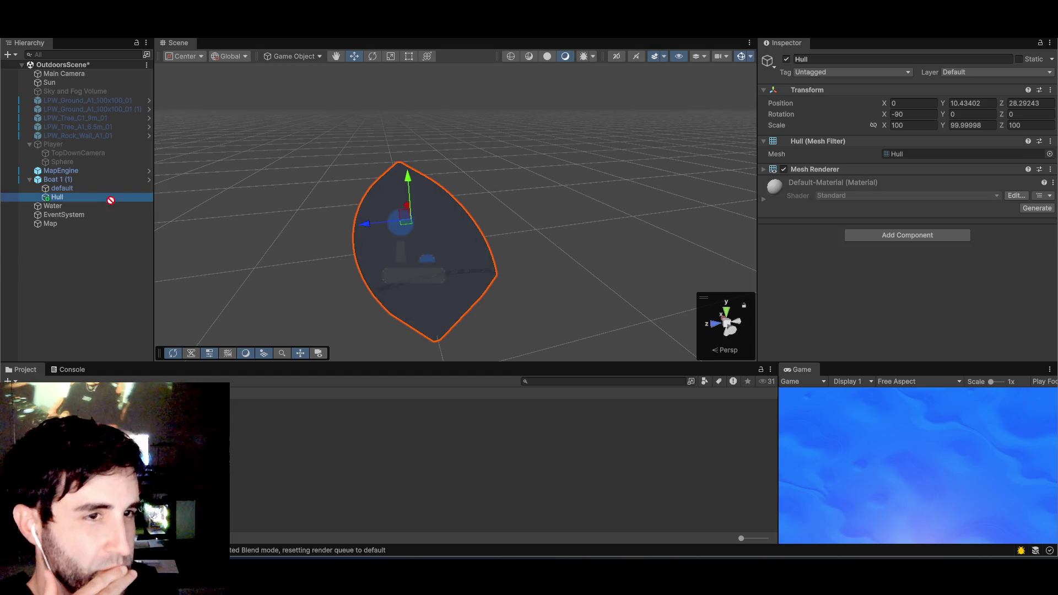
{"action": "key", "text": "ctrl+z"}
{"action": "scroll", "coordinate": [359, 228], "scroll_direction": "down", "scroll_amount": 1}
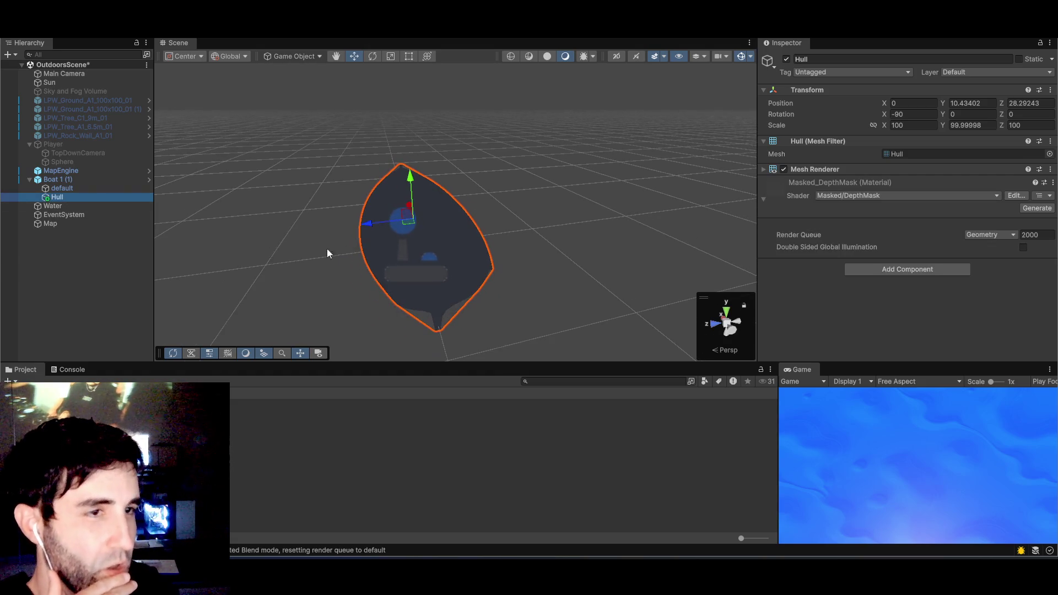
{"action": "left_click", "coordinate": [55, 180]}
- Raise Boat 1 (1) to Y 3.708 above the water and view it from a lower angle
{"action": "scroll", "coordinate": [436, 190], "scroll_direction": "down", "scroll_amount": 3}
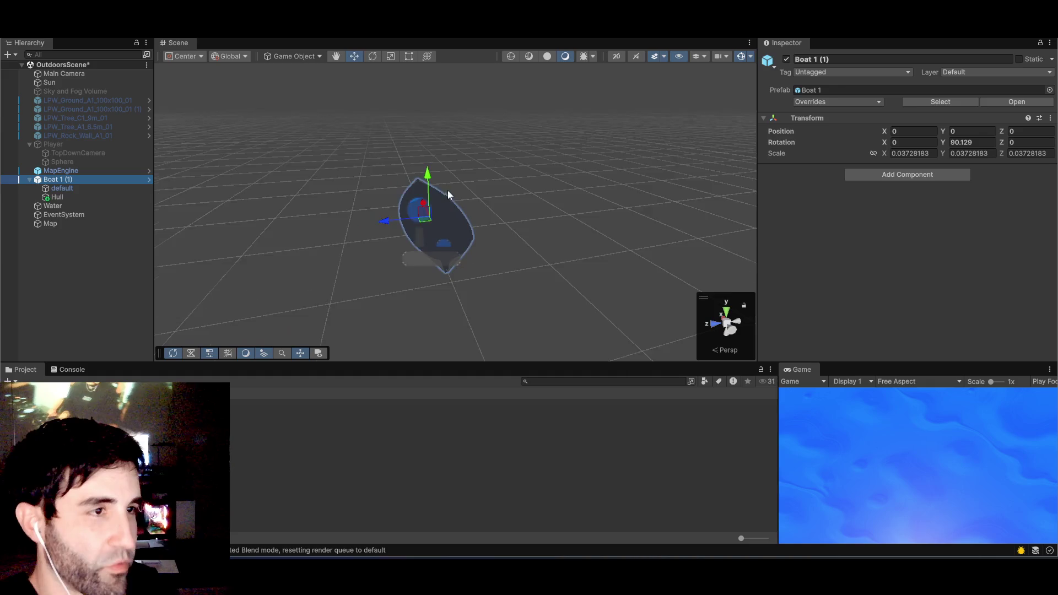
{"action": "mouse_move", "coordinate": [438, 182]}
{"action": "left_mouse_down"}
{"action": "mouse_move", "coordinate": [496, 259]}
{"action": "mouse_move", "coordinate": [468, 265]}
{"action": "mouse_move", "coordinate": [434, 209]}
{"action": "left_mouse_up"}
{"action": "mouse_move", "coordinate": [436, 127]}
{"action": "left_mouse_down"}
{"action": "mouse_move", "coordinate": [439, 97]}
{"action": "mouse_move", "coordinate": [468, 167]}
{"action": "mouse_move", "coordinate": [462, 285]}
{"action": "mouse_move", "coordinate": [484, 295]}
{"action": "mouse_move", "coordinate": [508, 279]}
{"action": "mouse_move", "coordinate": [538, 288]}
{"action": "mouse_move", "coordinate": [526, 226]}
{"action": "mouse_move", "coordinate": [474, 226]}
{"action": "mouse_move", "coordinate": [496, 243]}
{"action": "mouse_move", "coordinate": [564, 202]}
{"action": "mouse_move", "coordinate": [550, 213]}
{"action": "mouse_move", "coordinate": [569, 224]}
{"action": "mouse_move", "coordinate": [506, 230]}
{"action": "mouse_move", "coordinate": [569, 237]}
{"action": "mouse_move", "coordinate": [421, 280]}
{"action": "mouse_move", "coordinate": [512, 278]}
{"action": "mouse_move", "coordinate": [472, 274]}
{"action": "mouse_move", "coordinate": [449, 246]}
{"action": "mouse_move", "coordinate": [351, 247]}
{"action": "mouse_move", "coordinate": [448, 251]}
{"action": "left_mouse_up"}
{"action": "right_click", "coordinate": [472, 274]}
{"action": "scroll", "coordinate": [449, 247], "scroll_direction": "down", "scroll_amount": 1}
{"action": "scroll", "coordinate": [449, 247], "scroll_direction": "up", "scroll_amount": 1}
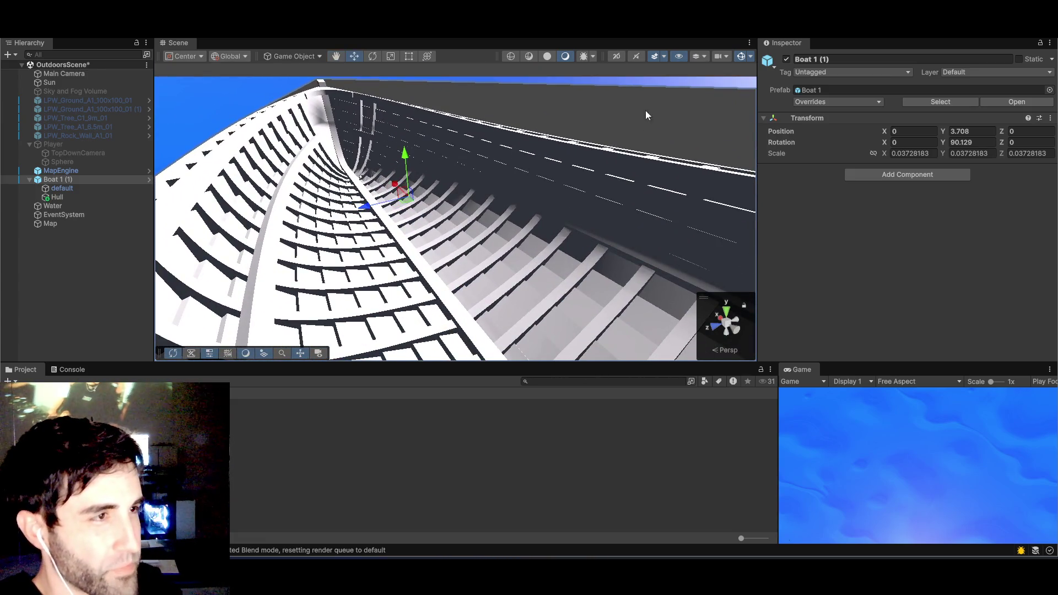
- Switch to the browser, pause the tutorial at the Blender hull, and return to Blender
{"action": "key", "text": "alt+Tab"}
{"action": "key", "text": "alt+Tab"}
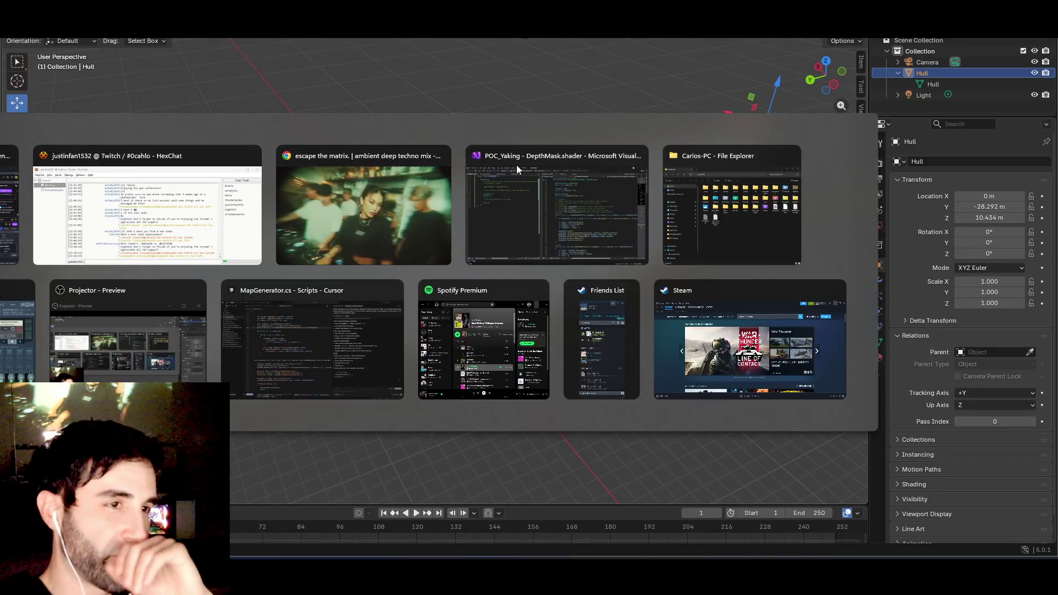
{"action": "key", "text": "alt+Tab"}
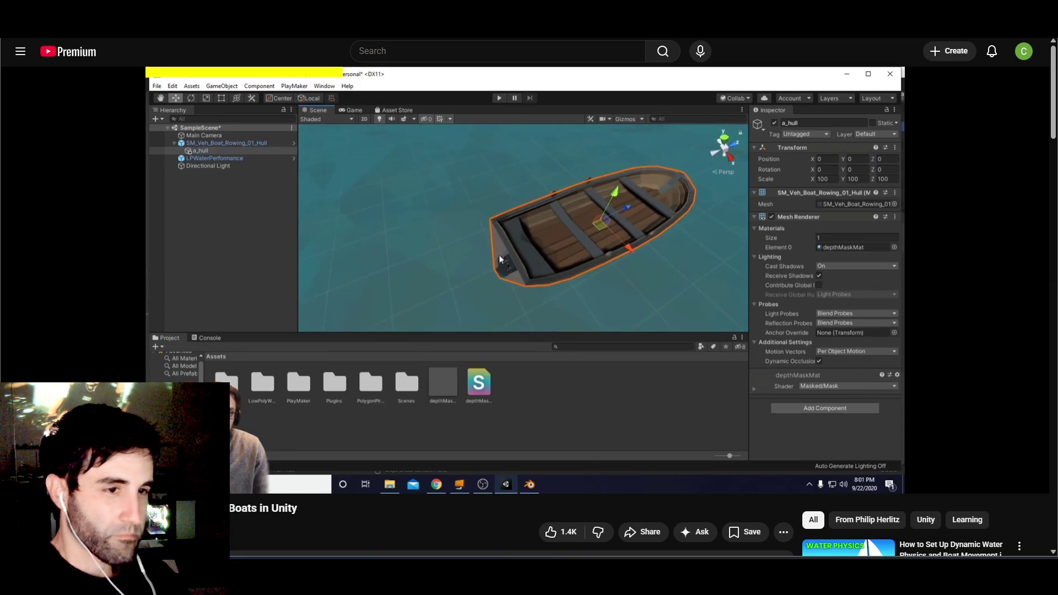
{"action": "mouse_move", "coordinate": [660, 231]}
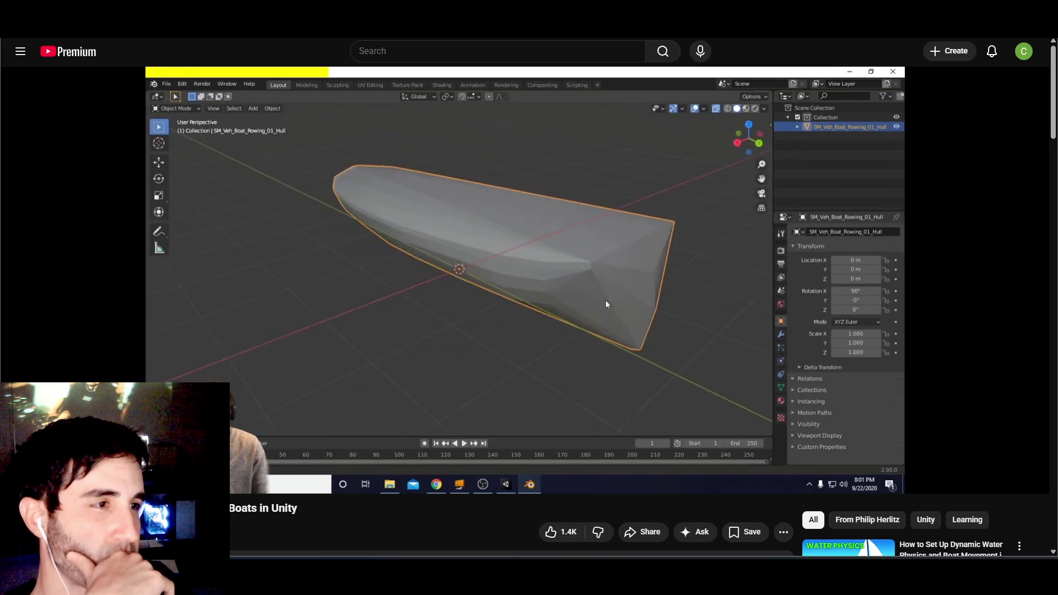
{"action": "left_click", "coordinate": [513, 271]}
{"action": "key", "text": "alt+Tab"}
{"action": "key", "text": "alt+Tab"}
{"action": "key", "text": "alt+Tab"}
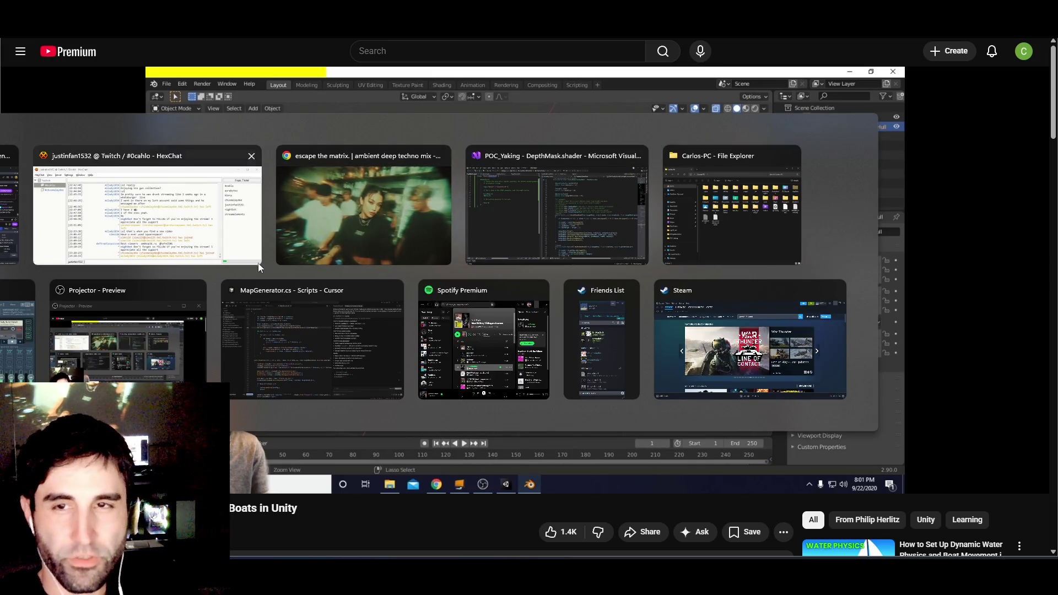
{"action": "key", "text": "alt+shift+Tab"}
{"action": "key", "text": "alt+shift+Tab"}
{"action": "key", "text": "alt+shift+Tab"}
{"action": "key", "text": "alt+shift+Tab"}
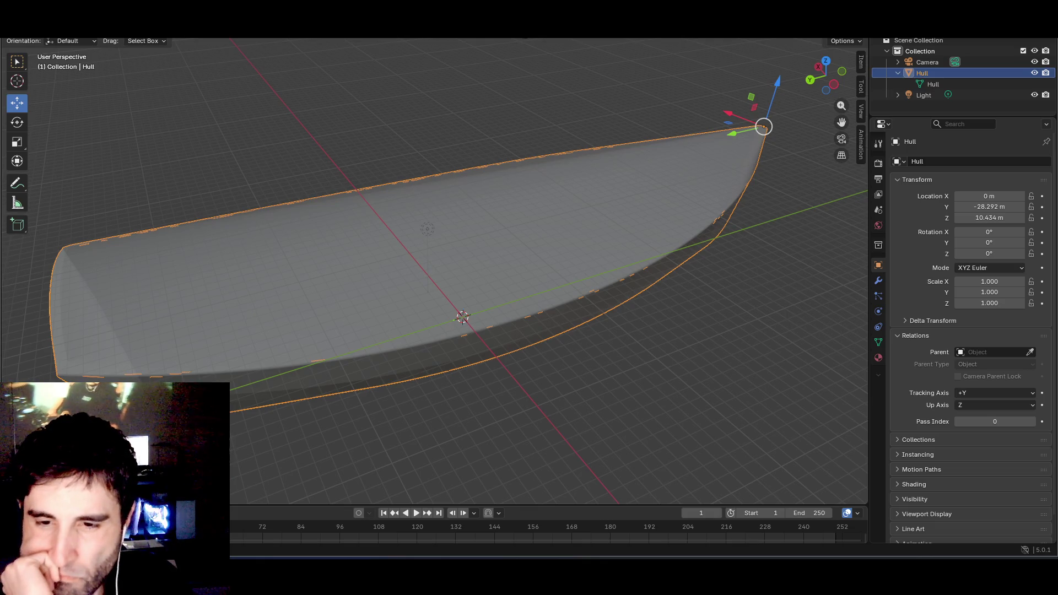
- Inspect the Hull in wireframe and apply Shade Smooth to it
{"action": "mouse_move", "coordinate": [128, 316]}
{"action": "left_mouse_down"}
{"action": "mouse_move", "coordinate": [485, 300]}
{"action": "mouse_move", "coordinate": [468, 290]}
{"action": "mouse_move", "coordinate": [475, 307]}
{"action": "mouse_move", "coordinate": [586, 293]}
{"action": "mouse_move", "coordinate": [652, 207]}
{"action": "left_mouse_up"}
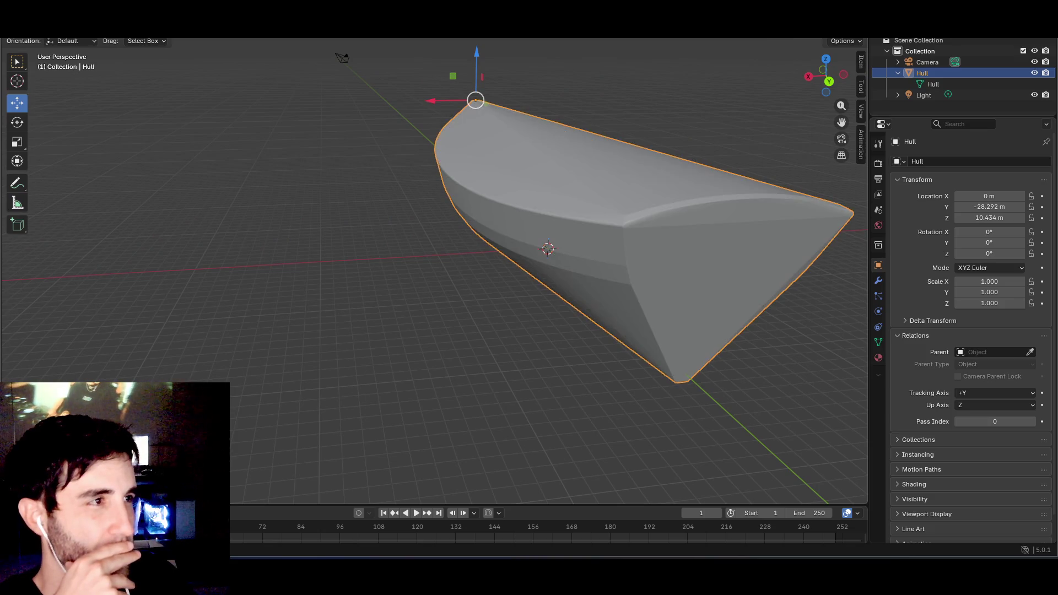
{"action": "mouse_move", "coordinate": [651, 129]}
{"action": "left_mouse_down"}
{"action": "mouse_move", "coordinate": [632, 121]}
{"action": "mouse_move", "coordinate": [756, 39]}
{"action": "left_mouse_up"}
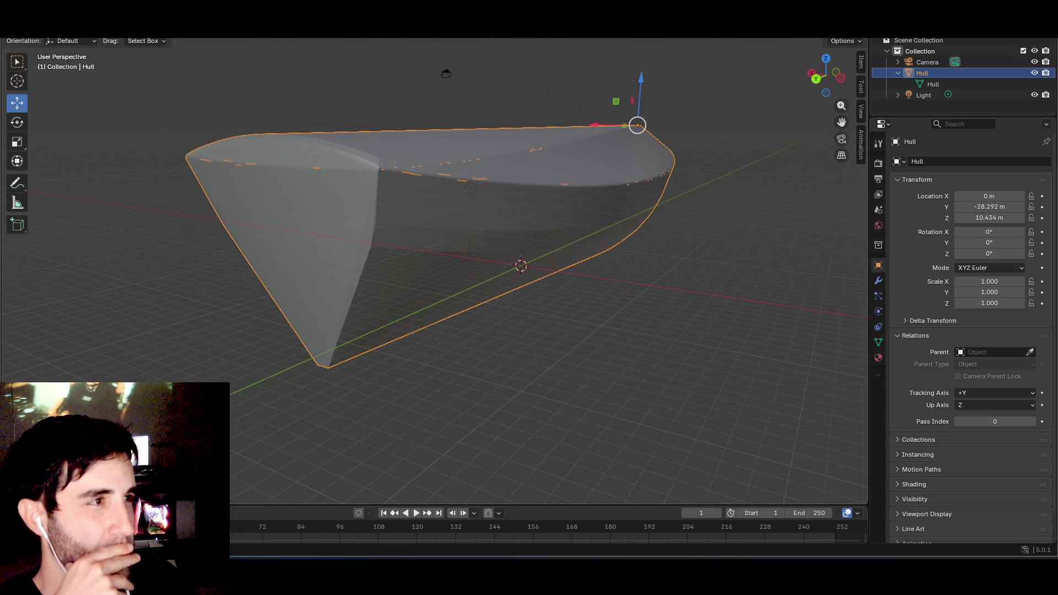
{"action": "key", "text": "shift+z"}
{"action": "mouse_move", "coordinate": [560, 150]}
{"action": "left_mouse_down"}
{"action": "mouse_move", "coordinate": [530, 173]}
{"action": "mouse_move", "coordinate": [584, 142]}
{"action": "mouse_move", "coordinate": [687, 142]}
{"action": "mouse_move", "coordinate": [716, 128]}
{"action": "mouse_move", "coordinate": [622, 140]}
{"action": "mouse_move", "coordinate": [683, 150]}
{"action": "mouse_move", "coordinate": [652, 141]}
{"action": "mouse_move", "coordinate": [463, 173]}
{"action": "mouse_move", "coordinate": [332, 154]}
{"action": "mouse_move", "coordinate": [311, 124]}
{"action": "mouse_move", "coordinate": [229, 119]}
{"action": "left_mouse_up"}
{"action": "right_click", "coordinate": [230, 120]}
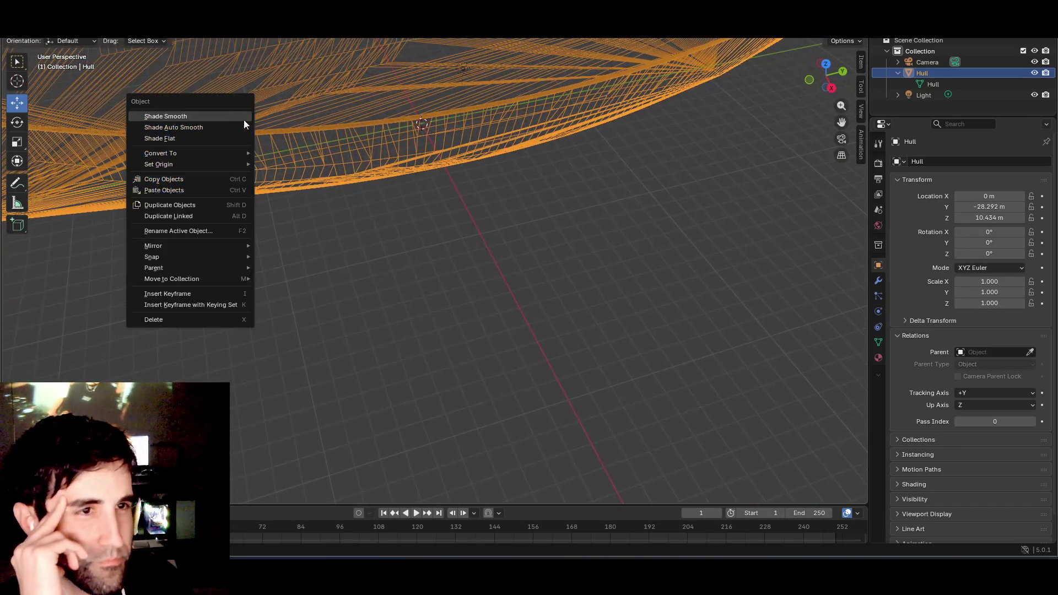
{"action": "left_click", "coordinate": [243, 120]}
- Toggle between solid, opaque and wireframe display to check the smoothed hull
{"action": "mouse_move", "coordinate": [346, 209]}
{"action": "left_mouse_down"}
{"action": "mouse_move", "coordinate": [303, 173]}
{"action": "mouse_move", "coordinate": [392, 297]}
{"action": "mouse_move", "coordinate": [438, 302]}
{"action": "mouse_move", "coordinate": [450, 290]}
{"action": "mouse_move", "coordinate": [362, 286]}
{"action": "mouse_move", "coordinate": [359, 257]}
{"action": "mouse_move", "coordinate": [359, 265]}
{"action": "left_mouse_up"}
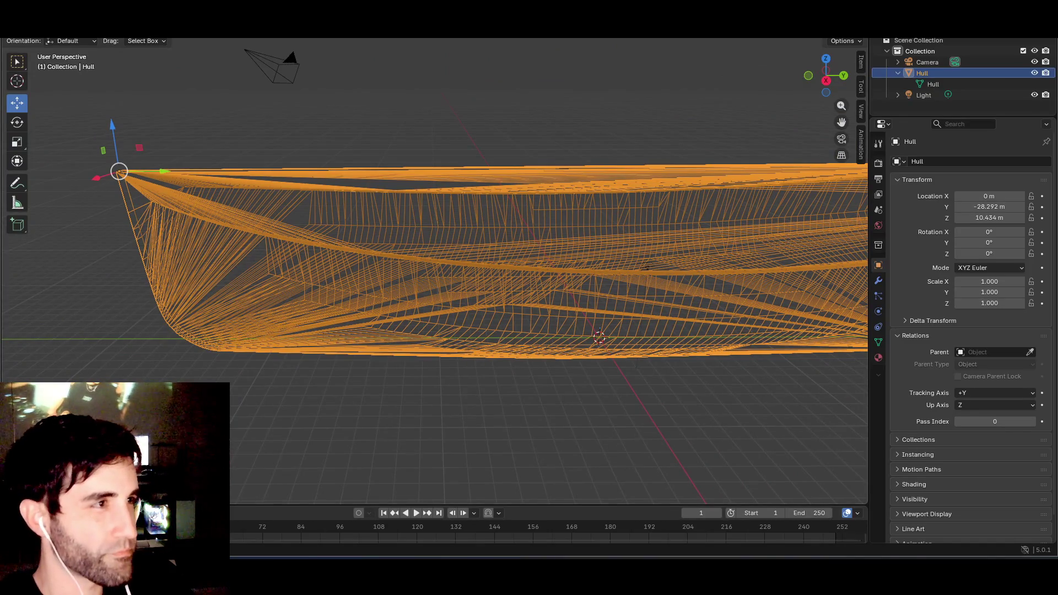
{"action": "key", "text": "shift+z"}
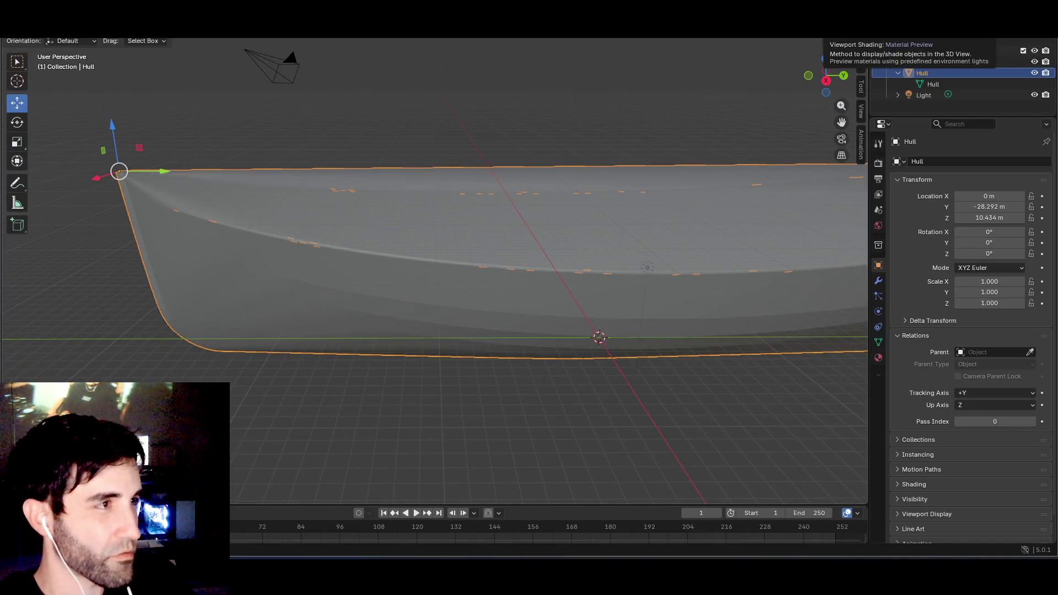
{"action": "key", "text": "alt+z"}
{"action": "key", "text": "shift+z"}
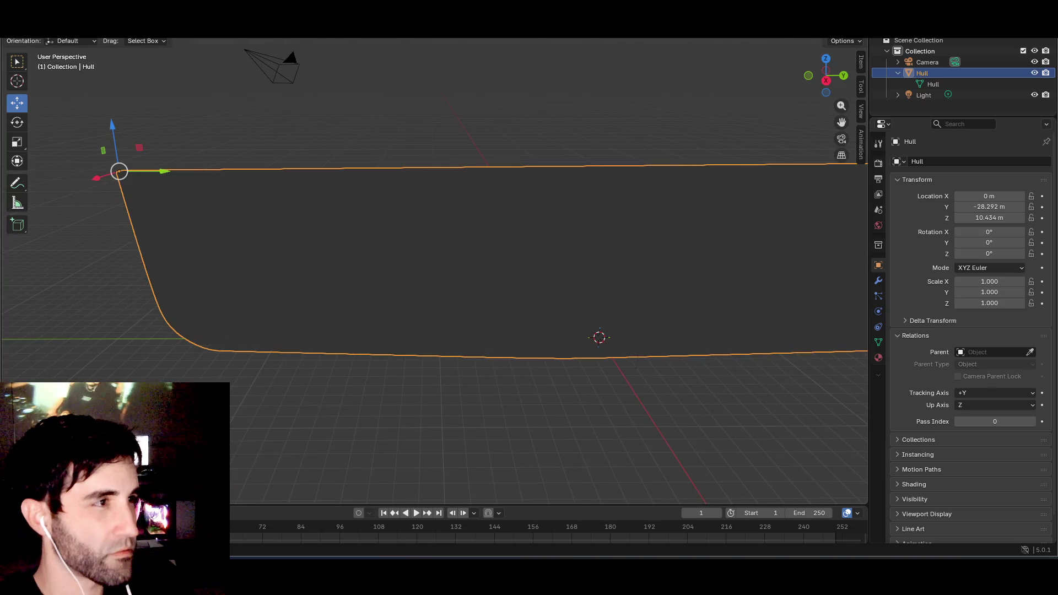
{"action": "mouse_move", "coordinate": [598, 138]}
{"action": "left_mouse_down"}
{"action": "mouse_move", "coordinate": [607, 125]}
{"action": "mouse_move", "coordinate": [595, 138]}
{"action": "left_mouse_up"}
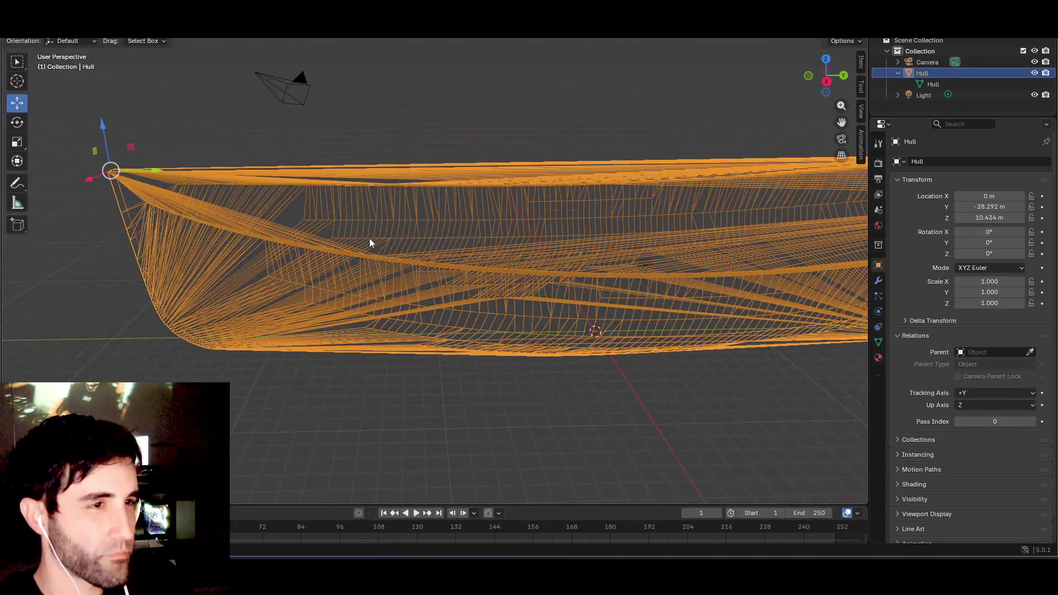
{"action": "left_click", "coordinate": [36, 42]}
- Enter Edit Mode on Hull, zoom into the wireframe and select one edge
{"action": "key", "text": "Tab"}
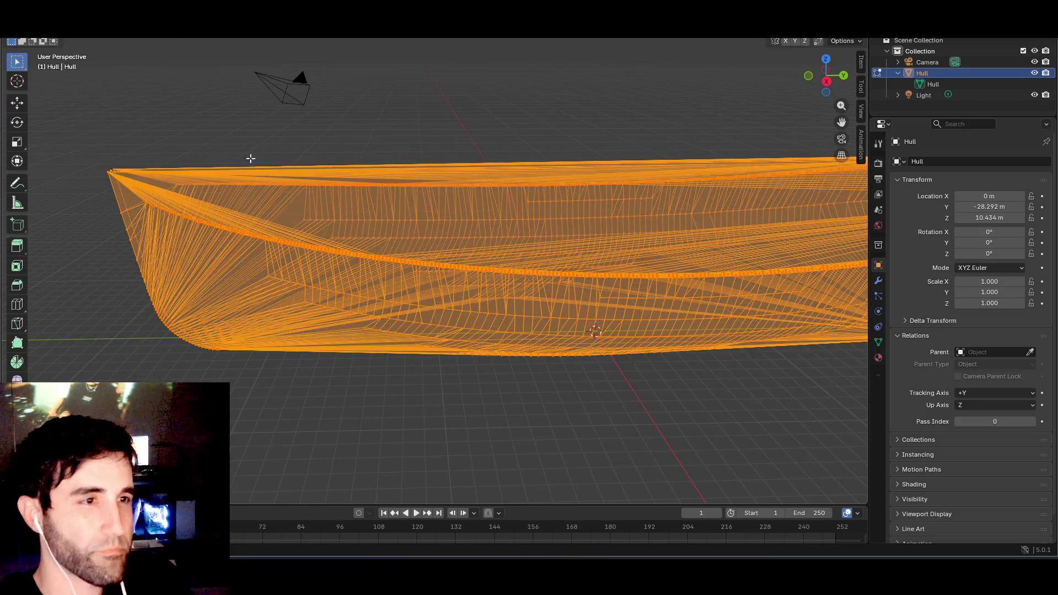
{"action": "mouse_move", "coordinate": [250, 158]}
{"action": "left_mouse_down"}
{"action": "mouse_move", "coordinate": [403, 221]}
{"action": "mouse_move", "coordinate": [515, 171]}
{"action": "mouse_move", "coordinate": [553, 174]}
{"action": "left_mouse_up"}
{"action": "scroll", "coordinate": [503, 239], "scroll_direction": "up", "scroll_amount": 5}
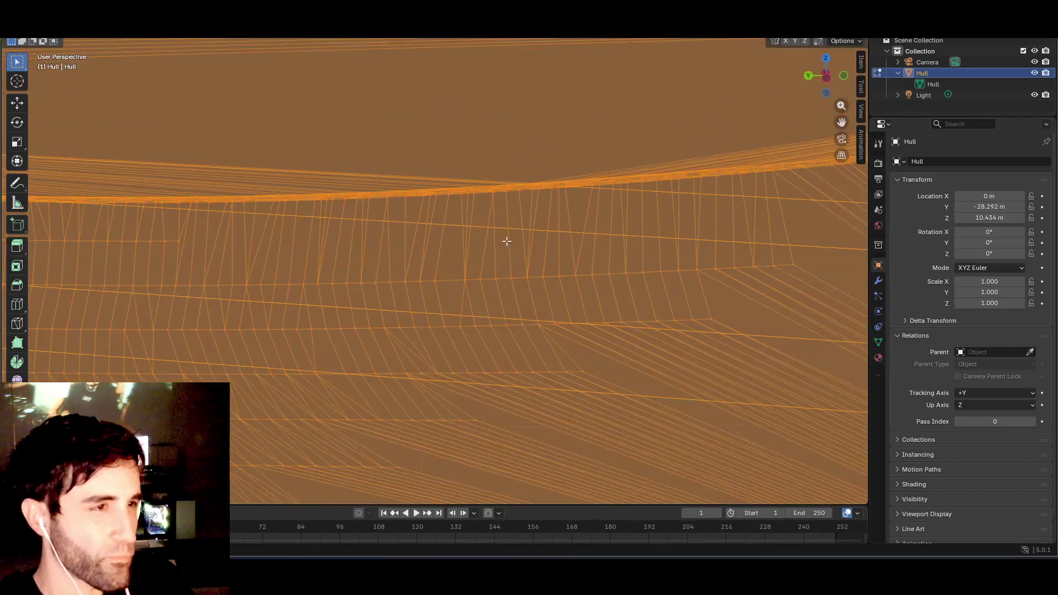
{"action": "mouse_move", "coordinate": [503, 239]}
{"action": "left_mouse_down"}
{"action": "mouse_move", "coordinate": [539, 239]}
{"action": "mouse_move", "coordinate": [503, 276]}
{"action": "mouse_move", "coordinate": [359, 234]}
{"action": "mouse_move", "coordinate": [347, 248]}
{"action": "mouse_move", "coordinate": [357, 371]}
{"action": "mouse_move", "coordinate": [358, 349]}
{"action": "left_mouse_up"}
{"action": "left_click", "coordinate": [193, 281]}
{"action": "mouse_move", "coordinate": [196, 283]}
{"action": "left_mouse_down"}
{"action": "mouse_move", "coordinate": [226, 266]}
{"action": "mouse_move", "coordinate": [226, 281]}
{"action": "mouse_move", "coordinate": [389, 276]}
{"action": "mouse_move", "coordinate": [468, 248]}
{"action": "mouse_move", "coordinate": [507, 287]}
{"action": "left_mouse_up"}
{"action": "mouse_move", "coordinate": [528, 325]}
{"action": "left_mouse_down"}
{"action": "mouse_move", "coordinate": [619, 354]}
{"action": "mouse_move", "coordinate": [574, 347]}
{"action": "mouse_move", "coordinate": [587, 303]}
{"action": "mouse_move", "coordinate": [661, 305]}
{"action": "left_mouse_up"}
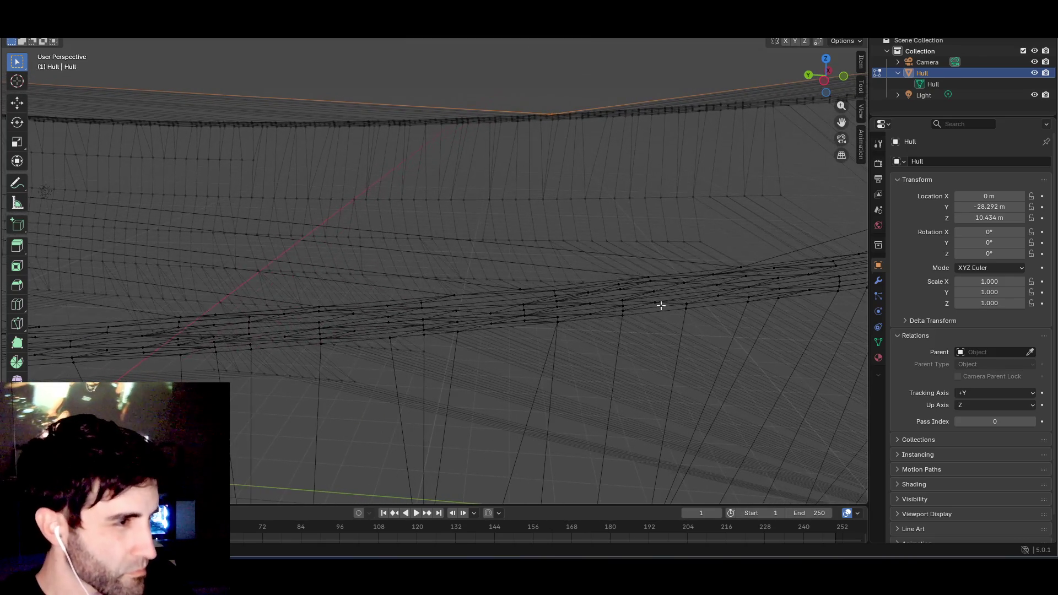
{"action": "mouse_move", "coordinate": [738, 270]}
{"action": "left_mouse_down"}
{"action": "mouse_move", "coordinate": [669, 239]}
{"action": "mouse_move", "coordinate": [612, 248]}
{"action": "left_mouse_up"}
{"action": "scroll", "coordinate": [568, 246], "scroll_direction": "up", "scroll_amount": 3}
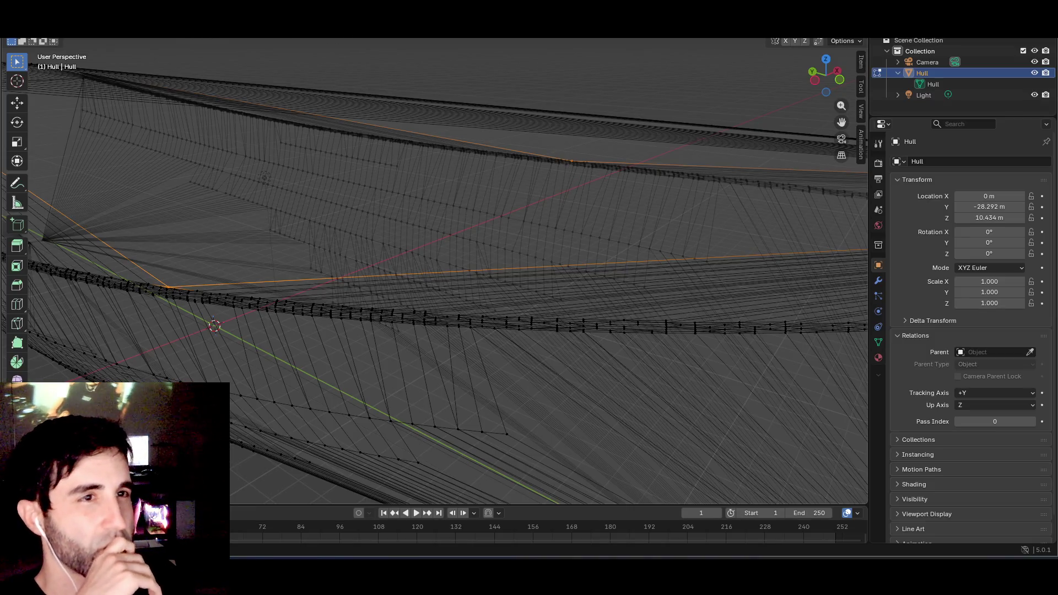
- Browse the Mesh menu's Transform, Normals and Mirror submenus, then bring up the Vertex menu
{"action": "key", "text": "shift+a"}
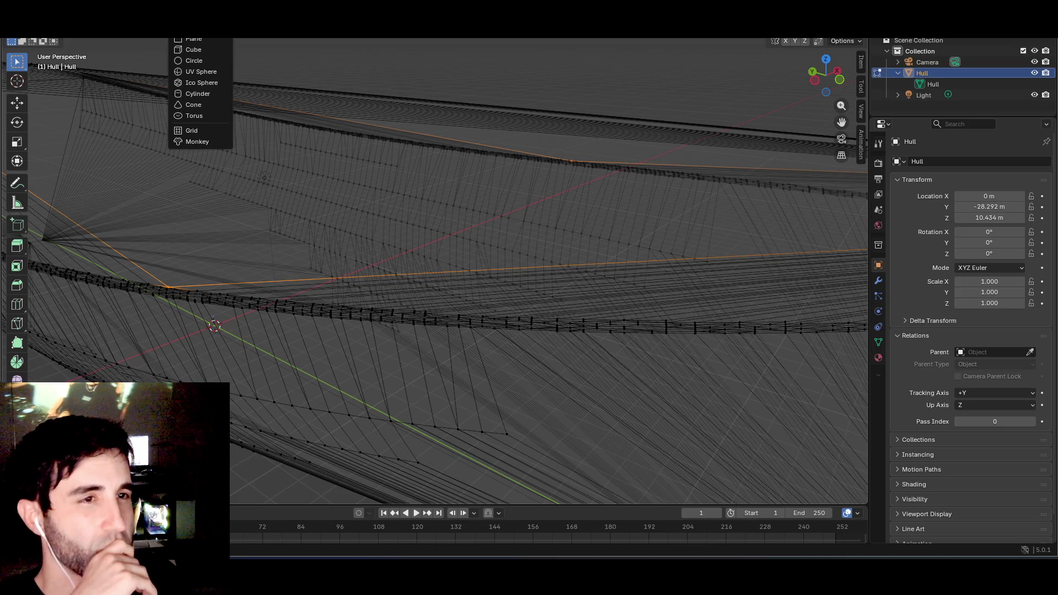
{"action": "left_click", "coordinate": [210, 33]}
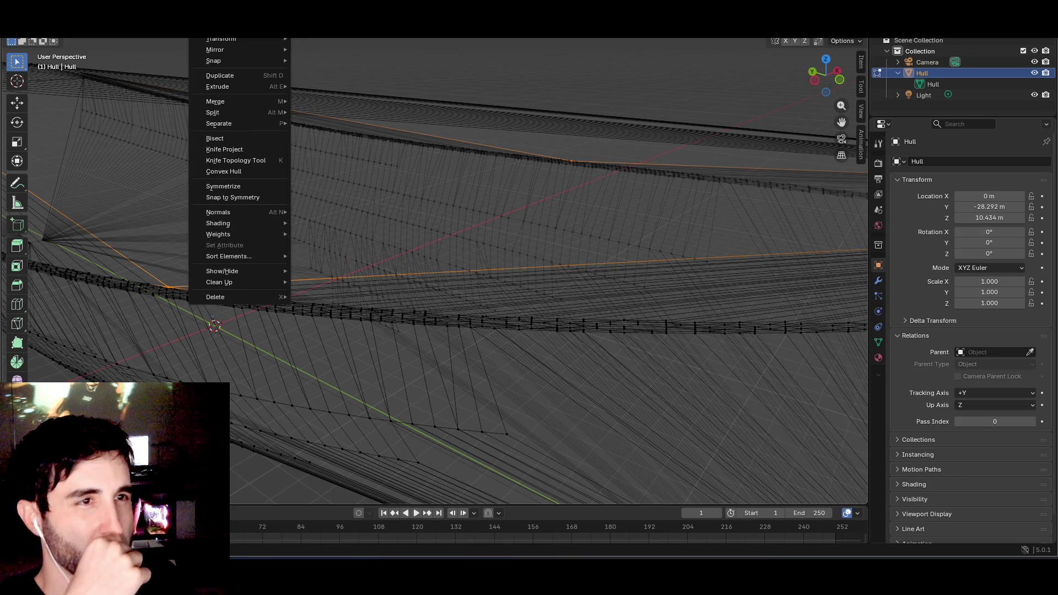
{"action": "mouse_move", "coordinate": [204, 40]}
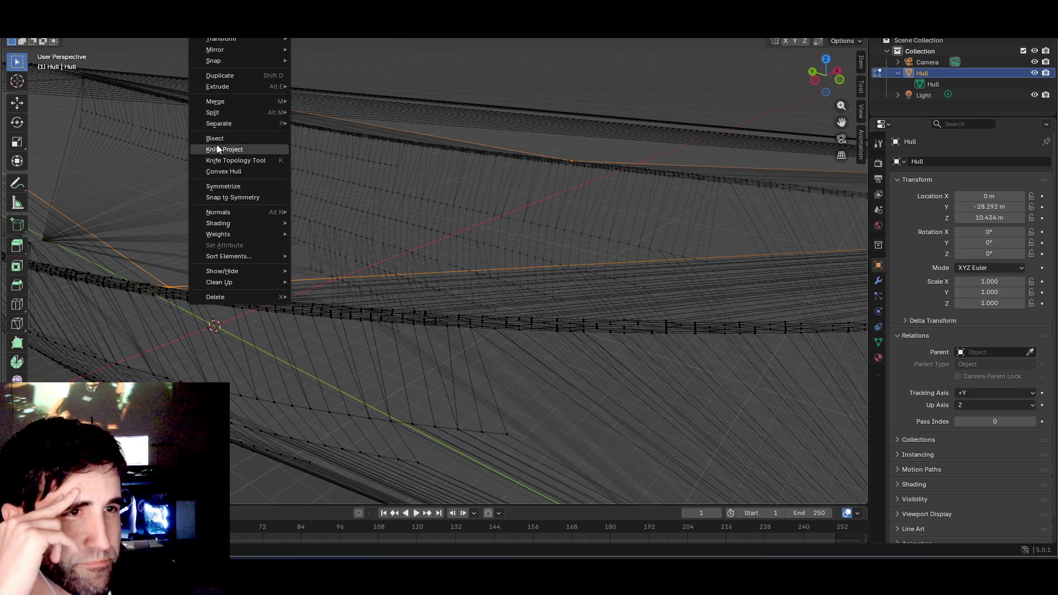
{"action": "mouse_move", "coordinate": [232, 212]}
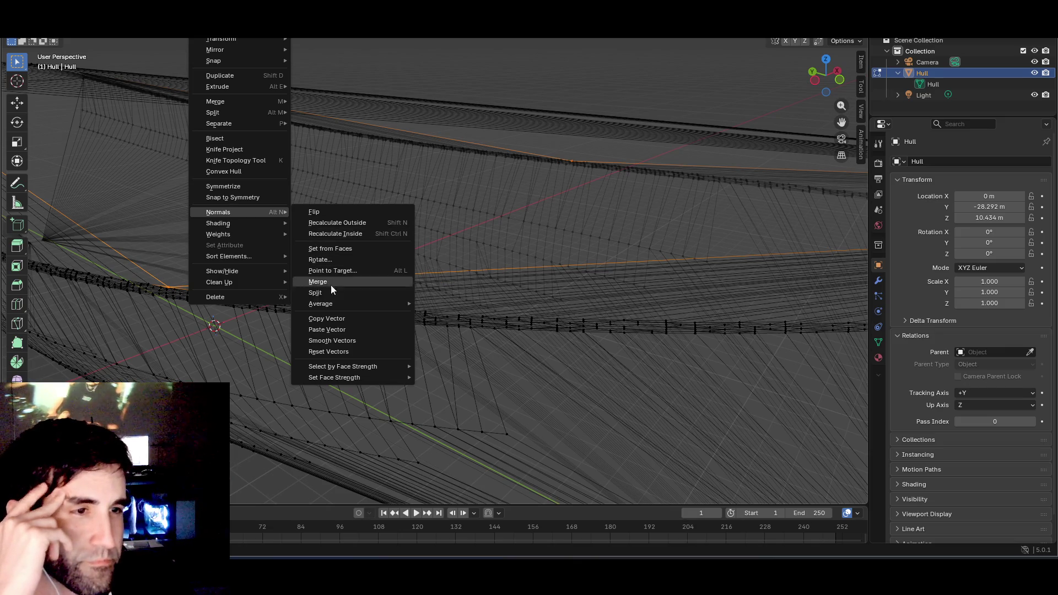
{"action": "mouse_move", "coordinate": [329, 307]}
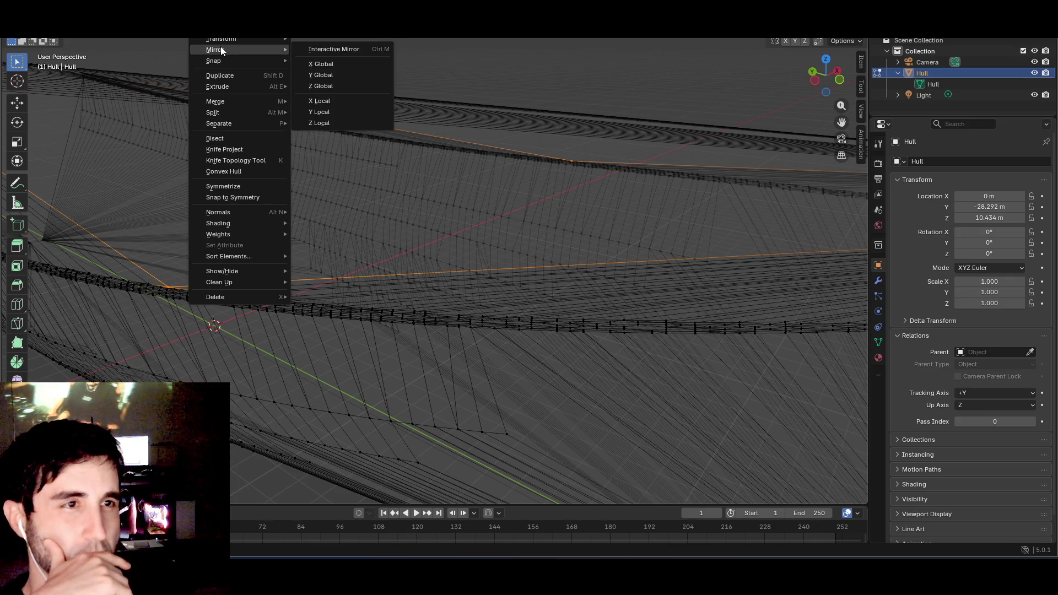
{"action": "key", "text": "shift+a"}
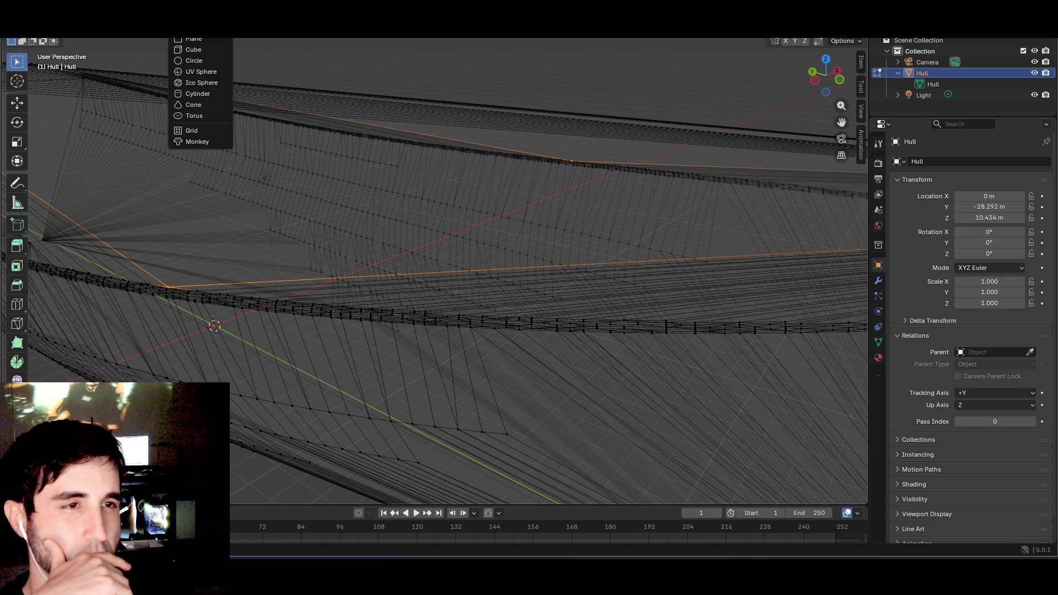
{"action": "key", "text": "ctrl+v"}
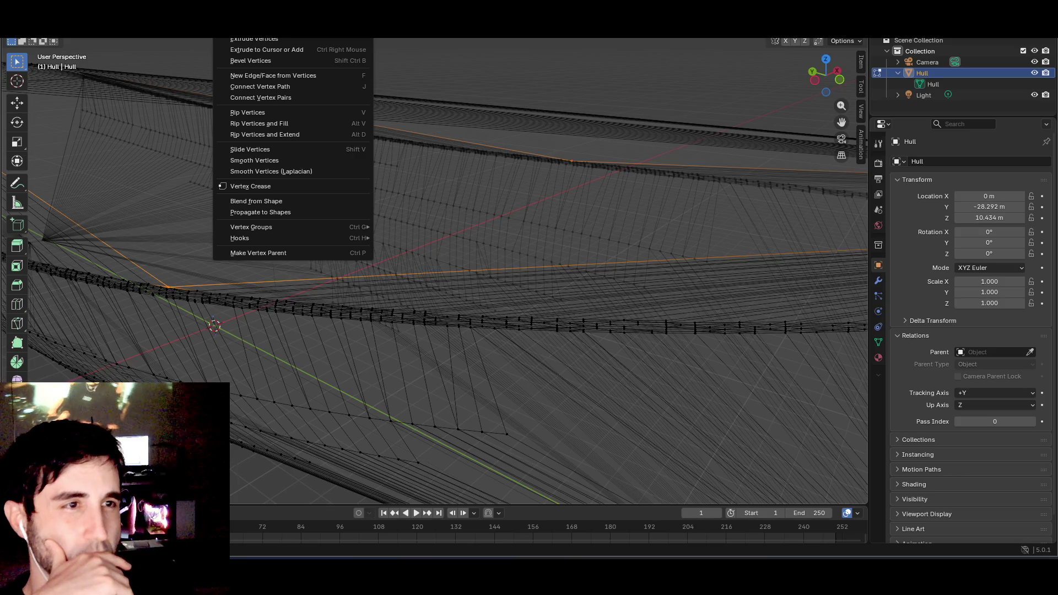
- Join the selected hull vertices with New Edge/Face from Vertices and look down into the hull
{"action": "left_click", "coordinate": [263, 77]}
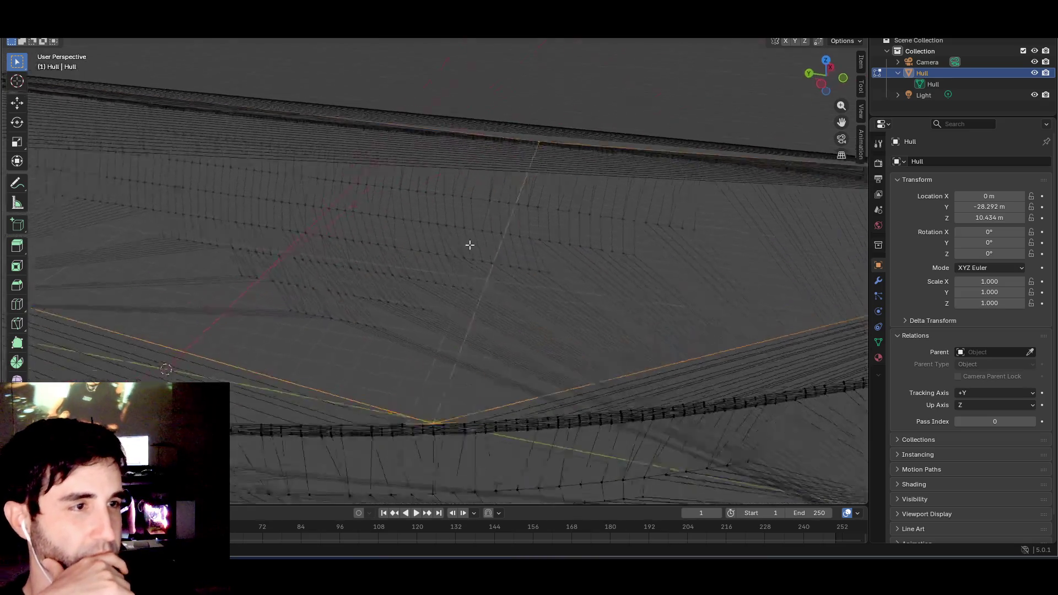
{"action": "scroll", "coordinate": [500, 228], "scroll_direction": "down", "scroll_amount": 5}
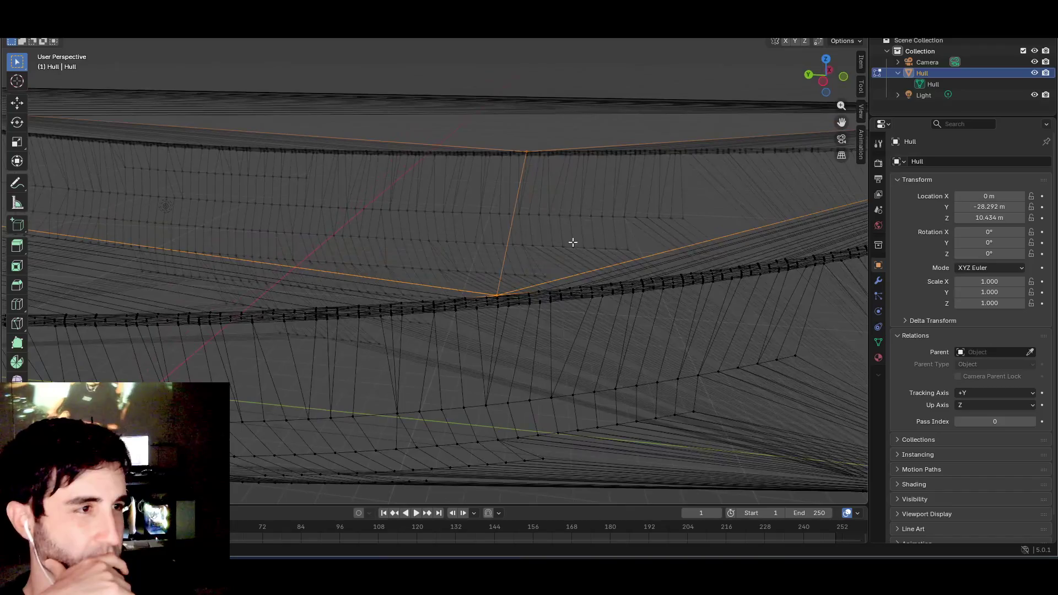
{"action": "scroll", "coordinate": [571, 238], "scroll_direction": "down", "scroll_amount": 2}
{"action": "mouse_move", "coordinate": [562, 237]}
{"action": "left_mouse_down"}
{"action": "mouse_move", "coordinate": [588, 239]}
{"action": "mouse_move", "coordinate": [535, 246]}
{"action": "mouse_move", "coordinate": [546, 279]}
{"action": "mouse_move", "coordinate": [583, 295]}
{"action": "mouse_move", "coordinate": [540, 288]}
{"action": "left_mouse_up"}
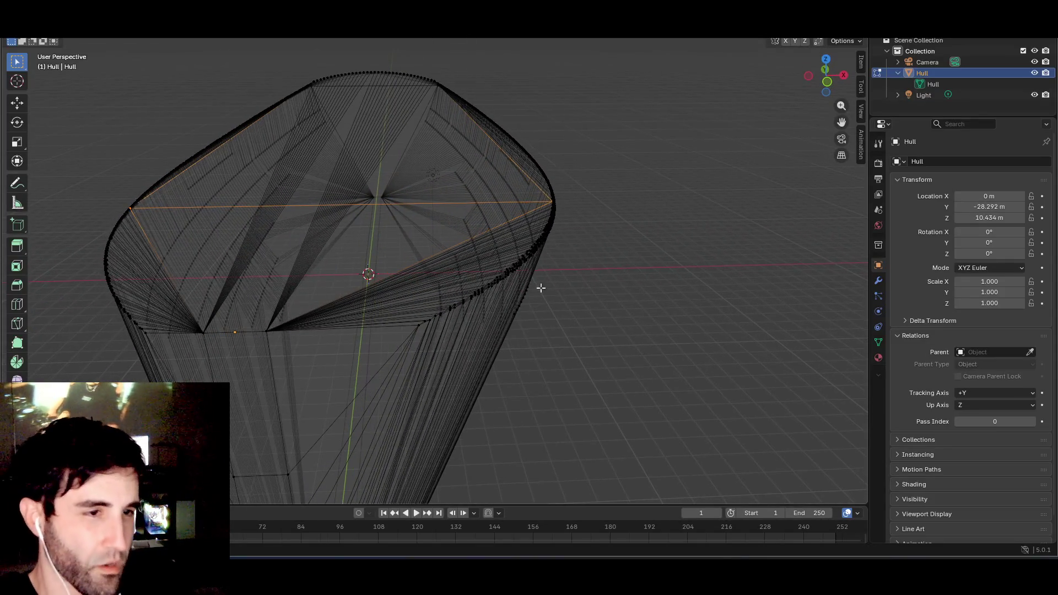
{"action": "scroll", "coordinate": [274, 325], "scroll_direction": "up", "scroll_amount": 2}
{"action": "left_click_drag", "start_coordinate": [274, 326], "coordinate": [289, 324]}
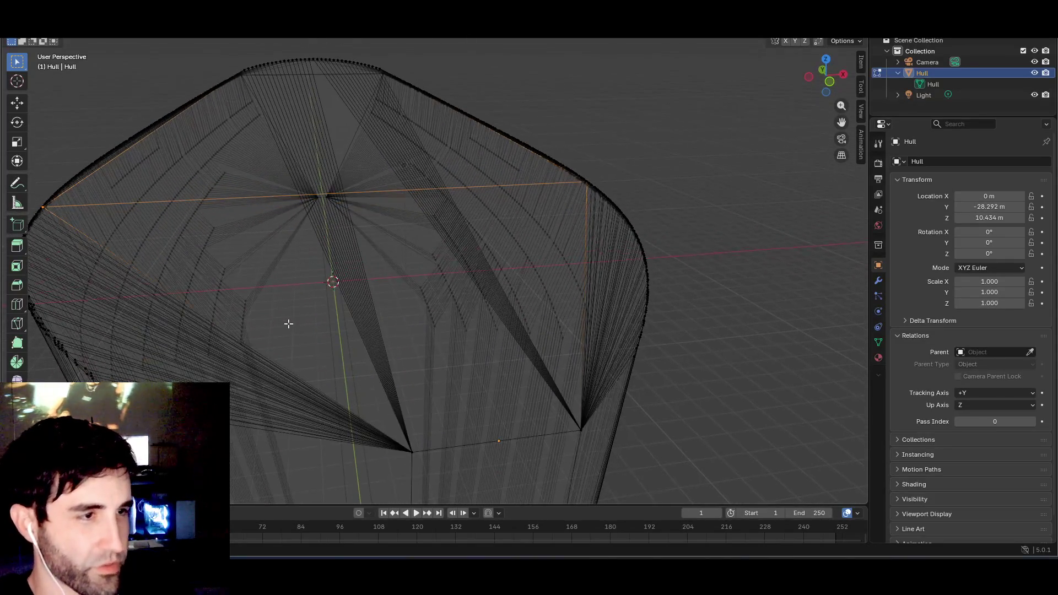
{"action": "left_click_drag", "start_coordinate": [431, 413], "coordinate": [424, 414]}
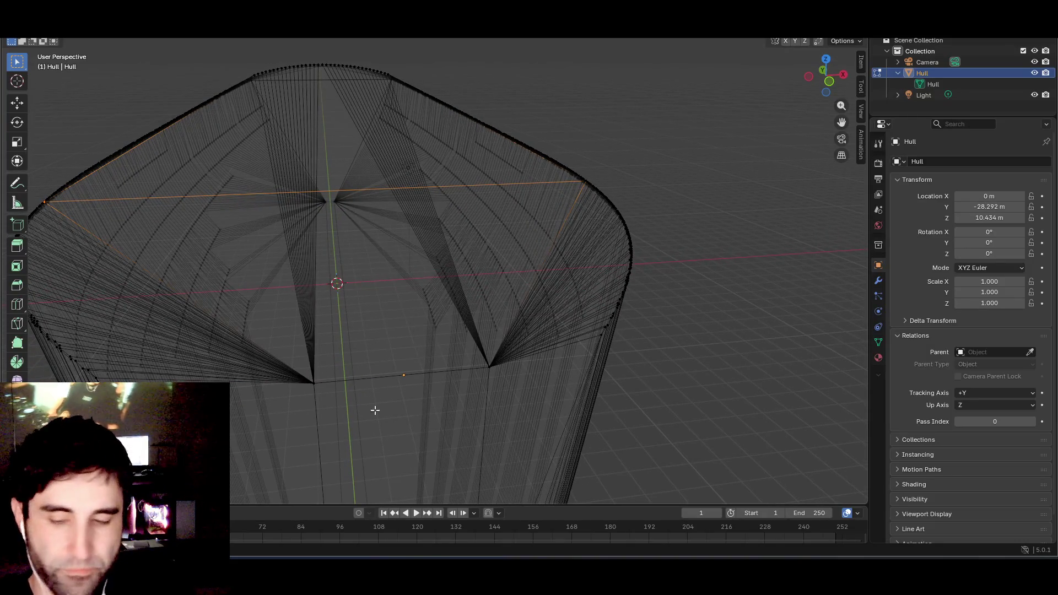
- Box-select the lower vertex with its edge fan and view the whole hull from the side
{"action": "left_click_drag", "start_coordinate": [324, 400], "coordinate": [324, 400]}
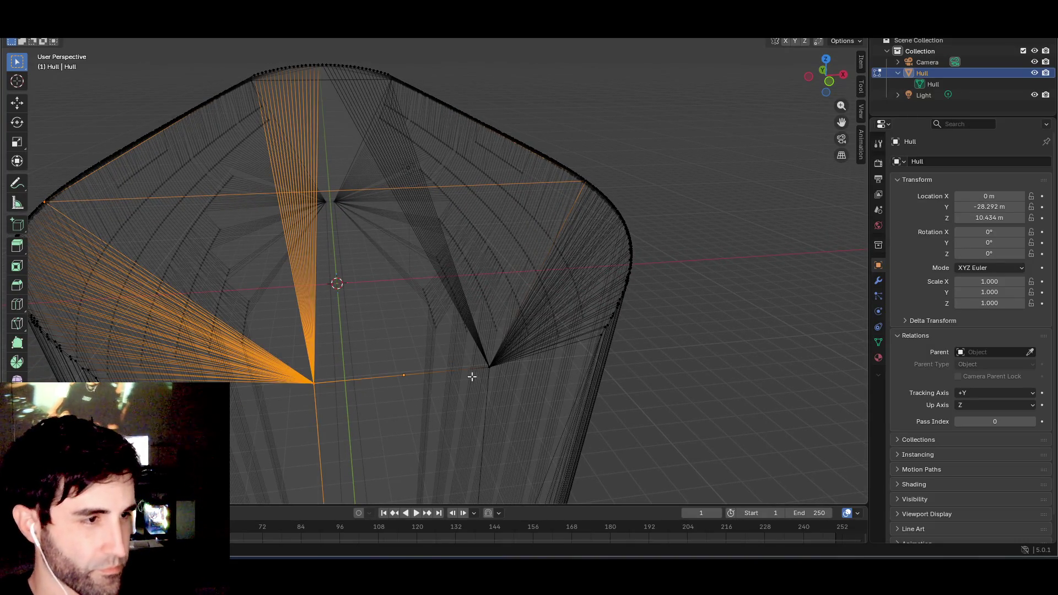
{"action": "mouse_move", "coordinate": [473, 376]}
{"action": "left_mouse_down"}
{"action": "mouse_move", "coordinate": [491, 389]}
{"action": "mouse_move", "coordinate": [482, 391]}
{"action": "left_mouse_up"}
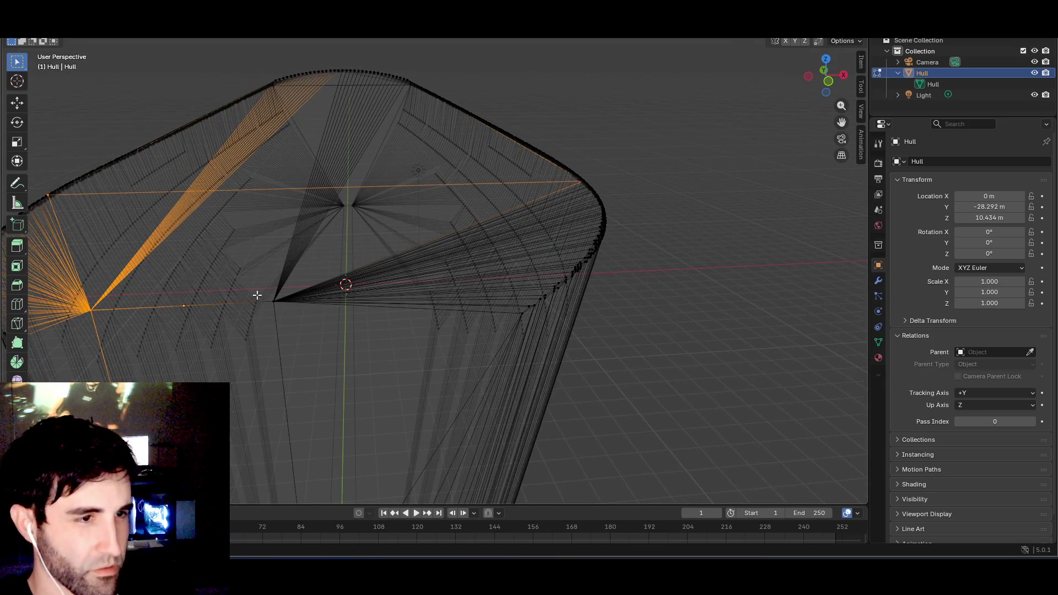
{"action": "scroll", "coordinate": [280, 311], "scroll_direction": "up", "scroll_amount": 5}
{"action": "mouse_move", "coordinate": [281, 307]}
{"action": "left_mouse_down"}
{"action": "mouse_move", "coordinate": [413, 302]}
{"action": "mouse_move", "coordinate": [388, 314]}
{"action": "mouse_move", "coordinate": [320, 299]}
{"action": "mouse_move", "coordinate": [347, 302]}
{"action": "mouse_move", "coordinate": [253, 368]}
{"action": "mouse_move", "coordinate": [163, 300]}
{"action": "mouse_move", "coordinate": [110, 289]}
{"action": "mouse_move", "coordinate": [330, 279]}
{"action": "mouse_move", "coordinate": [354, 300]}
{"action": "mouse_move", "coordinate": [458, 272]}
{"action": "mouse_move", "coordinate": [538, 293]}
{"action": "mouse_move", "coordinate": [421, 286]}
{"action": "mouse_move", "coordinate": [404, 118]}
{"action": "mouse_move", "coordinate": [435, 146]}
{"action": "left_mouse_up"}
{"action": "scroll", "coordinate": [403, 309], "scroll_direction": "down", "scroll_amount": 8}
{"action": "left_click_drag", "start_coordinate": [382, 124], "coordinate": [410, 172]}
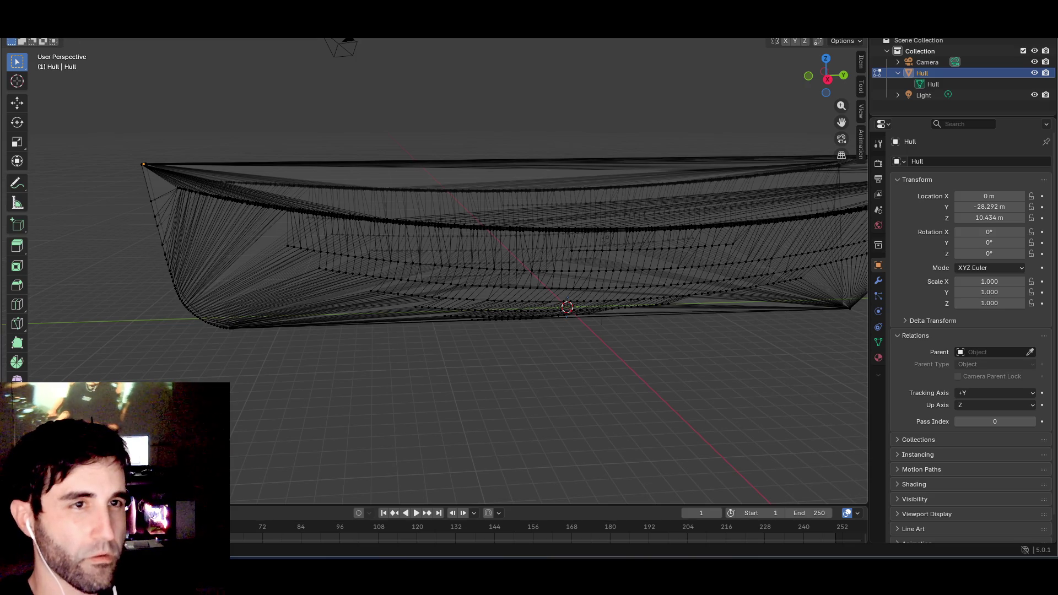
- In Edge select mode, box-select the edges spanning the hull top and delete them
{"action": "left_click", "coordinate": [22, 41]}
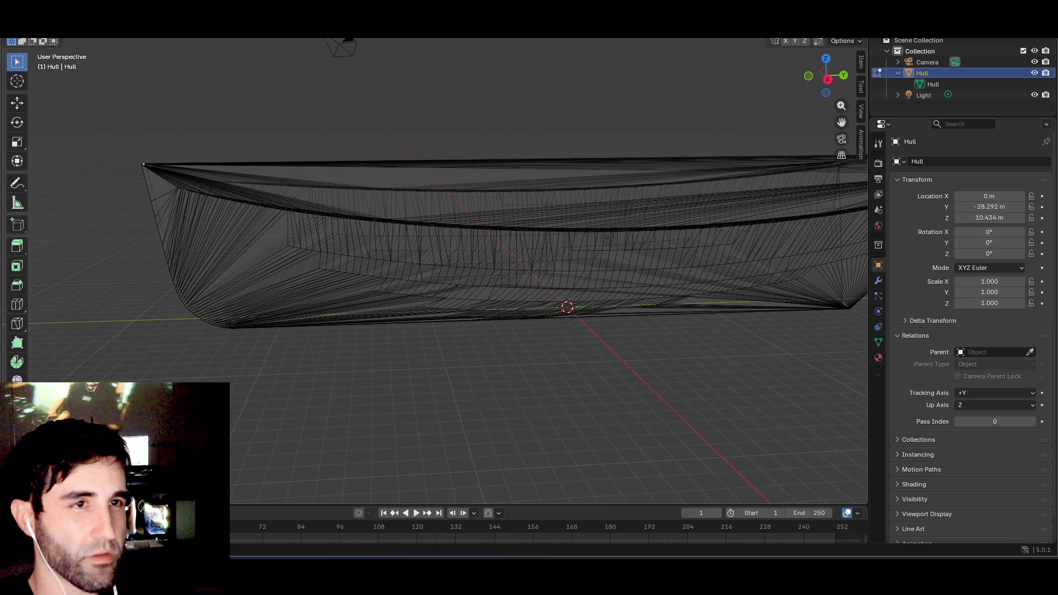
{"action": "left_click_drag", "start_coordinate": [389, 140], "coordinate": [427, 177]}
{"action": "mouse_move", "coordinate": [428, 177]}
{"action": "left_mouse_down"}
{"action": "mouse_move", "coordinate": [492, 170]}
{"action": "mouse_move", "coordinate": [461, 180]}
{"action": "left_mouse_up"}
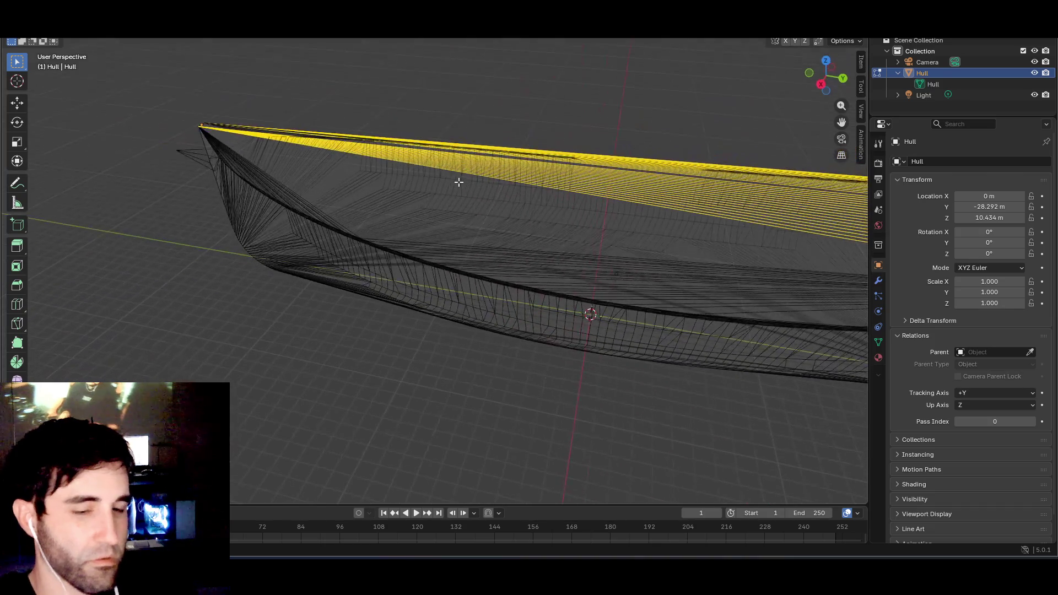
{"action": "key", "text": "x"}
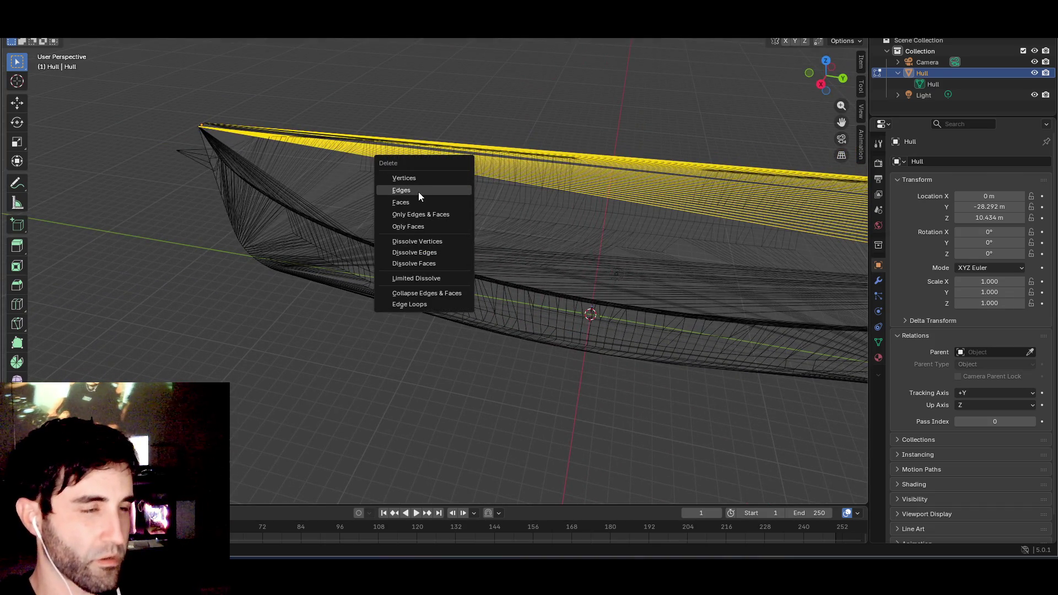
{"action": "left_click", "coordinate": [418, 191]}
- Inspect the hull from above, toggling wireframe and X-ray, ending with opaque faces
{"action": "mouse_move", "coordinate": [418, 189]}
{"action": "left_mouse_down"}
{"action": "mouse_move", "coordinate": [550, 165]}
{"action": "mouse_move", "coordinate": [626, 193]}
{"action": "mouse_move", "coordinate": [654, 170]}
{"action": "mouse_move", "coordinate": [732, 164]}
{"action": "mouse_move", "coordinate": [607, 180]}
{"action": "mouse_move", "coordinate": [611, 195]}
{"action": "left_mouse_up"}
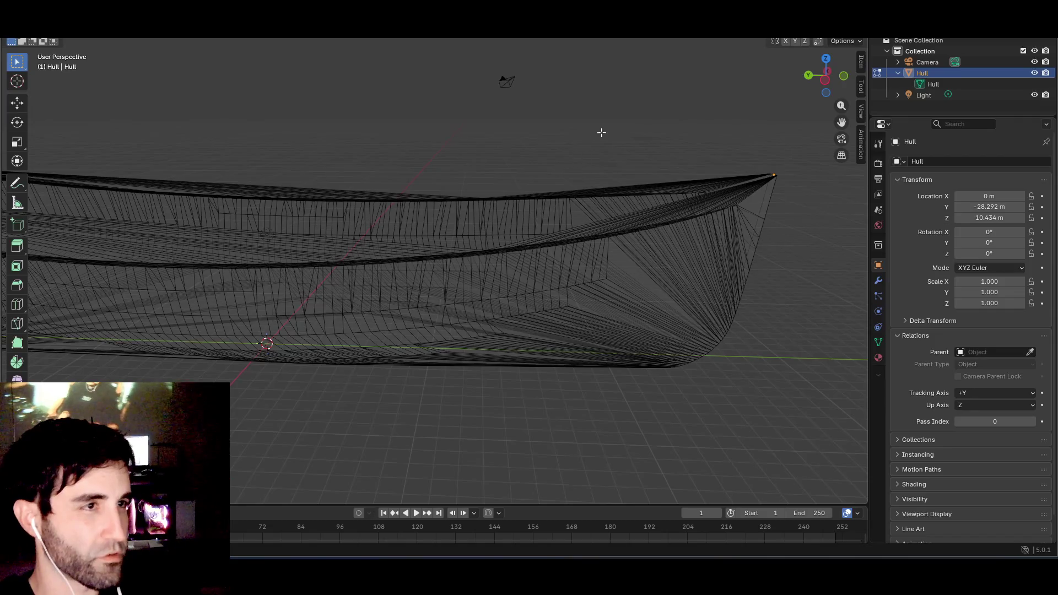
{"action": "left_click_drag", "start_coordinate": [601, 133], "coordinate": [765, 40]}
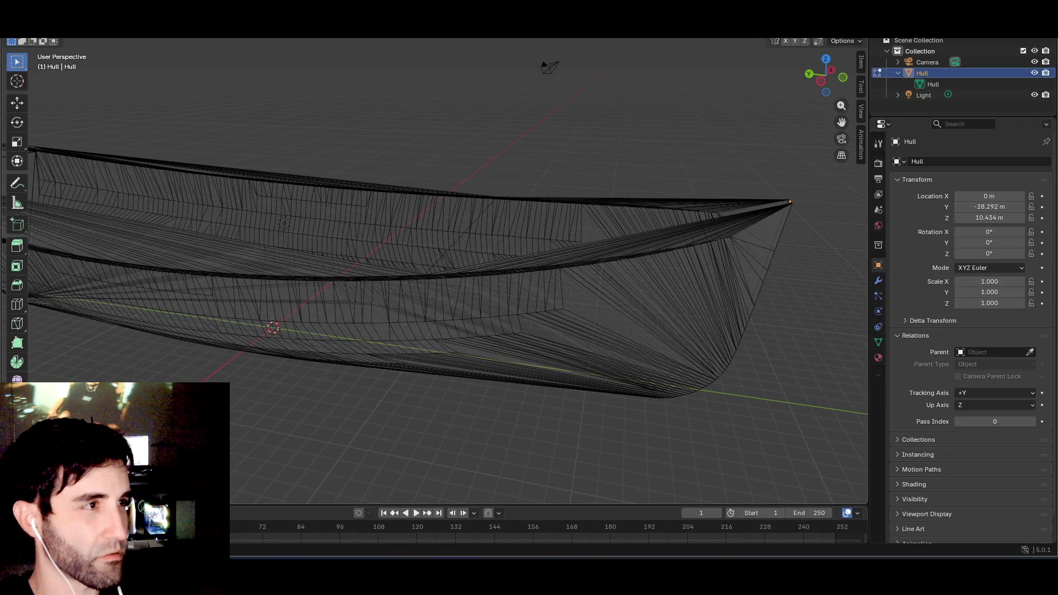
{"action": "mouse_move", "coordinate": [669, 116]}
{"action": "left_mouse_down"}
{"action": "mouse_move", "coordinate": [556, 149]}
{"action": "mouse_move", "coordinate": [544, 118]}
{"action": "mouse_move", "coordinate": [581, 106]}
{"action": "mouse_move", "coordinate": [506, 159]}
{"action": "mouse_move", "coordinate": [390, 130]}
{"action": "mouse_move", "coordinate": [676, 48]}
{"action": "left_mouse_up"}
{"action": "key", "text": "shift+z"}
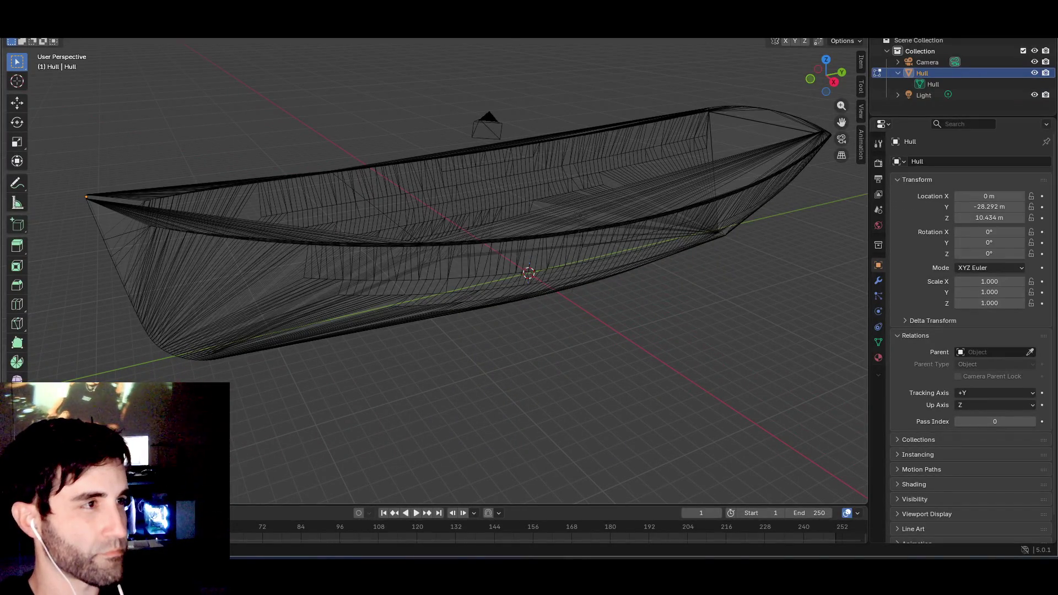
{"action": "key", "text": "alt+z"}
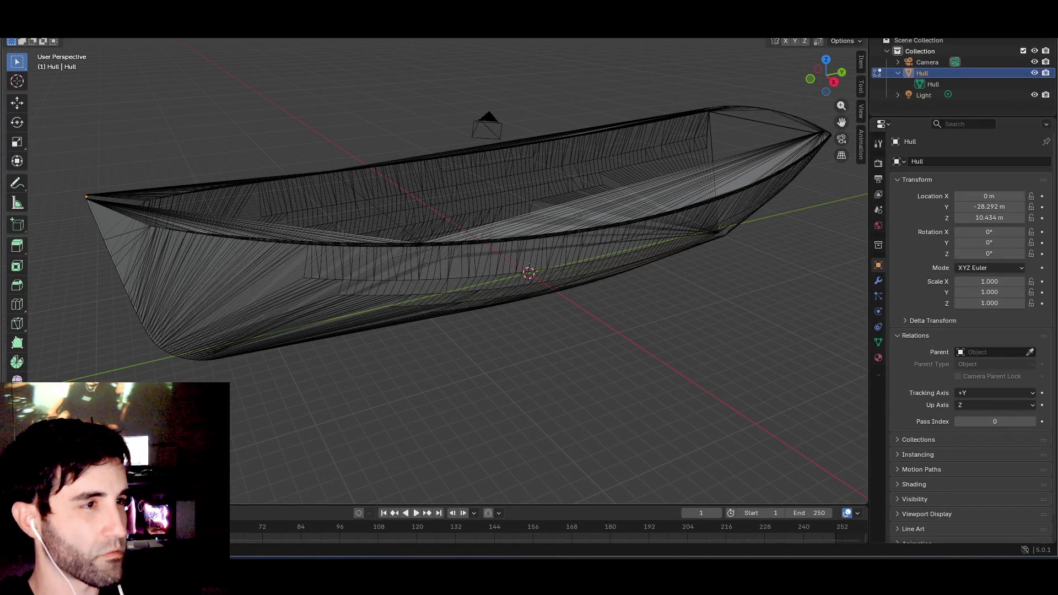
{"action": "mouse_move", "coordinate": [634, 126]}
{"action": "left_mouse_down"}
{"action": "mouse_move", "coordinate": [725, 71]}
{"action": "mouse_move", "coordinate": [677, 113]}
{"action": "left_mouse_up"}
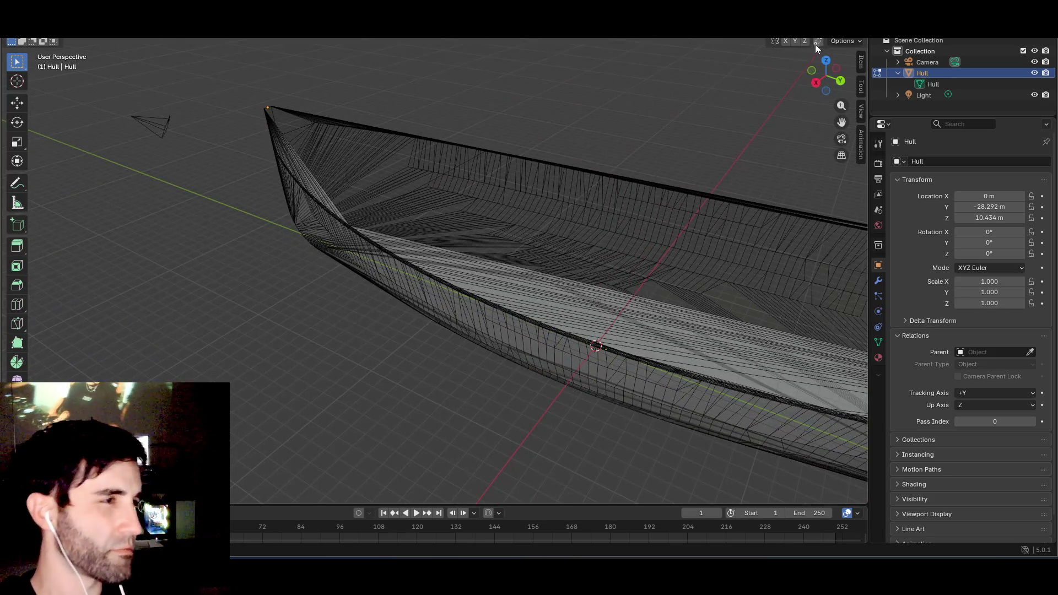
{"action": "key", "text": "alt+z"}
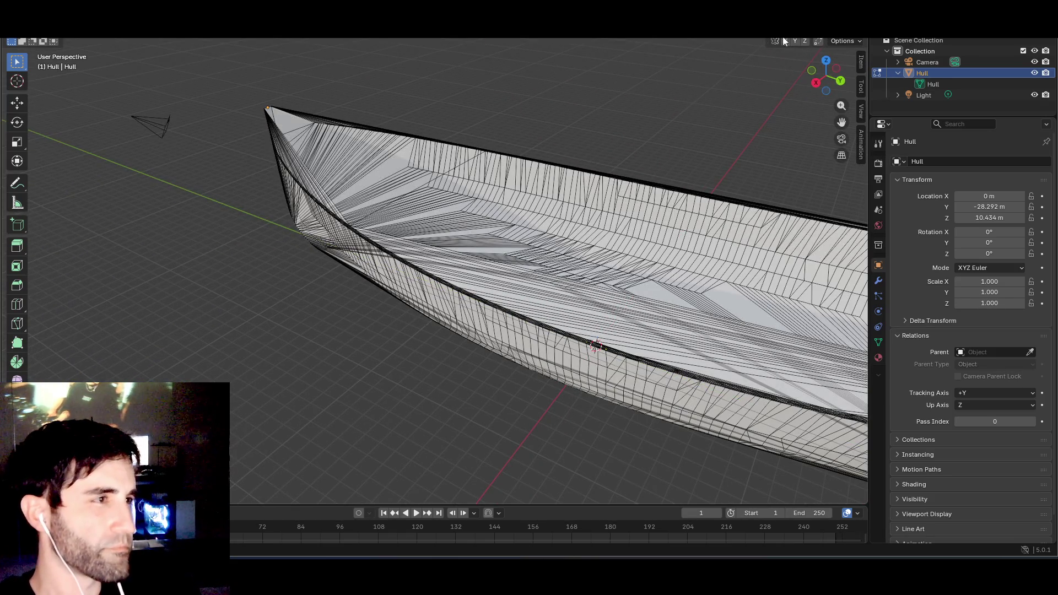
- Switch the Hull to Object Mode and back into Edit Mode from the mode menu
{"action": "key", "text": "Tab"}
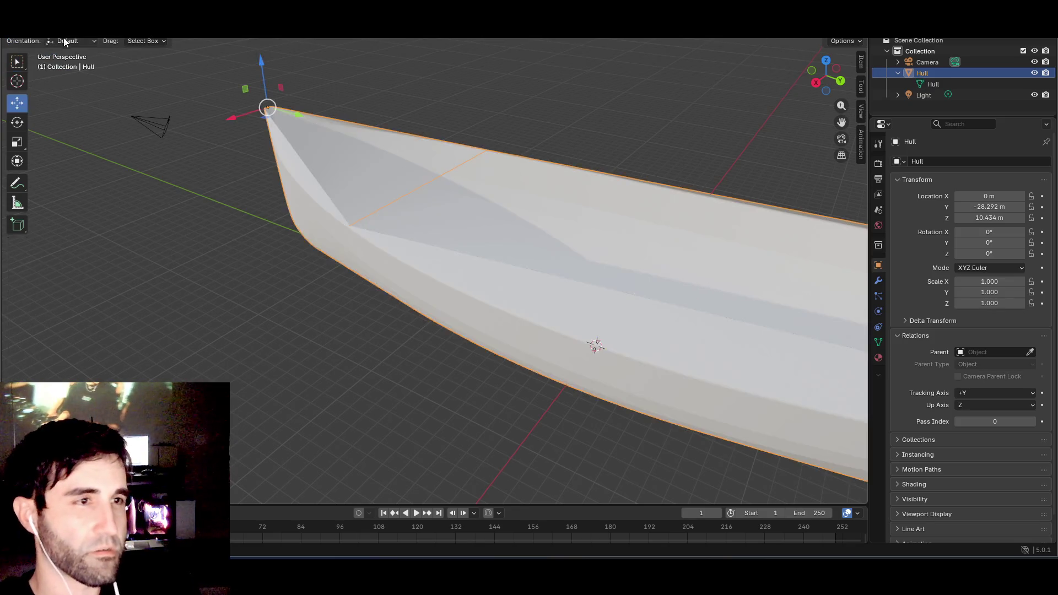
{"action": "mouse_move", "coordinate": [441, 182]}
{"action": "left_mouse_down"}
{"action": "mouse_move", "coordinate": [339, 154]}
{"action": "mouse_move", "coordinate": [283, 178]}
{"action": "mouse_move", "coordinate": [177, 157]}
{"action": "mouse_move", "coordinate": [107, 159]}
{"action": "mouse_move", "coordinate": [76, 180]}
{"action": "mouse_move", "coordinate": [161, 182]}
{"action": "mouse_move", "coordinate": [189, 161]}
{"action": "mouse_move", "coordinate": [187, 174]}
{"action": "mouse_move", "coordinate": [432, 128]}
{"action": "mouse_move", "coordinate": [386, 111]}
{"action": "left_mouse_up"}
{"action": "left_click", "coordinate": [53, 31]}
{"action": "left_click", "coordinate": [51, 50]}
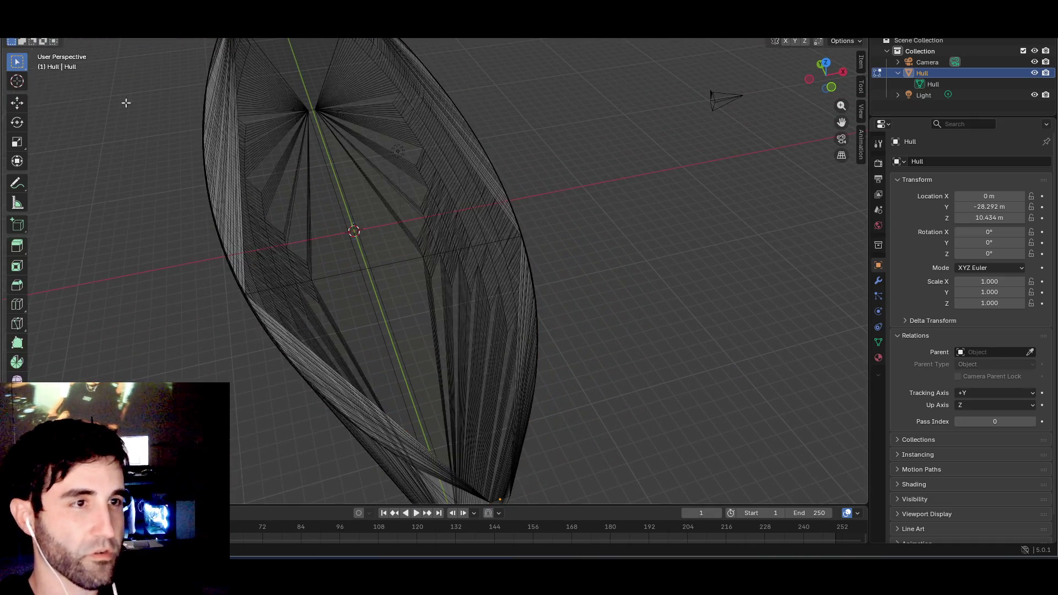
- Orbit around the boat to inspect the bow, the hull interior and its top ridge
{"action": "mouse_move", "coordinate": [125, 101]}
{"action": "left_mouse_down"}
{"action": "mouse_move", "coordinate": [230, 88]}
{"action": "mouse_move", "coordinate": [298, 99]}
{"action": "mouse_move", "coordinate": [396, 88]}
{"action": "mouse_move", "coordinate": [406, 105]}
{"action": "mouse_move", "coordinate": [449, 113]}
{"action": "mouse_move", "coordinate": [329, 131]}
{"action": "left_mouse_up"}
{"action": "mouse_move", "coordinate": [531, 165]}
{"action": "left_mouse_down"}
{"action": "mouse_move", "coordinate": [569, 134]}
{"action": "mouse_move", "coordinate": [456, 151]}
{"action": "mouse_move", "coordinate": [339, 188]}
{"action": "mouse_move", "coordinate": [422, 281]}
{"action": "mouse_move", "coordinate": [305, 253]}
{"action": "mouse_move", "coordinate": [447, 235]}
{"action": "mouse_move", "coordinate": [371, 289]}
{"action": "mouse_move", "coordinate": [253, 333]}
{"action": "mouse_move", "coordinate": [267, 326]}
{"action": "left_mouse_up"}
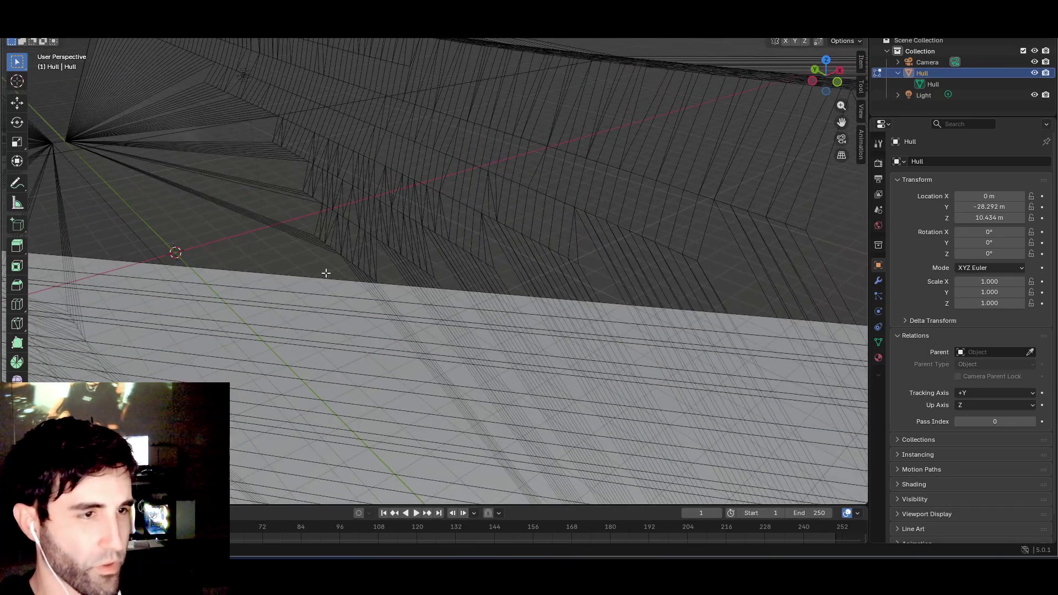
{"action": "mouse_move", "coordinate": [341, 288]}
{"action": "left_mouse_down"}
{"action": "mouse_move", "coordinate": [340, 274]}
{"action": "mouse_move", "coordinate": [302, 274]}
{"action": "mouse_move", "coordinate": [420, 305]}
{"action": "mouse_move", "coordinate": [676, 274]}
{"action": "mouse_move", "coordinate": [425, 264]}
{"action": "mouse_move", "coordinate": [469, 258]}
{"action": "mouse_move", "coordinate": [494, 230]}
{"action": "mouse_move", "coordinate": [404, 248]}
{"action": "mouse_move", "coordinate": [234, 203]}
{"action": "mouse_move", "coordinate": [314, 206]}
{"action": "mouse_move", "coordinate": [284, 193]}
{"action": "mouse_move", "coordinate": [369, 180]}
{"action": "mouse_move", "coordinate": [336, 276]}
{"action": "mouse_move", "coordinate": [194, 242]}
{"action": "mouse_move", "coordinate": [206, 222]}
{"action": "left_mouse_up"}
{"action": "mouse_move", "coordinate": [212, 72]}
{"action": "left_mouse_down"}
{"action": "mouse_move", "coordinate": [248, 135]}
{"action": "mouse_move", "coordinate": [237, 205]}
{"action": "mouse_move", "coordinate": [402, 208]}
{"action": "mouse_move", "coordinate": [534, 250]}
{"action": "mouse_move", "coordinate": [564, 269]}
{"action": "mouse_move", "coordinate": [542, 282]}
{"action": "mouse_move", "coordinate": [567, 300]}
{"action": "mouse_move", "coordinate": [664, 296]}
{"action": "mouse_move", "coordinate": [489, 255]}
{"action": "left_mouse_up"}
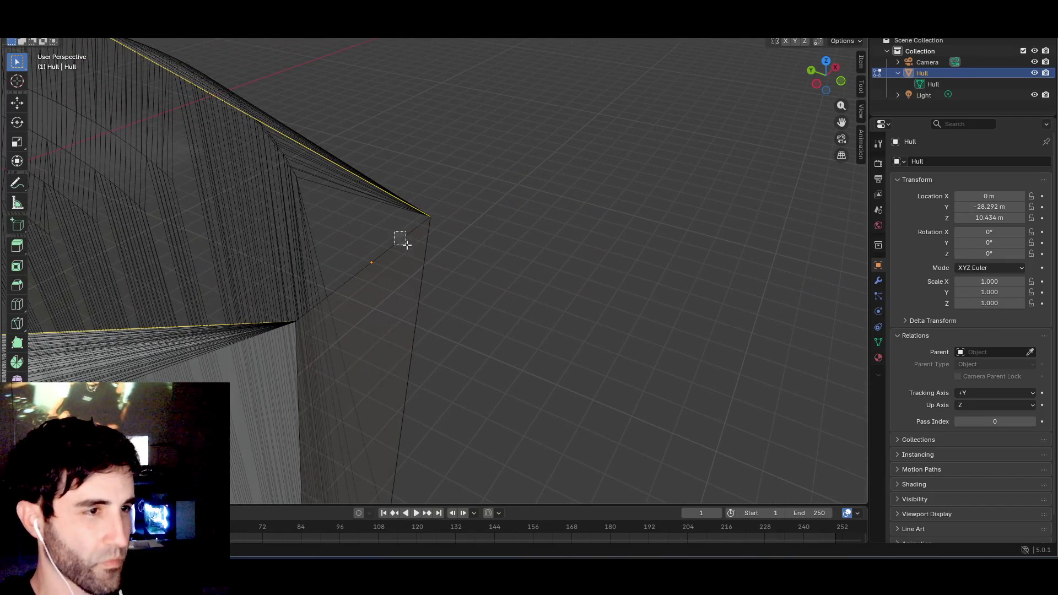
{"action": "mouse_move", "coordinate": [346, 291]}
{"action": "left_mouse_down"}
{"action": "mouse_move", "coordinate": [392, 295]}
{"action": "mouse_move", "coordinate": [472, 286]}
{"action": "mouse_move", "coordinate": [477, 276]}
{"action": "mouse_move", "coordinate": [498, 288]}
{"action": "mouse_move", "coordinate": [456, 282]}
{"action": "mouse_move", "coordinate": [438, 259]}
{"action": "left_mouse_up"}
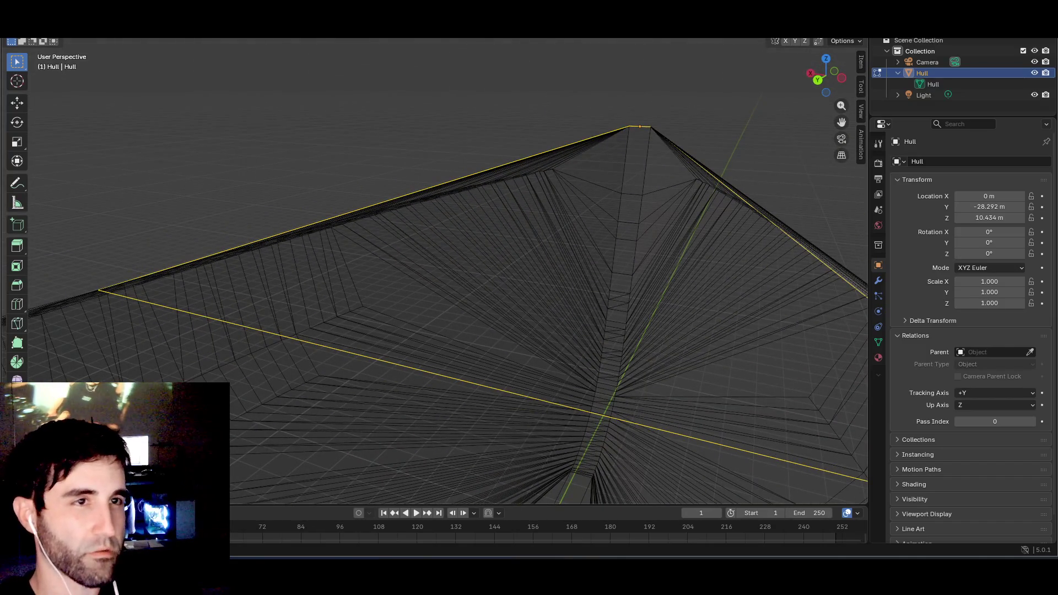
- Fill the selected hull rim with a new face using Vertex > New Edge/Face from Vertices
{"action": "key", "text": "shift+a"}
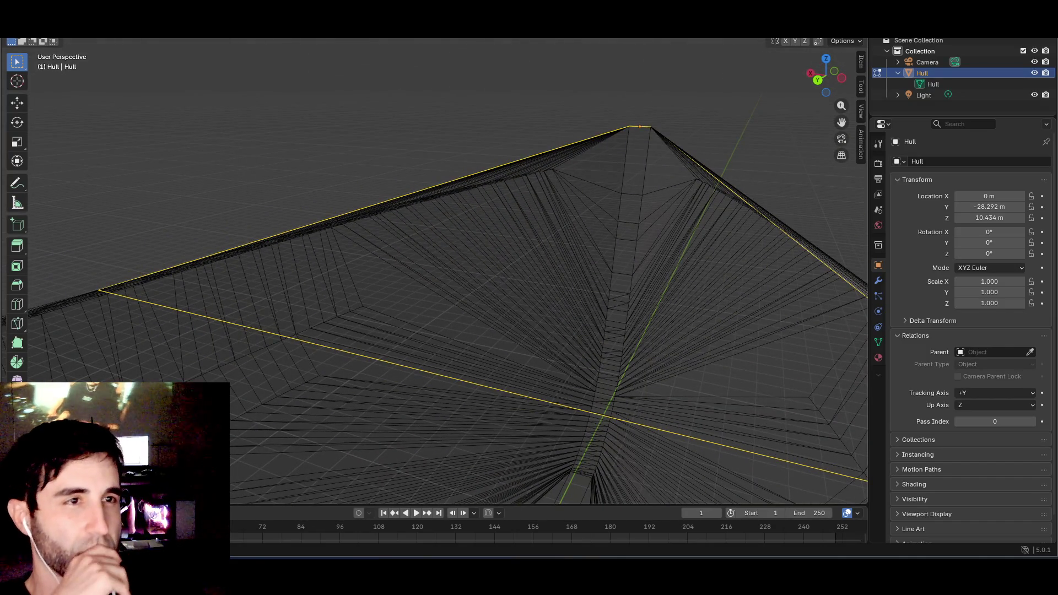
{"action": "left_click", "coordinate": [209, 33]}
{"action": "key", "text": "Escape"}
{"action": "key", "text": "ctrl+v"}
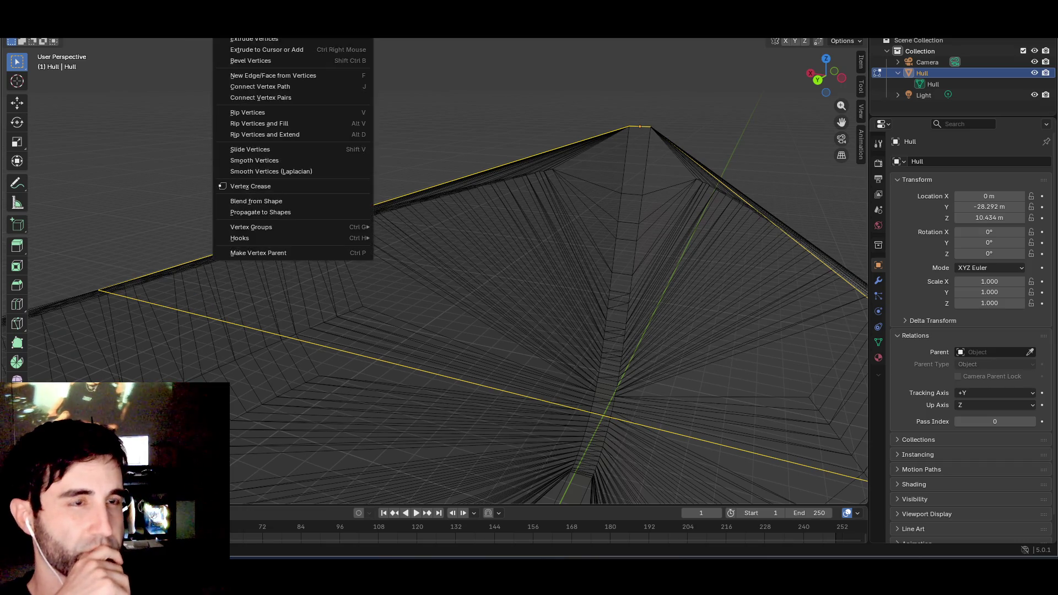
{"action": "left_click", "coordinate": [263, 76]}
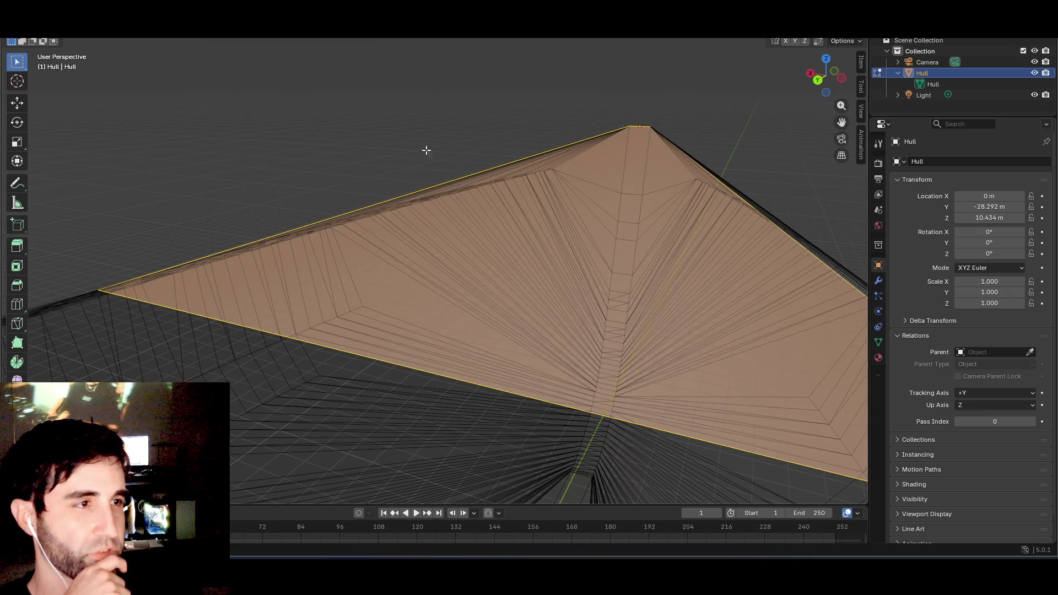
{"action": "mouse_move", "coordinate": [426, 150]}
{"action": "left_mouse_down"}
{"action": "mouse_move", "coordinate": [482, 165]}
{"action": "mouse_move", "coordinate": [354, 149]}
{"action": "mouse_move", "coordinate": [357, 168]}
{"action": "mouse_move", "coordinate": [333, 167]}
{"action": "mouse_move", "coordinate": [472, 269]}
{"action": "mouse_move", "coordinate": [403, 267]}
{"action": "mouse_move", "coordinate": [435, 282]}
{"action": "mouse_move", "coordinate": [574, 147]}
{"action": "mouse_move", "coordinate": [671, 118]}
{"action": "mouse_move", "coordinate": [689, 161]}
{"action": "mouse_move", "coordinate": [711, 175]}
{"action": "mouse_move", "coordinate": [604, 208]}
{"action": "mouse_move", "coordinate": [656, 216]}
{"action": "mouse_move", "coordinate": [638, 166]}
{"action": "mouse_move", "coordinate": [459, 164]}
{"action": "mouse_move", "coordinate": [595, 176]}
{"action": "mouse_move", "coordinate": [503, 222]}
{"action": "left_mouse_up"}
{"action": "mouse_move", "coordinate": [385, 279]}
{"action": "left_mouse_down"}
{"action": "mouse_move", "coordinate": [435, 236]}
{"action": "mouse_move", "coordinate": [309, 237]}
{"action": "mouse_move", "coordinate": [412, 191]}
{"action": "mouse_move", "coordinate": [374, 251]}
{"action": "mouse_move", "coordinate": [395, 211]}
{"action": "mouse_move", "coordinate": [418, 220]}
{"action": "mouse_move", "coordinate": [385, 237]}
{"action": "mouse_move", "coordinate": [544, 236]}
{"action": "mouse_move", "coordinate": [435, 208]}
{"action": "mouse_move", "coordinate": [549, 228]}
{"action": "mouse_move", "coordinate": [470, 204]}
{"action": "left_mouse_up"}
{"action": "scroll", "coordinate": [383, 251], "scroll_direction": "down", "scroll_amount": 10}
{"action": "scroll", "coordinate": [470, 204], "scroll_direction": "up", "scroll_amount": 5}
{"action": "scroll", "coordinate": [485, 146], "scroll_direction": "down", "scroll_amount": 6}
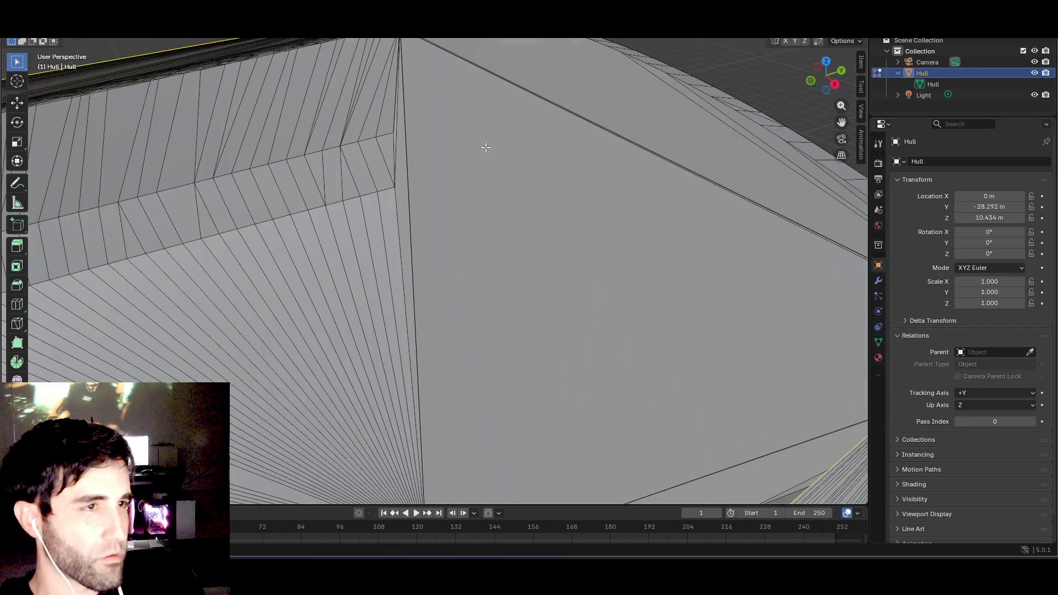
{"action": "scroll", "coordinate": [469, 161], "scroll_direction": "up", "scroll_amount": 2}
{"action": "scroll", "coordinate": [474, 158], "scroll_direction": "up", "scroll_amount": 2}
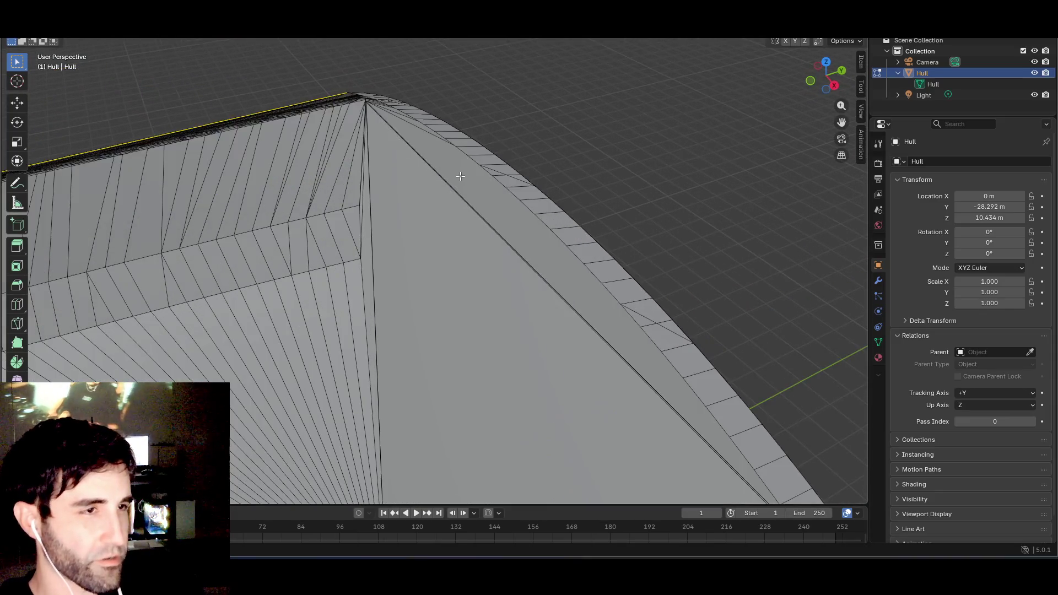
{"action": "scroll", "coordinate": [508, 184], "scroll_direction": "down", "scroll_amount": 3}
{"action": "scroll", "coordinate": [496, 187], "scroll_direction": "up", "scroll_amount": 3}
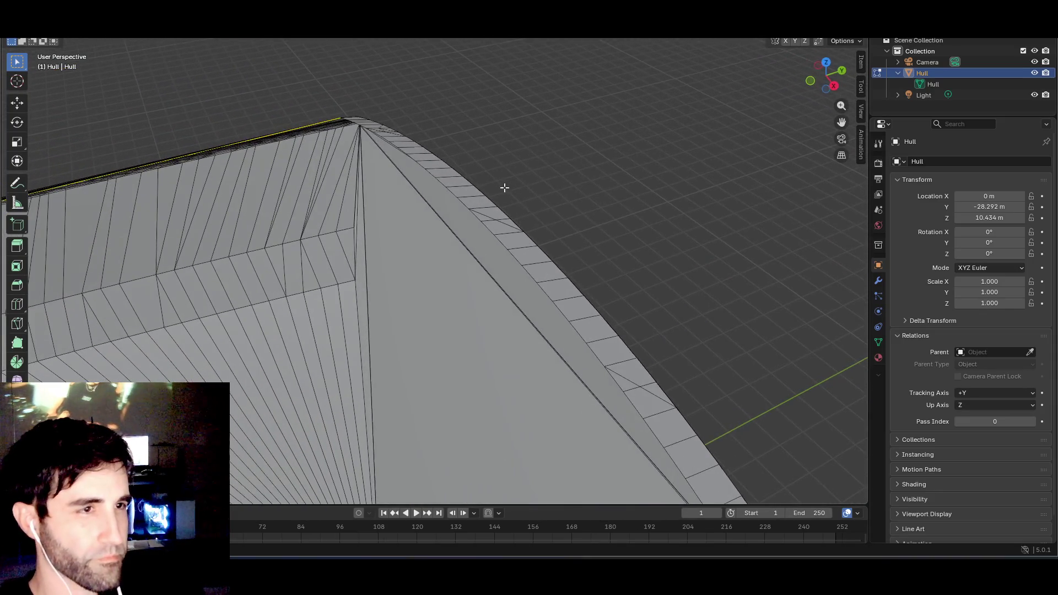
{"action": "scroll", "coordinate": [506, 188], "scroll_direction": "down", "scroll_amount": 2}
{"action": "scroll", "coordinate": [506, 191], "scroll_direction": "down", "scroll_amount": 3}
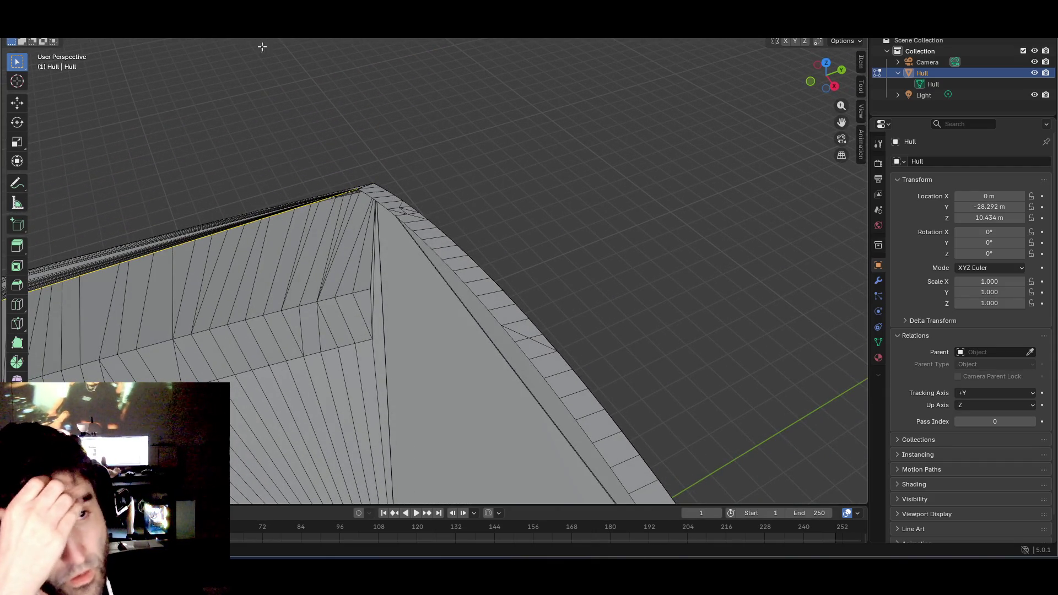
{"action": "scroll", "coordinate": [533, 314], "scroll_direction": "down", "scroll_amount": 2}
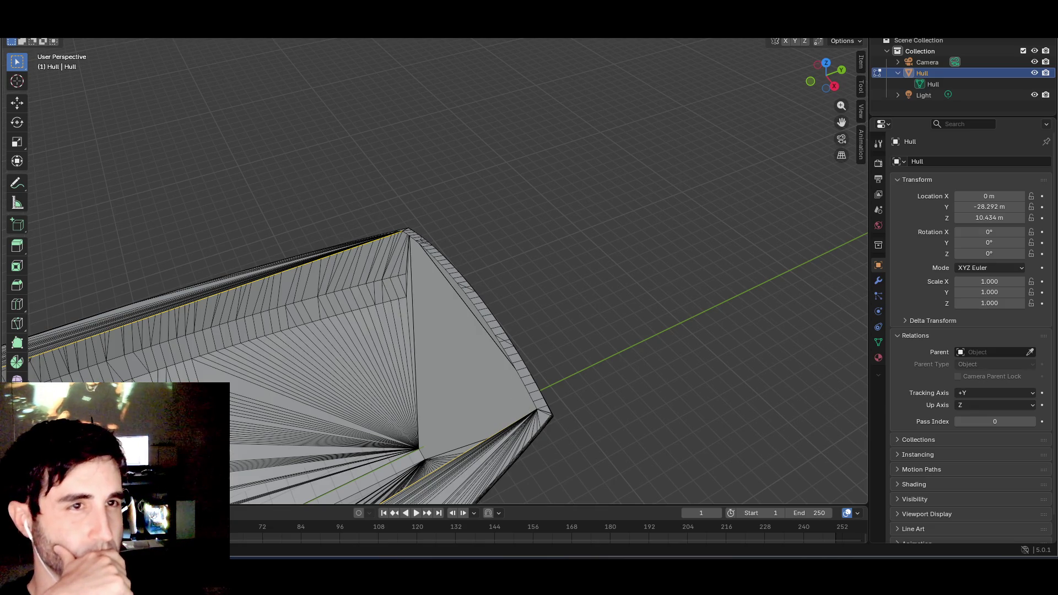
{"action": "scroll", "coordinate": [485, 242], "scroll_direction": "up", "scroll_amount": 6}
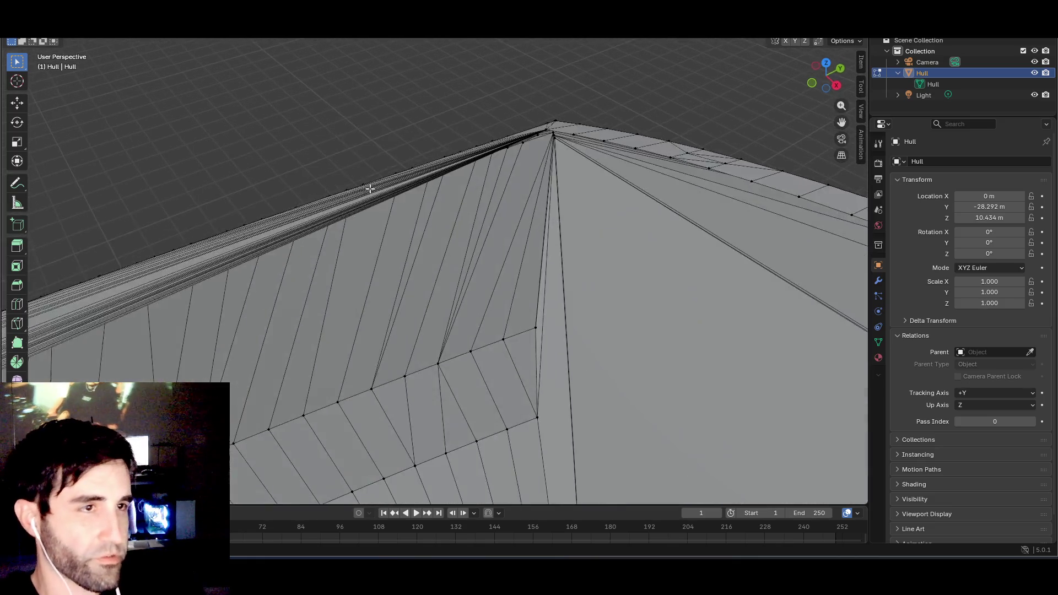
- Select the top ridge loop and the corner vertex, and join them with New Edge/Face from Vertices
{"action": "left_click_drag", "start_coordinate": [370, 189], "coordinate": [468, 215]}
{"action": "left_click", "coordinate": [535, 225], "text": "alt"}
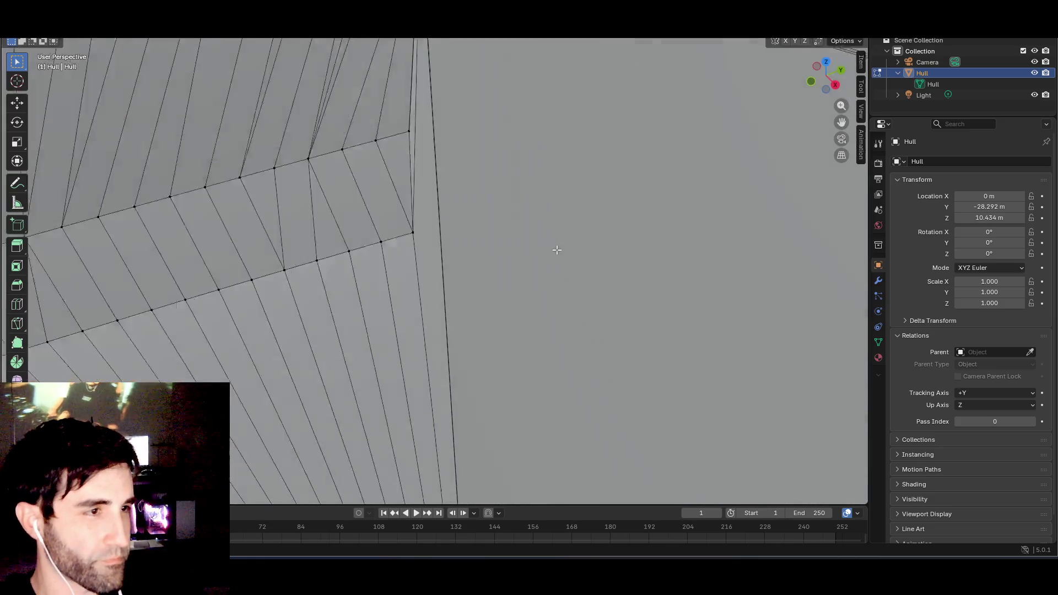
{"action": "scroll", "coordinate": [556, 251], "scroll_direction": "down", "scroll_amount": 5}
{"action": "scroll", "coordinate": [579, 278], "scroll_direction": "up", "scroll_amount": 6}
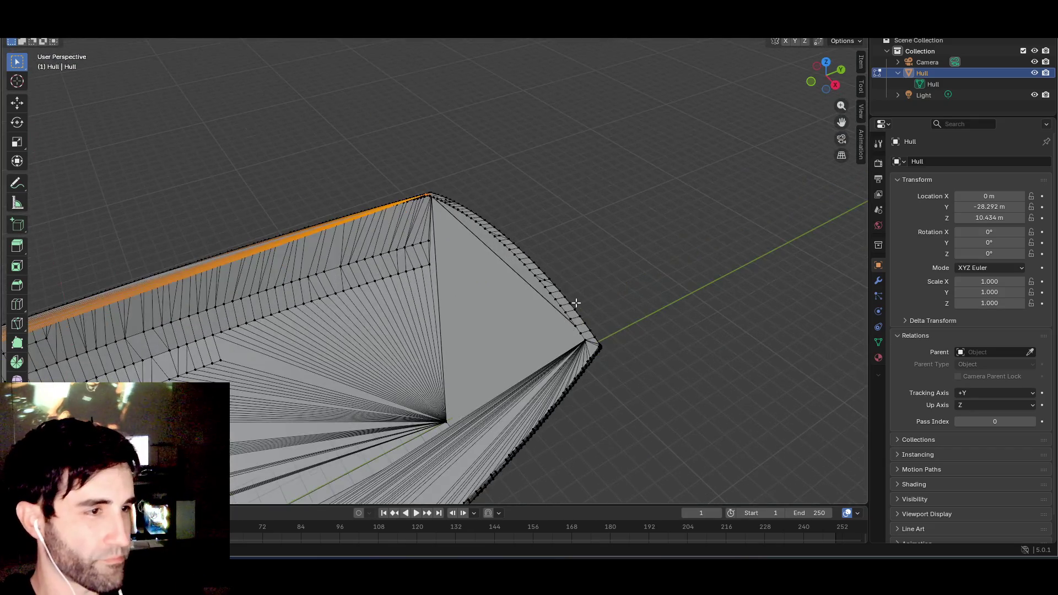
{"action": "scroll", "coordinate": [618, 326], "scroll_direction": "down", "scroll_amount": 5}
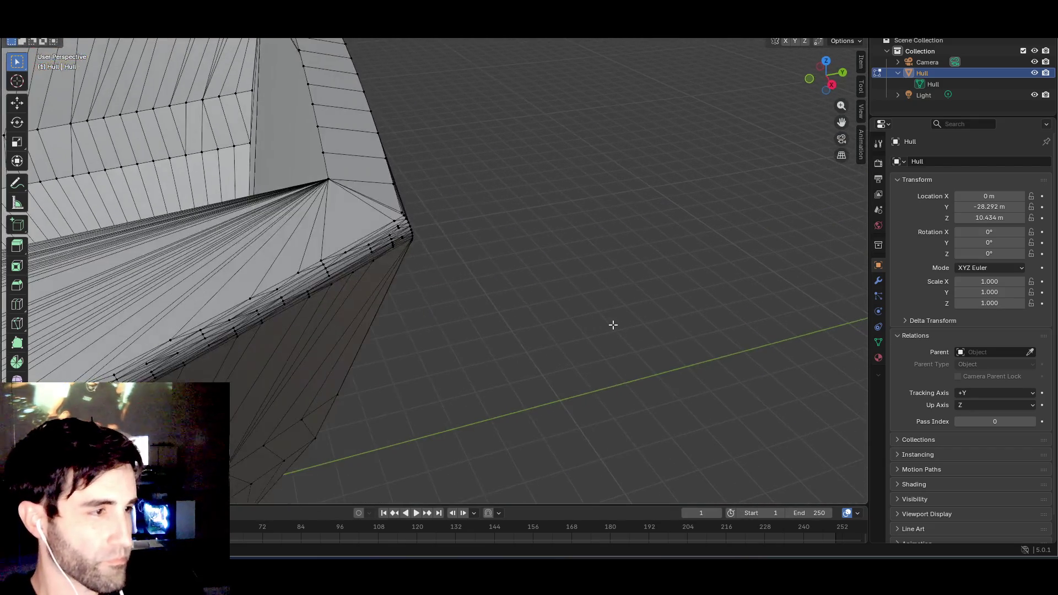
{"action": "left_click", "coordinate": [274, 244]}
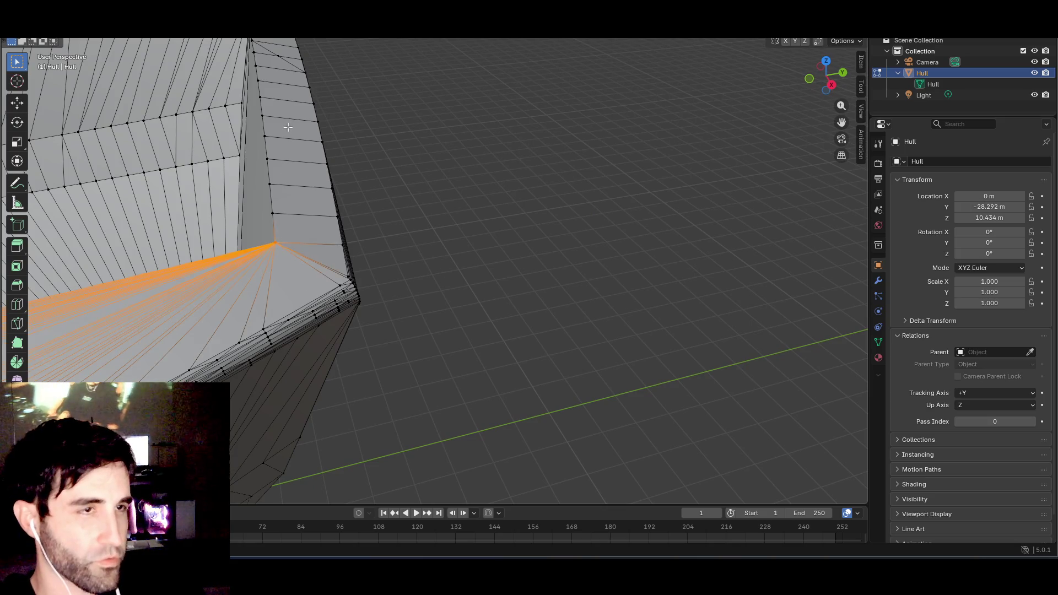
{"action": "key", "text": "shift+a"}
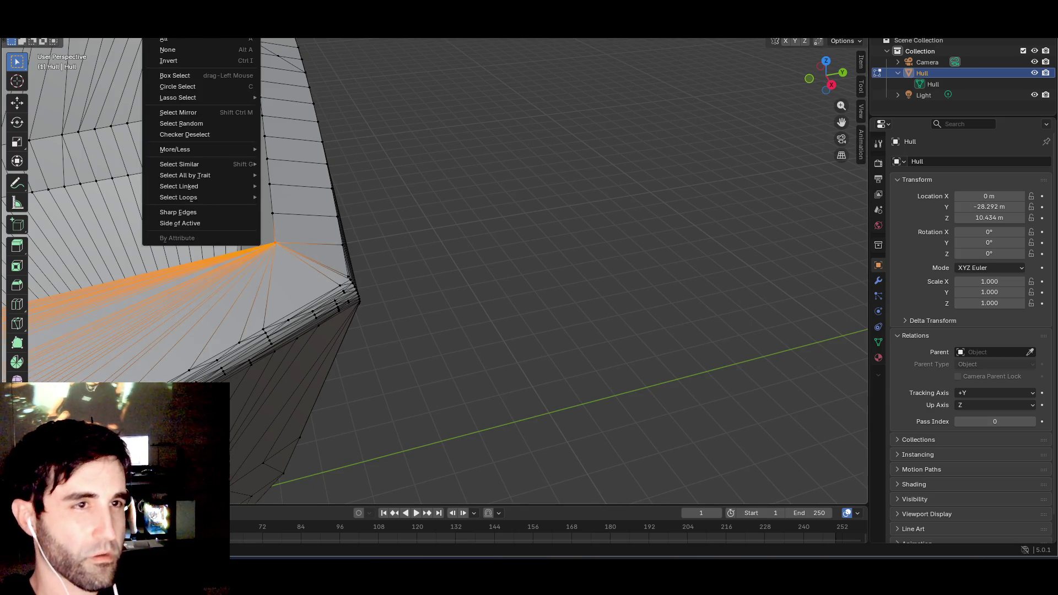
{"action": "mouse_move", "coordinate": [229, 33]}
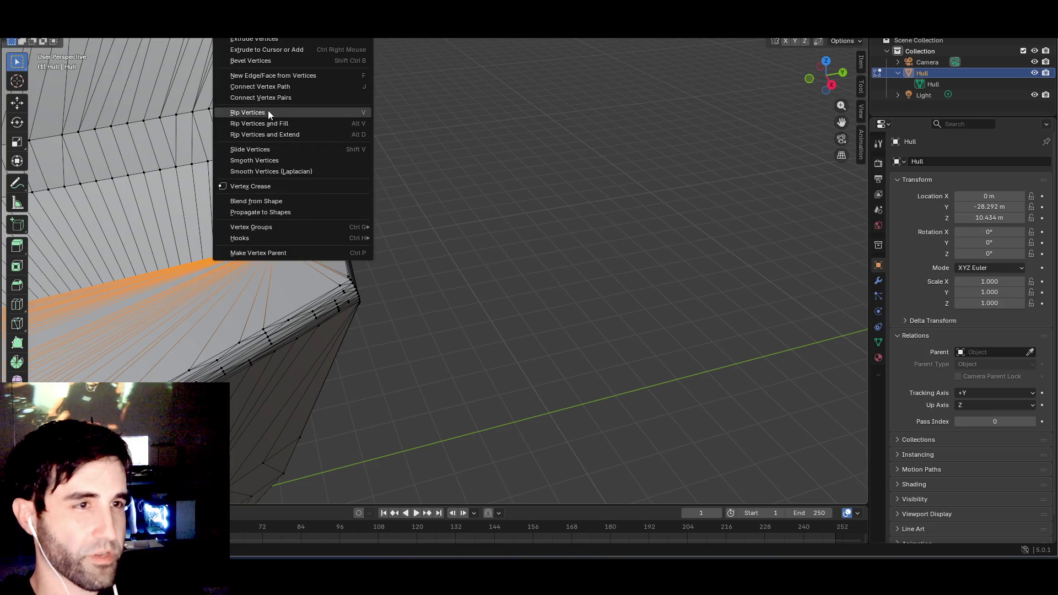
{"action": "left_click", "coordinate": [263, 75]}
{"action": "scroll", "coordinate": [302, 144], "scroll_direction": "up", "scroll_amount": 5}
{"action": "scroll", "coordinate": [302, 144], "scroll_direction": "down", "scroll_amount": 5}
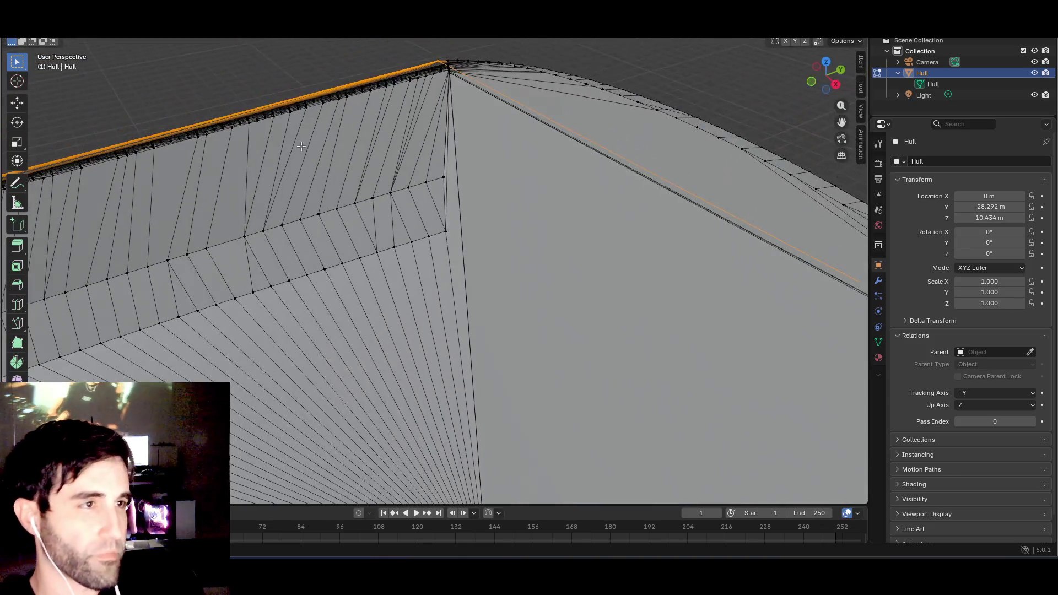
{"action": "scroll", "coordinate": [230, 73], "scroll_direction": "down", "scroll_amount": 2}
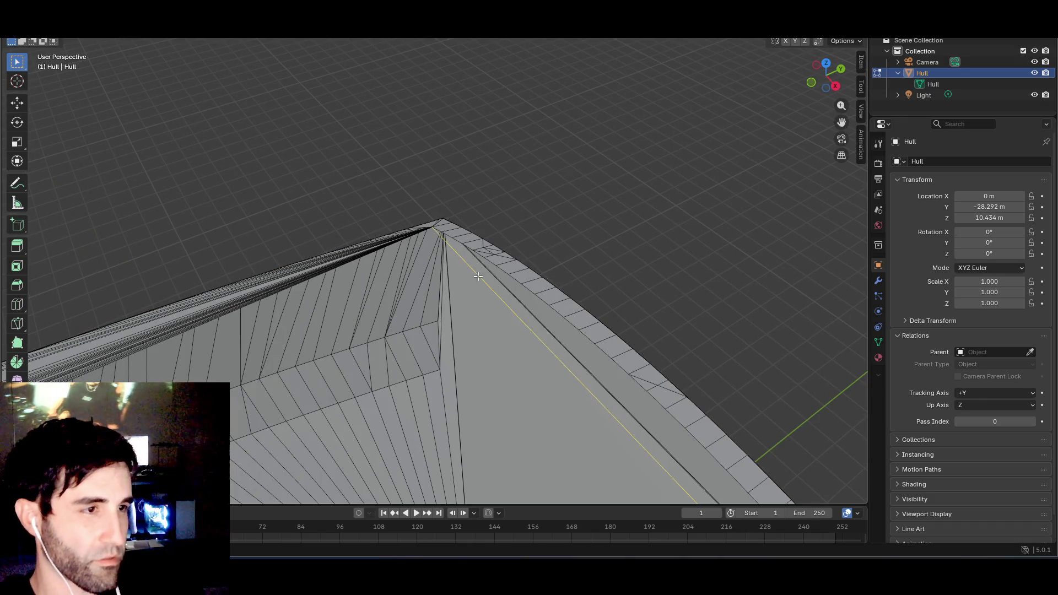
{"action": "scroll", "coordinate": [334, 279], "scroll_direction": "up", "scroll_amount": 2}
- Orbit and zoom around the hull to see the whole boat over the grid floor
{"action": "mouse_move", "coordinate": [350, 276]}
{"action": "left_mouse_down"}
{"action": "mouse_move", "coordinate": [461, 285]}
{"action": "mouse_move", "coordinate": [361, 243]}
{"action": "mouse_move", "coordinate": [441, 253]}
{"action": "mouse_move", "coordinate": [286, 240]}
{"action": "mouse_move", "coordinate": [397, 236]}
{"action": "mouse_move", "coordinate": [271, 219]}
{"action": "mouse_move", "coordinate": [307, 210]}
{"action": "mouse_move", "coordinate": [296, 223]}
{"action": "left_mouse_up"}
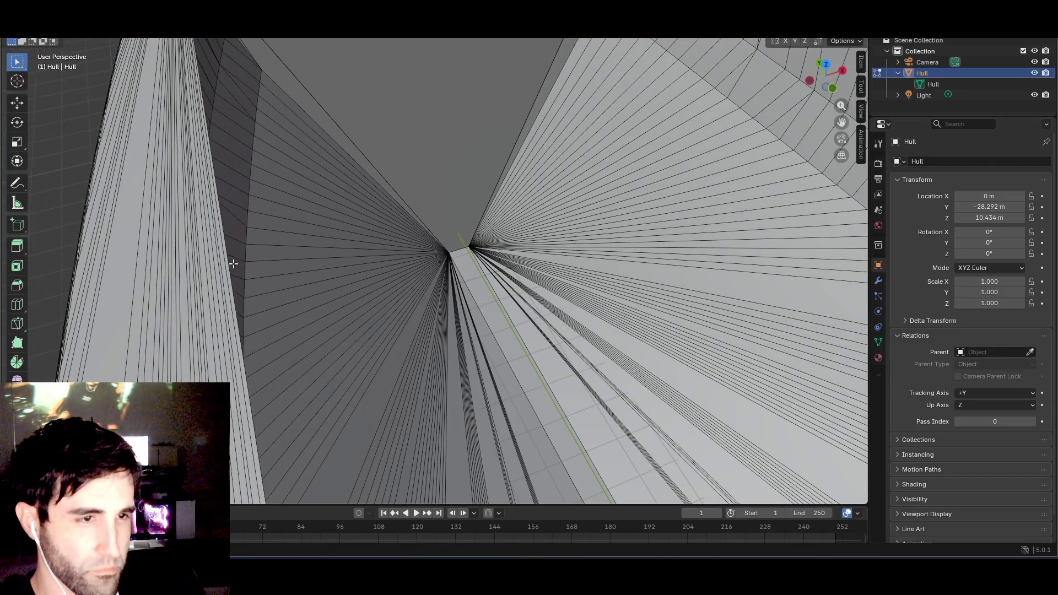
{"action": "left_click_drag", "start_coordinate": [340, 267], "coordinate": [528, 256]}
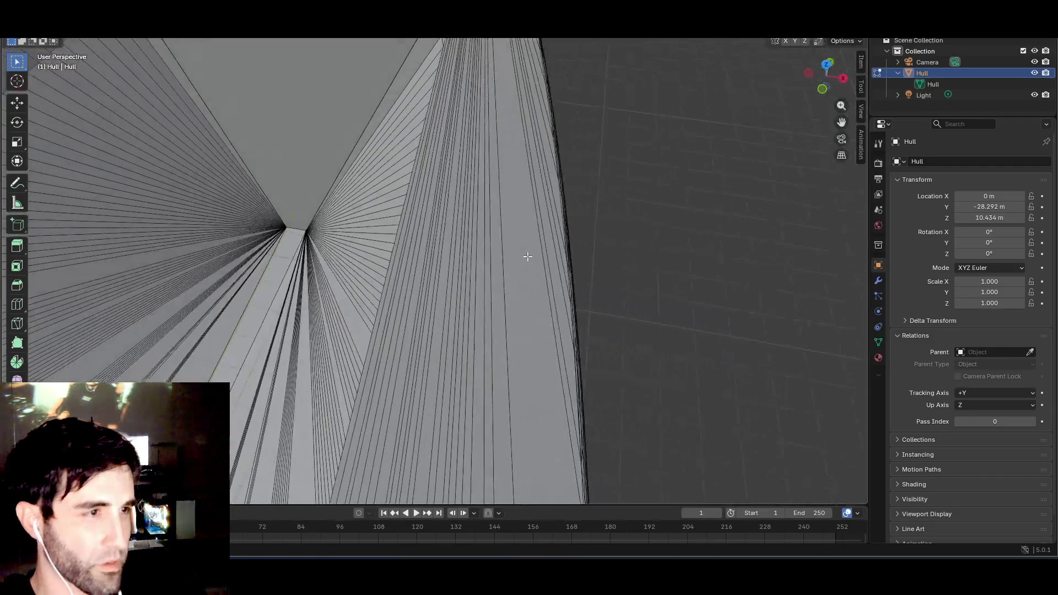
{"action": "left_click_drag", "start_coordinate": [397, 255], "coordinate": [374, 288]}
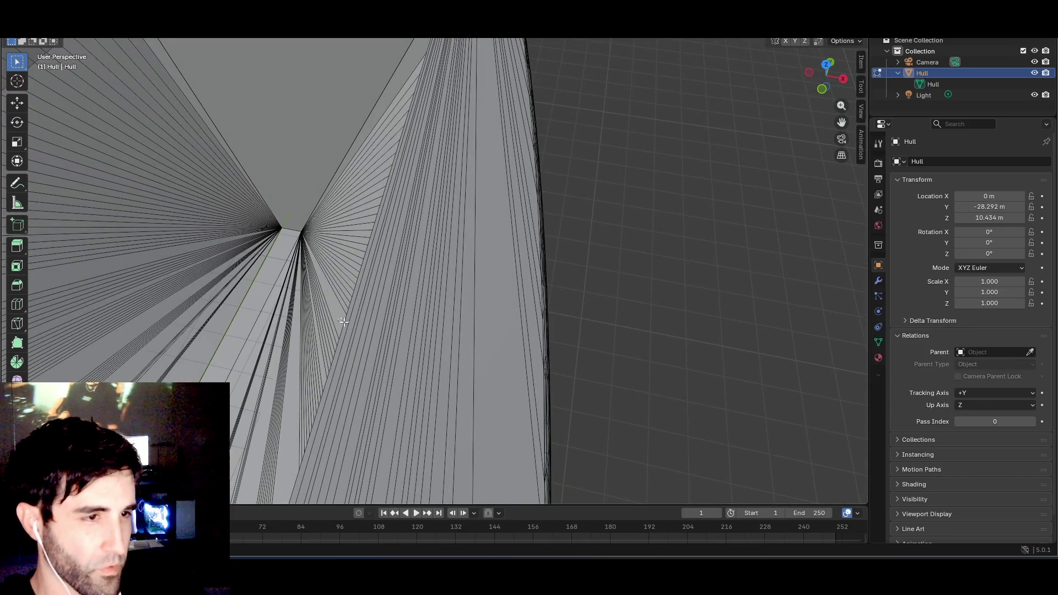
{"action": "scroll", "coordinate": [344, 325], "scroll_direction": "down", "scroll_amount": 6}
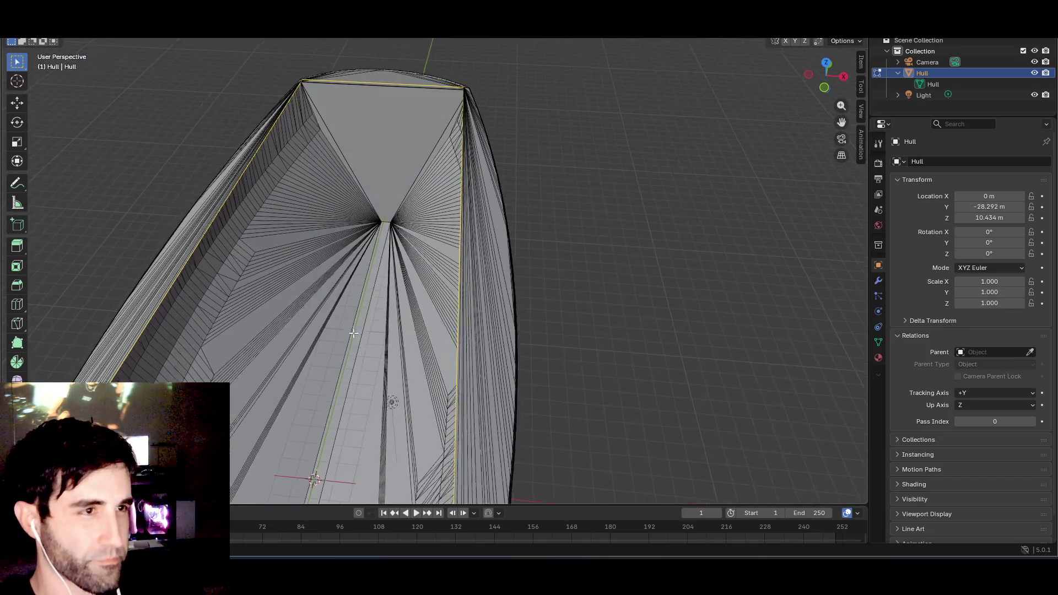
{"action": "mouse_move", "coordinate": [353, 333]}
{"action": "left_mouse_down"}
{"action": "mouse_move", "coordinate": [355, 295]}
{"action": "mouse_move", "coordinate": [302, 312]}
{"action": "left_mouse_up"}
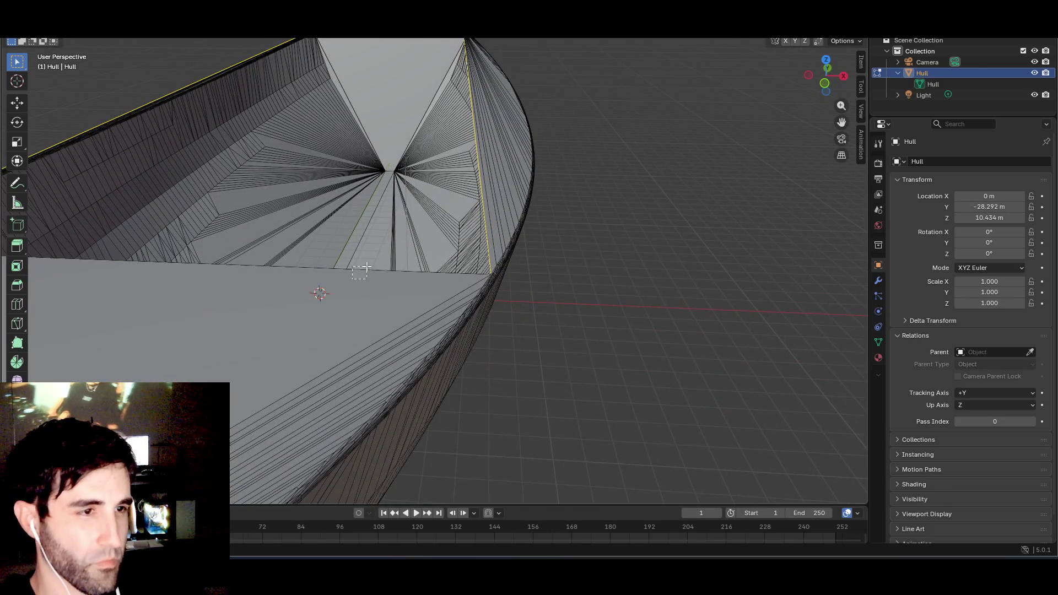
{"action": "scroll", "coordinate": [407, 268], "scroll_direction": "down", "scroll_amount": 5}
{"action": "mouse_move", "coordinate": [407, 269]}
{"action": "left_mouse_down"}
{"action": "mouse_move", "coordinate": [364, 279]}
{"action": "mouse_move", "coordinate": [338, 302]}
{"action": "mouse_move", "coordinate": [268, 290]}
{"action": "mouse_move", "coordinate": [366, 265]}
{"action": "mouse_move", "coordinate": [295, 121]}
{"action": "left_mouse_up"}
- Fill the hull's top opening with a face from the vertex menu and deselect it
{"action": "right_click", "coordinate": [264, 74]}
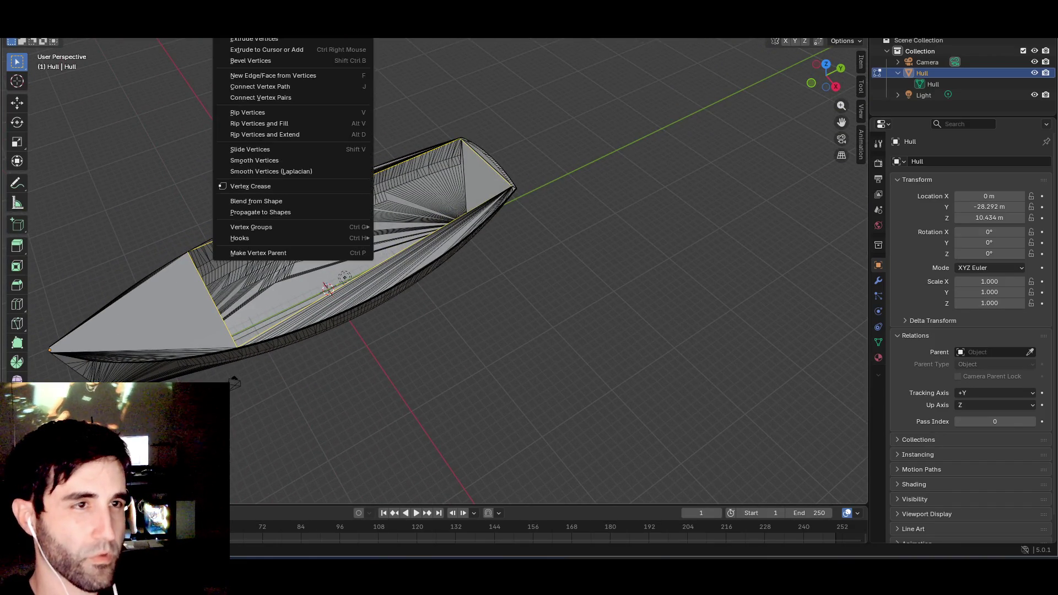
{"action": "left_click", "coordinate": [267, 73]}
{"action": "left_click", "coordinate": [346, 94]}
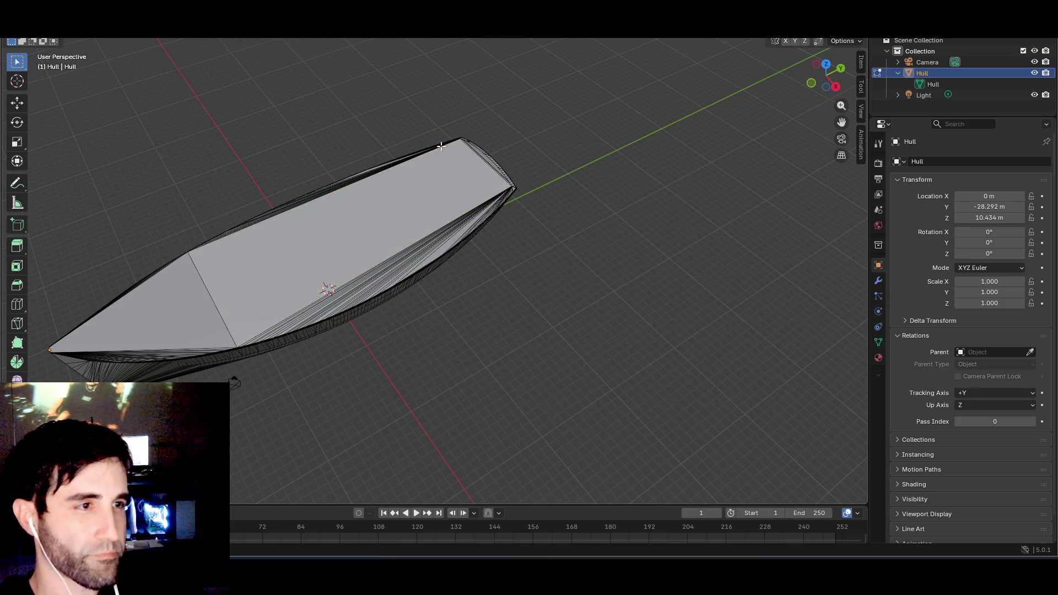
- Orbit along the hull's top edge and add the second long edge to the selection
{"action": "mouse_move", "coordinate": [346, 94]}
{"action": "left_mouse_down"}
{"action": "mouse_move", "coordinate": [385, 129]}
{"action": "mouse_move", "coordinate": [442, 119]}
{"action": "mouse_move", "coordinate": [366, 331]}
{"action": "mouse_move", "coordinate": [300, 406]}
{"action": "mouse_move", "coordinate": [213, 350]}
{"action": "mouse_move", "coordinate": [487, 168]}
{"action": "mouse_move", "coordinate": [379, 158]}
{"action": "mouse_move", "coordinate": [392, 135]}
{"action": "mouse_move", "coordinate": [404, 130]}
{"action": "mouse_move", "coordinate": [385, 236]}
{"action": "mouse_move", "coordinate": [417, 165]}
{"action": "mouse_move", "coordinate": [420, 184]}
{"action": "mouse_move", "coordinate": [380, 210]}
{"action": "mouse_move", "coordinate": [445, 180]}
{"action": "mouse_move", "coordinate": [508, 182]}
{"action": "mouse_move", "coordinate": [482, 200]}
{"action": "mouse_move", "coordinate": [178, 276]}
{"action": "left_mouse_up"}
{"action": "mouse_move", "coordinate": [353, 301]}
{"action": "left_mouse_down"}
{"action": "mouse_move", "coordinate": [194, 314]}
{"action": "mouse_move", "coordinate": [130, 303]}
{"action": "mouse_move", "coordinate": [190, 281]}
{"action": "left_mouse_up"}
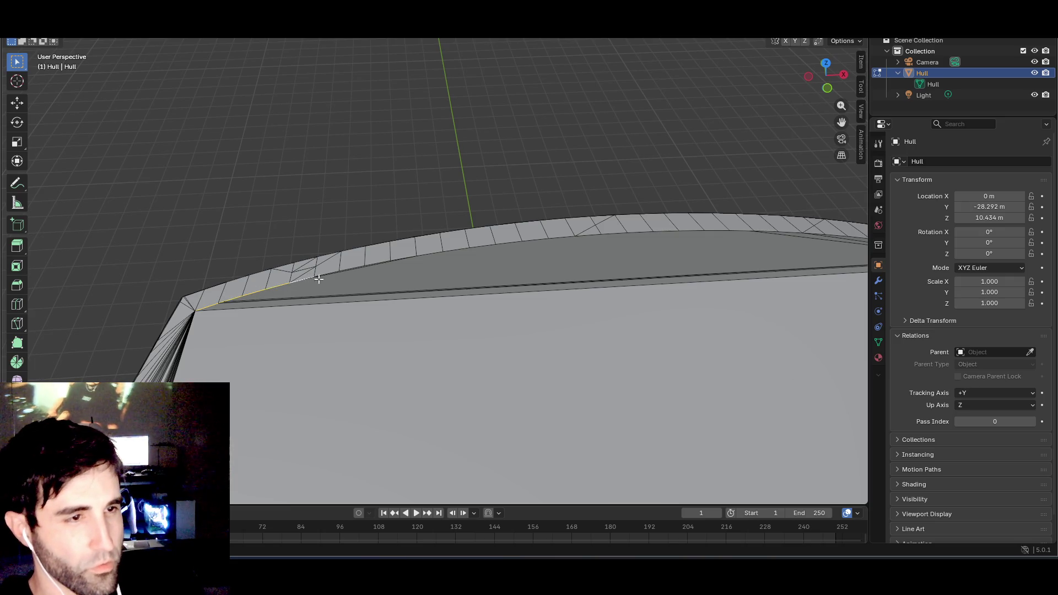
{"action": "left_click_drag", "start_coordinate": [359, 279], "coordinate": [369, 285]}
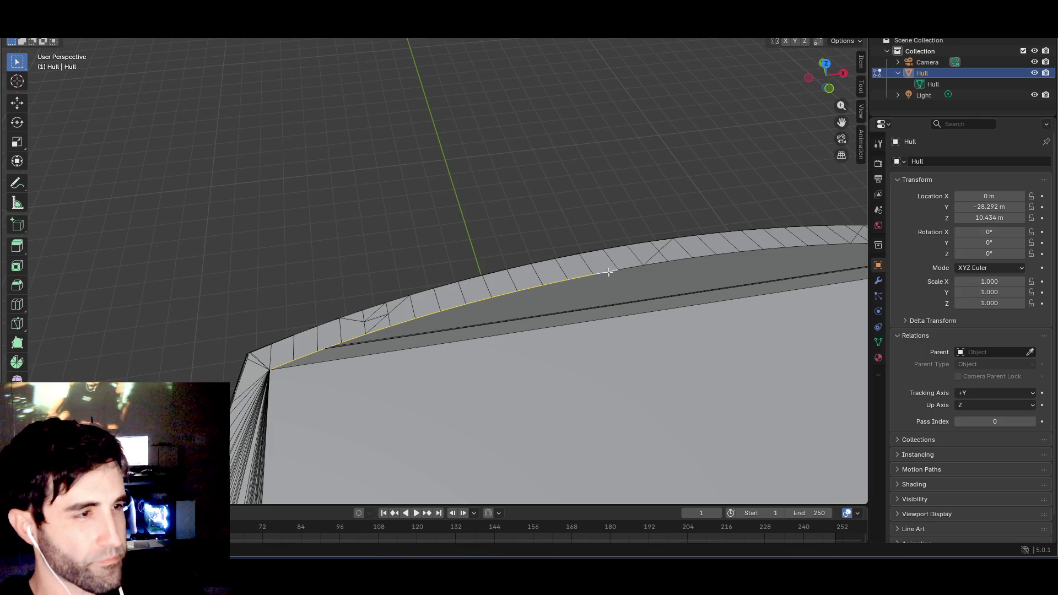
{"action": "left_click_drag", "start_coordinate": [608, 271], "coordinate": [604, 310]}
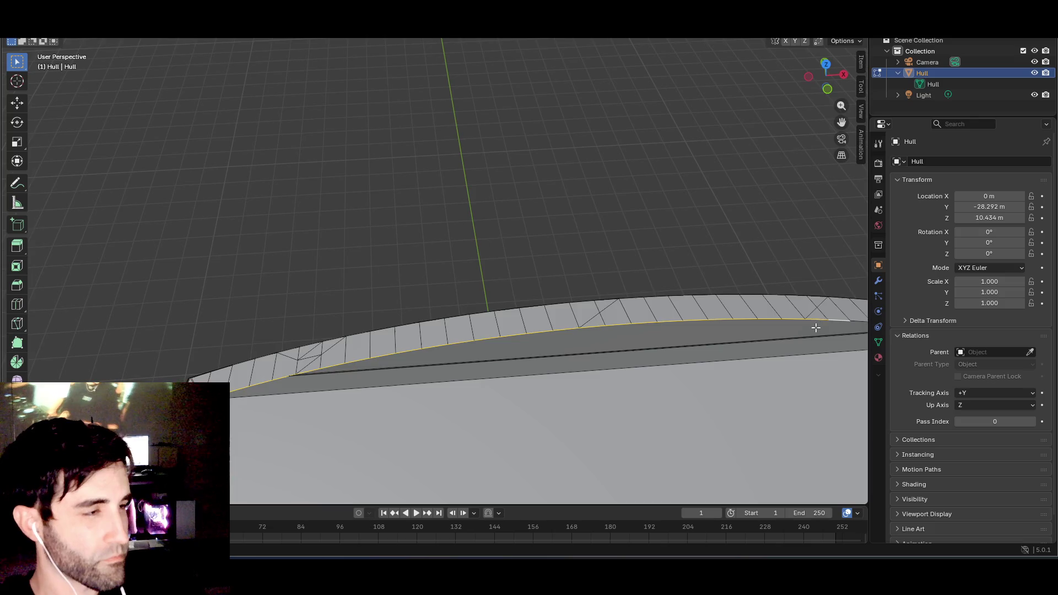
{"action": "left_click_drag", "start_coordinate": [816, 327], "coordinate": [492, 314]}
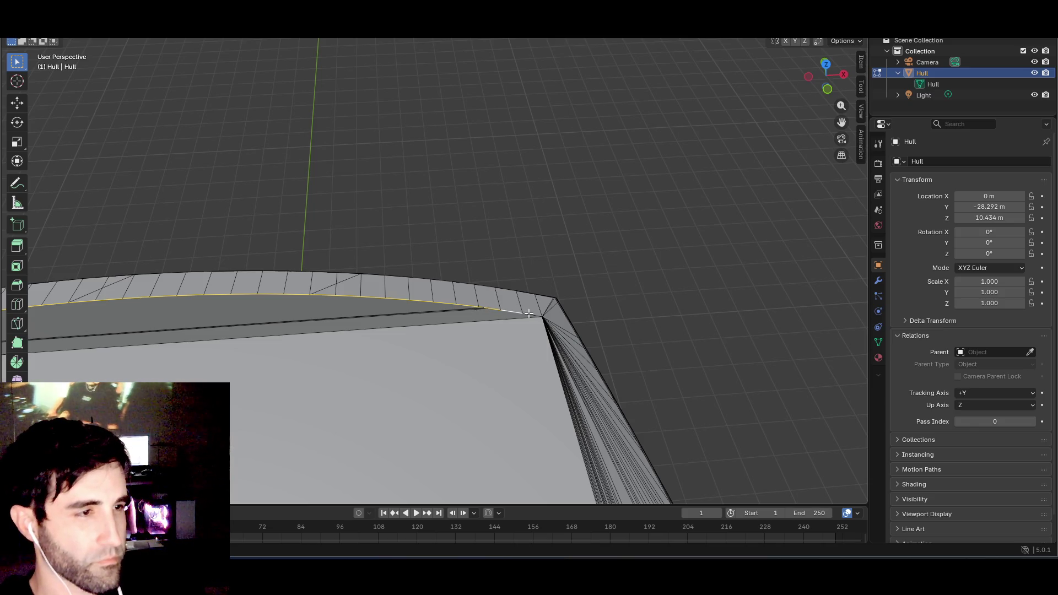
{"action": "left_click", "coordinate": [453, 325], "text": "shift"}
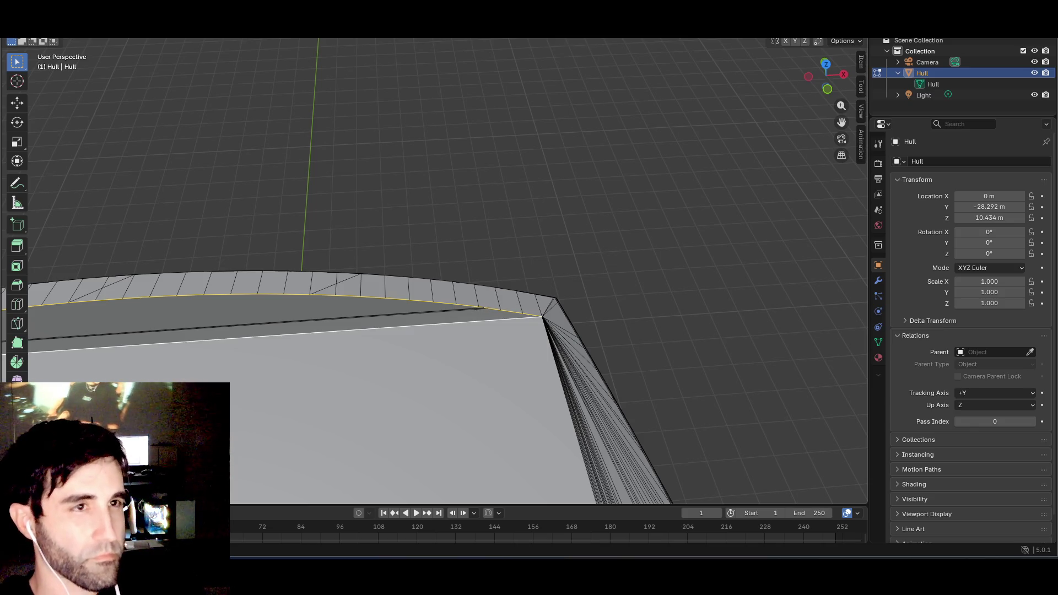
{"action": "left_click", "coordinate": [181, 33]}
{"action": "mouse_move", "coordinate": [204, 33]}
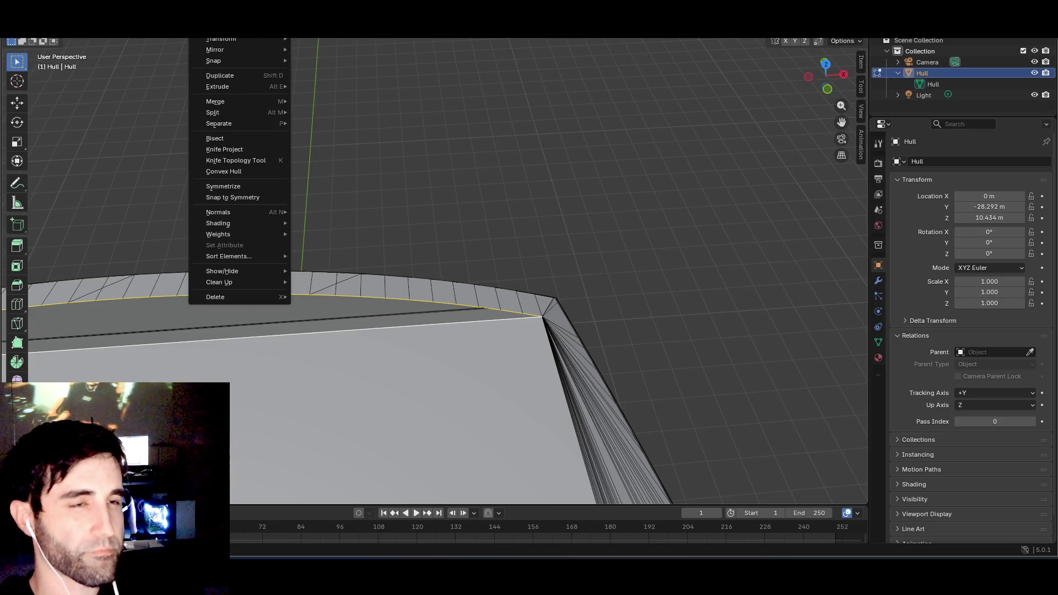
- Fill a face between the two selected long top edges of the hull
{"action": "left_click", "coordinate": [237, 78]}
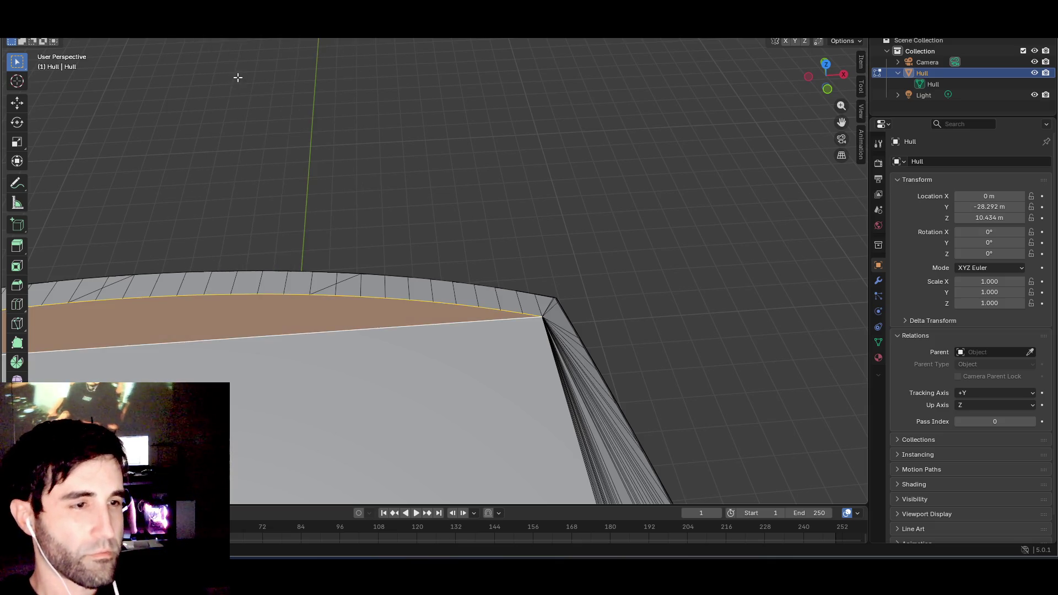
{"action": "mouse_move", "coordinate": [276, 178]}
{"action": "left_mouse_down"}
{"action": "mouse_move", "coordinate": [317, 208]}
{"action": "mouse_move", "coordinate": [350, 199]}
{"action": "mouse_move", "coordinate": [396, 288]}
{"action": "mouse_move", "coordinate": [525, 250]}
{"action": "left_mouse_up"}
{"action": "scroll", "coordinate": [524, 250], "scroll_direction": "down", "scroll_amount": 8}
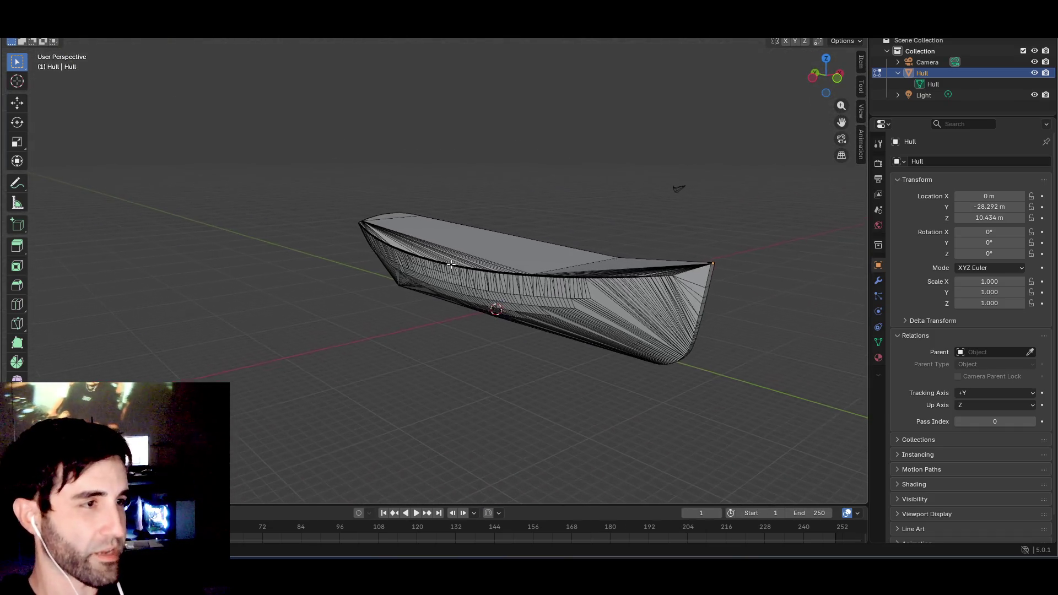
- Export the hull as FBX, overwriting Masked_Boat.fbx in the Prefabs folder
{"action": "left_click", "coordinate": [12, 30]}
{"action": "mouse_move", "coordinate": [53, 177]}
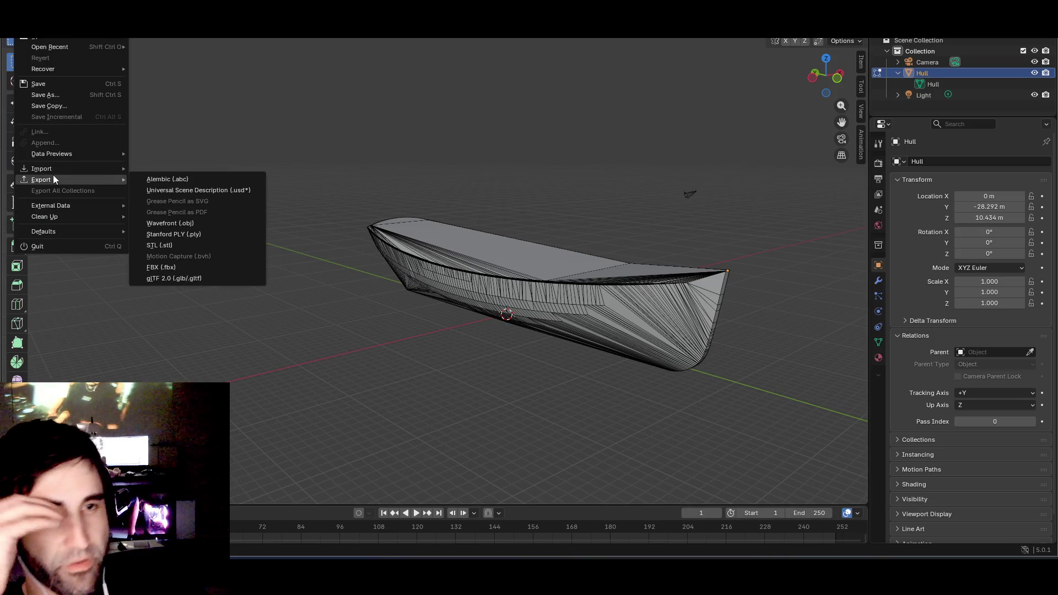
{"action": "left_click", "coordinate": [193, 273]}
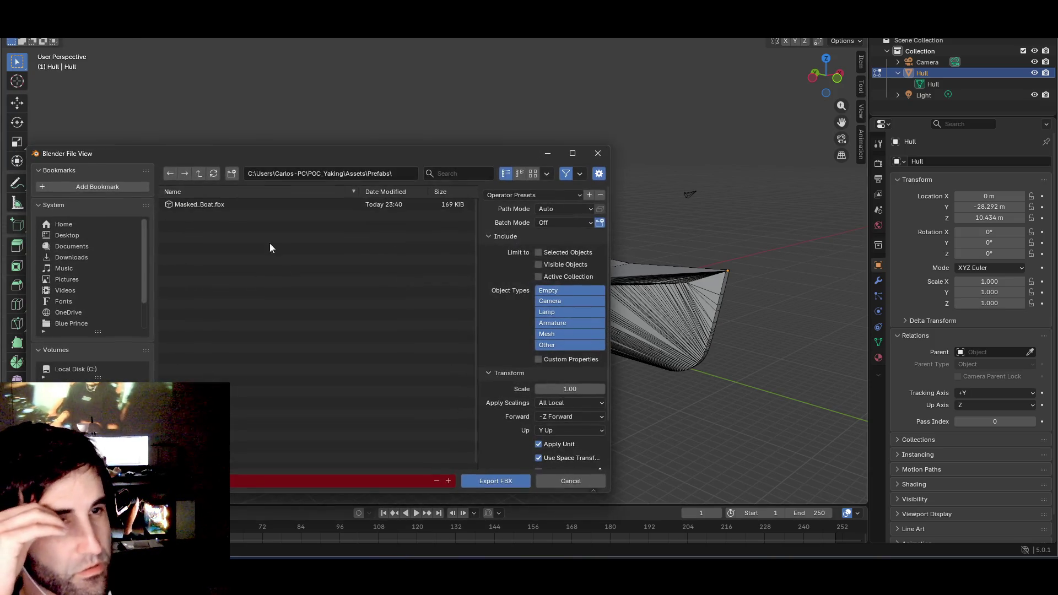
{"action": "left_click", "coordinate": [213, 205]}
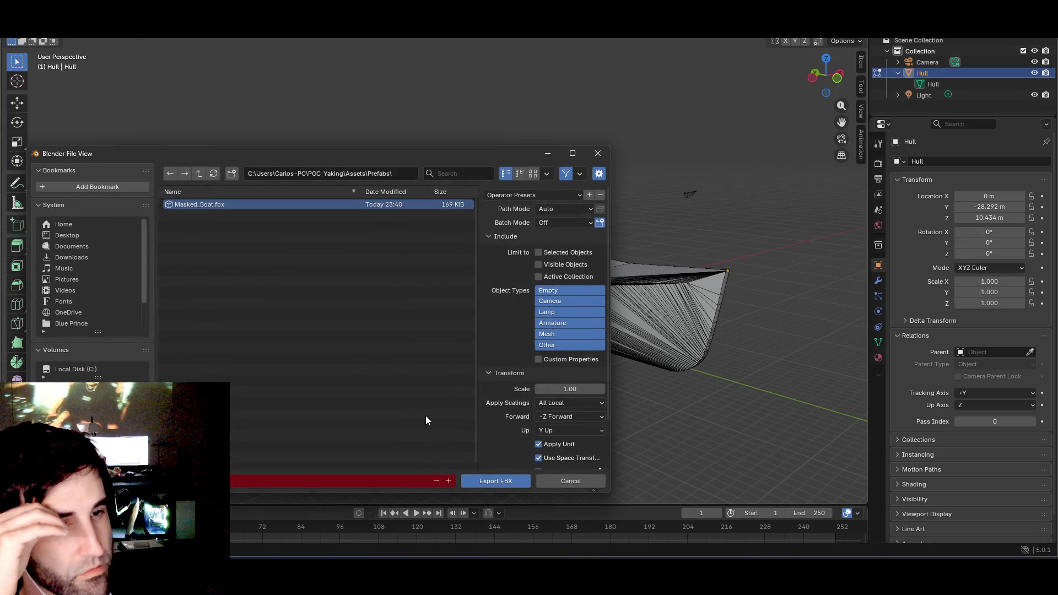
{"action": "left_click", "coordinate": [501, 478]}
{"action": "mouse_move", "coordinate": [484, 327]}
{"action": "left_mouse_down"}
{"action": "mouse_move", "coordinate": [449, 349]}
{"action": "mouse_move", "coordinate": [406, 338]}
{"action": "mouse_move", "coordinate": [395, 320]}
{"action": "left_mouse_up"}
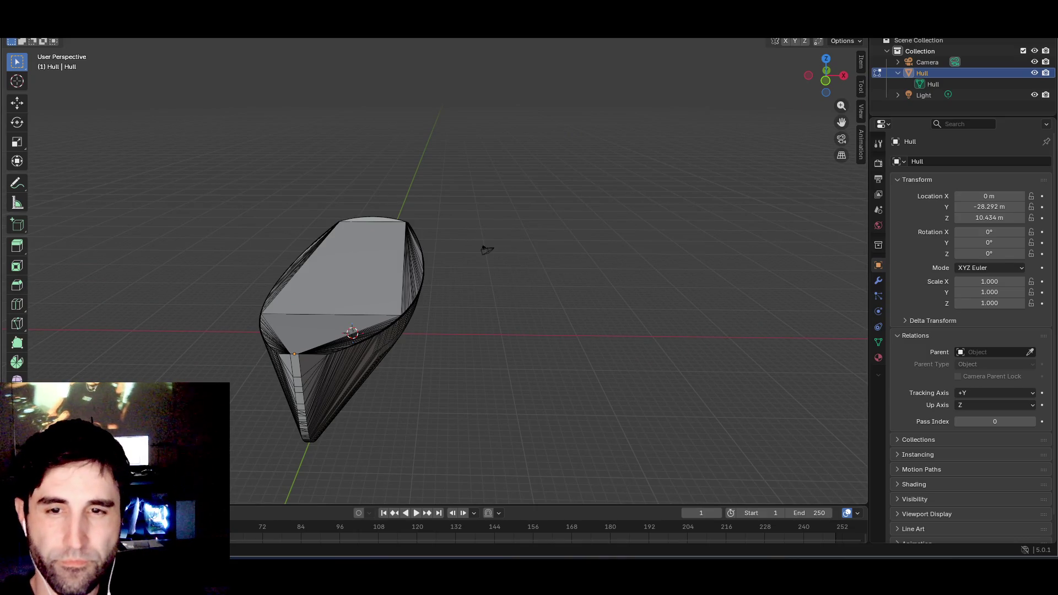
{"action": "key", "text": "alt+Tab"}
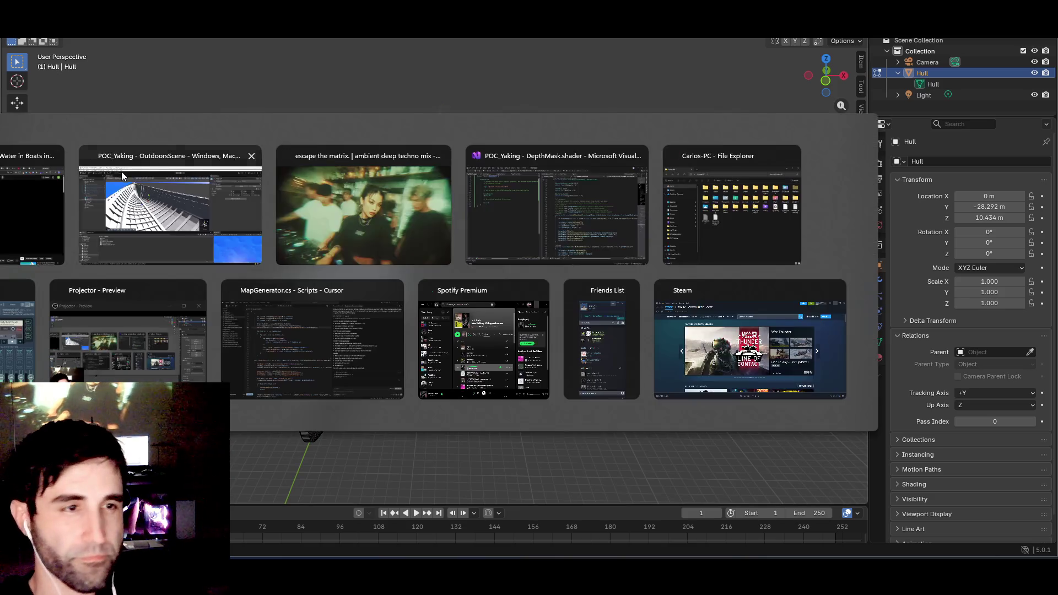
{"action": "key", "text": "Escape"}
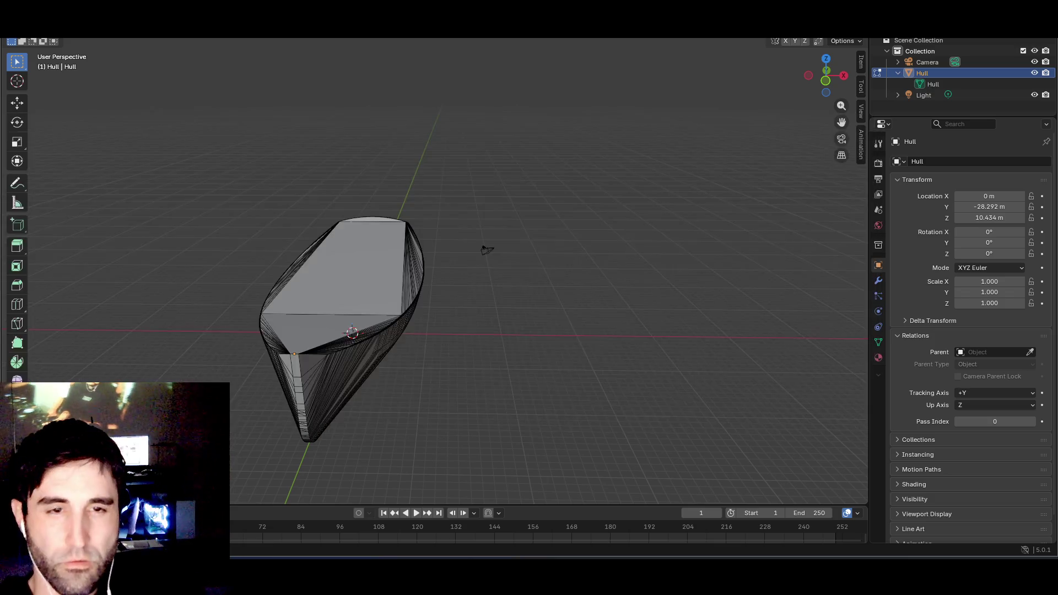
- Switch to Unity and inspect the existing Hull and the re-imported Masked_Boat model
{"action": "key", "text": "alt+Tab"}
{"action": "left_click", "coordinate": [148, 249]}
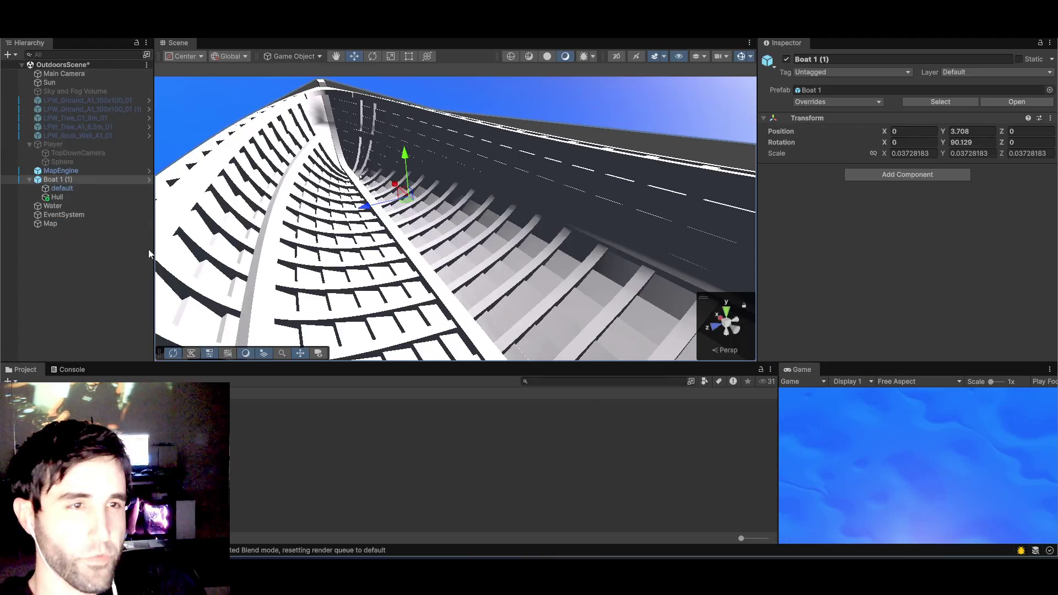
{"action": "left_click", "coordinate": [58, 197]}
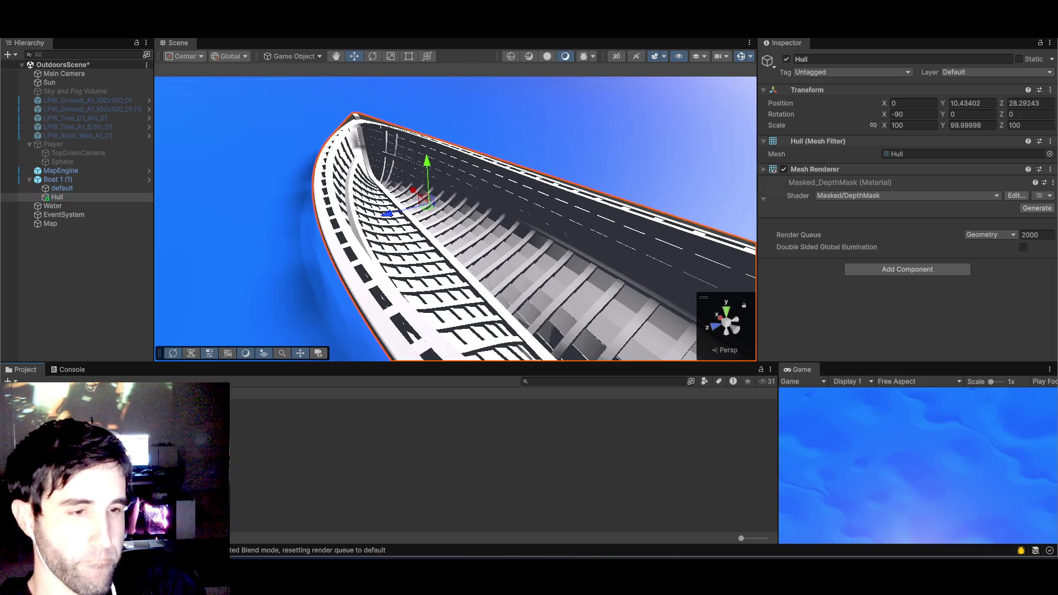
{"action": "left_click", "coordinate": [386, 456]}
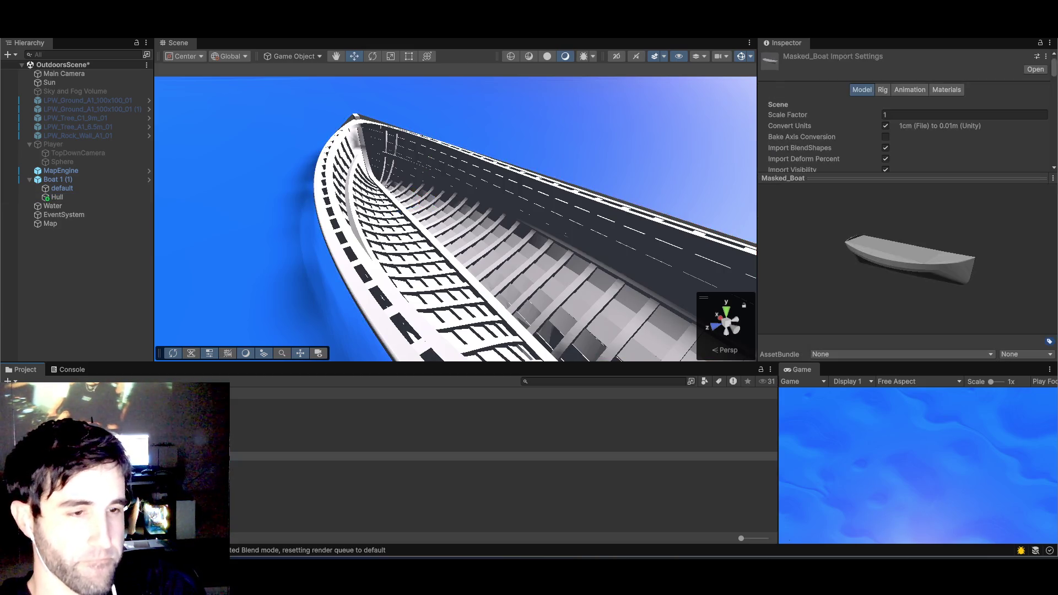
{"action": "left_click", "coordinate": [386, 474]}
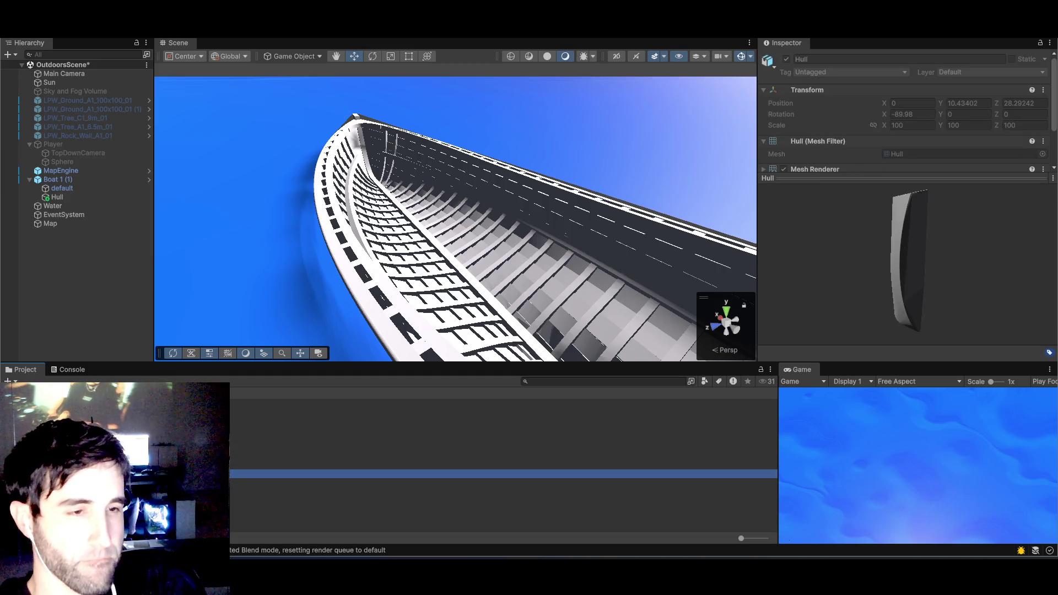
- Add the Masked_Boat model under Boat 1 (1) and unpack the prefab completely
{"action": "mouse_move", "coordinate": [386, 474]}
{"action": "left_mouse_down"}
{"action": "mouse_move", "coordinate": [44, 240]}
{"action": "mouse_move", "coordinate": [62, 195]}
{"action": "left_mouse_up"}
{"action": "scroll", "coordinate": [327, 263], "scroll_direction": "down", "scroll_amount": 5}
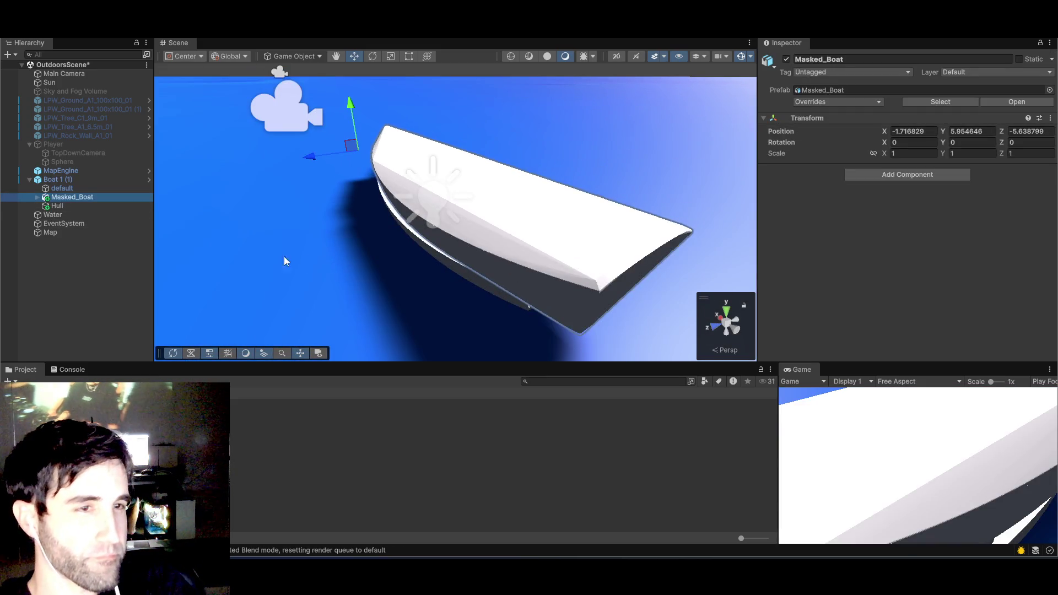
{"action": "left_click", "coordinate": [53, 206]}
{"action": "left_click", "coordinate": [35, 197]}
{"action": "left_click", "coordinate": [38, 197]}
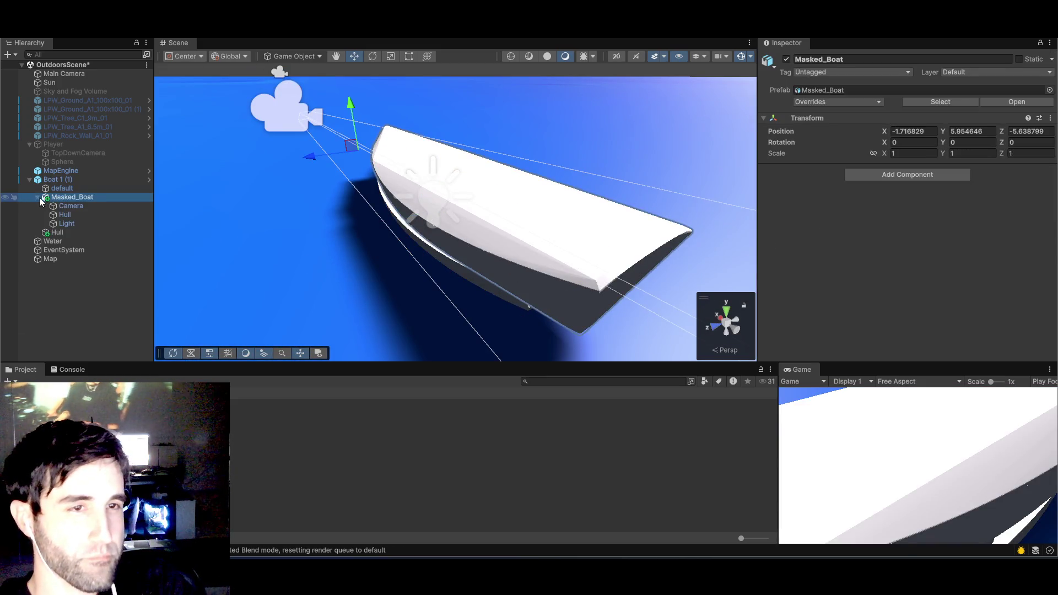
{"action": "right_click", "coordinate": [73, 198]}
{"action": "mouse_move", "coordinate": [116, 276]}
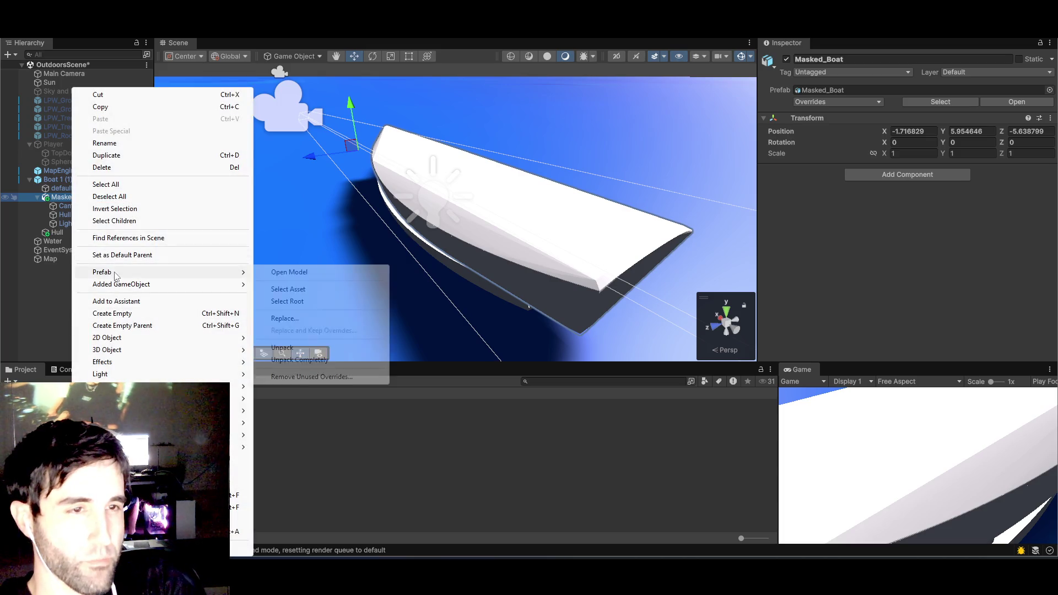
{"action": "left_click", "coordinate": [300, 360]}
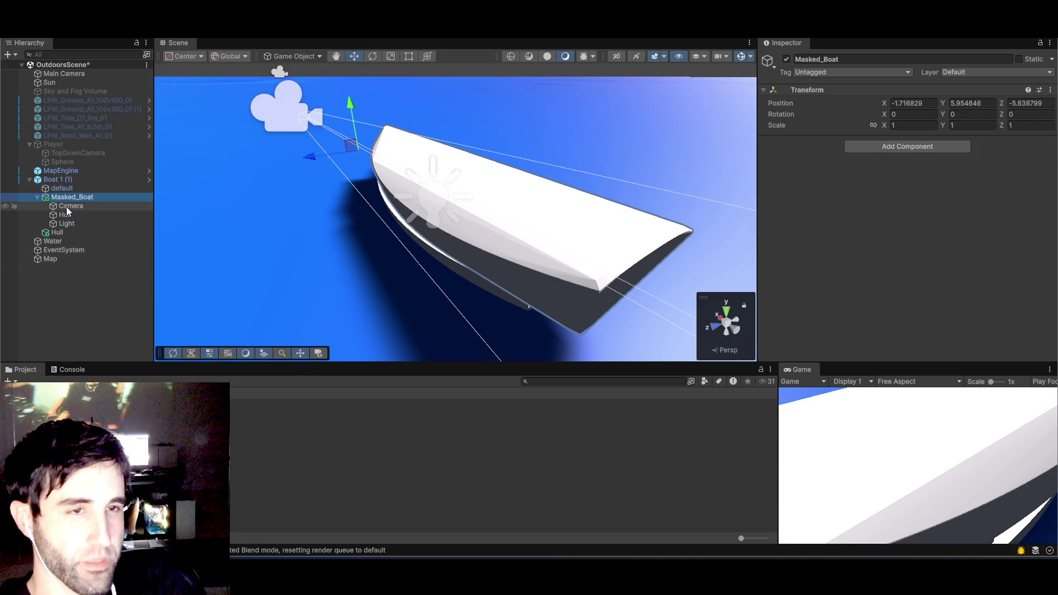
- Move the new Hull out of Masked_Boat to sit directly under Boat 1 (1)
{"action": "left_click", "coordinate": [66, 207]}
{"action": "left_click", "coordinate": [64, 214]}
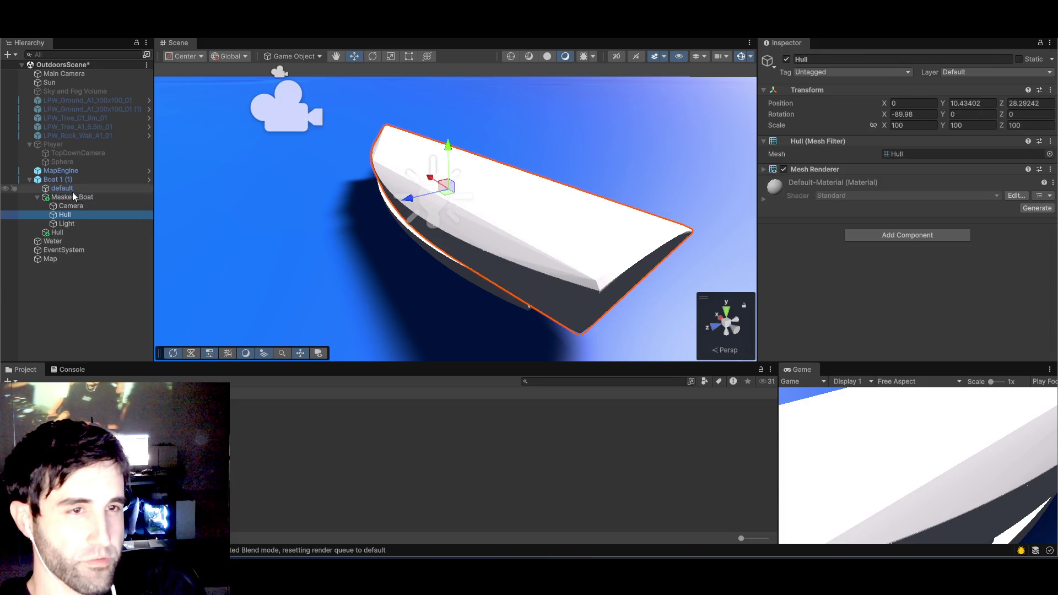
{"action": "left_click_drag", "start_coordinate": [73, 197], "coordinate": [73, 193]}
{"action": "left_click", "coordinate": [65, 207]}
{"action": "right_click", "coordinate": [65, 208]}
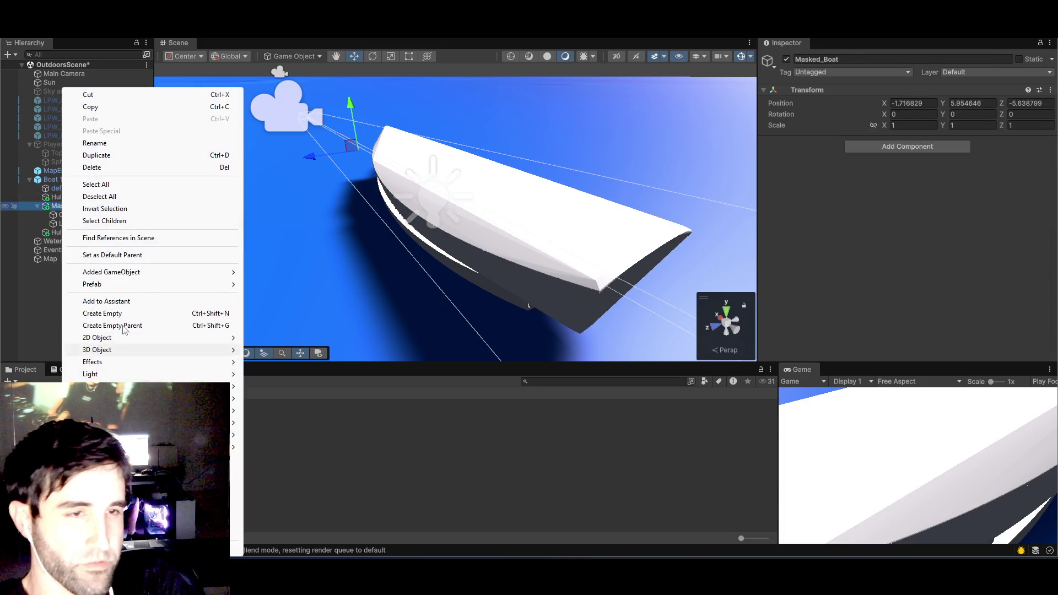
- Delete the leftover Masked_Boat object and compare the old and new Hull settings
{"action": "left_click", "coordinate": [96, 168]}
{"action": "left_click", "coordinate": [57, 206]}
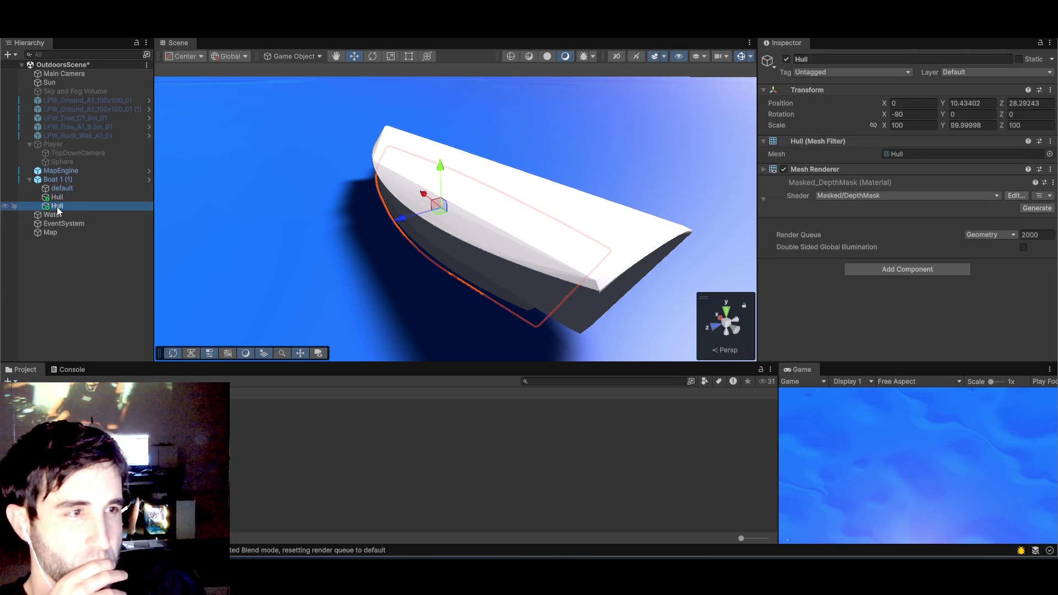
{"action": "left_click", "coordinate": [57, 197]}
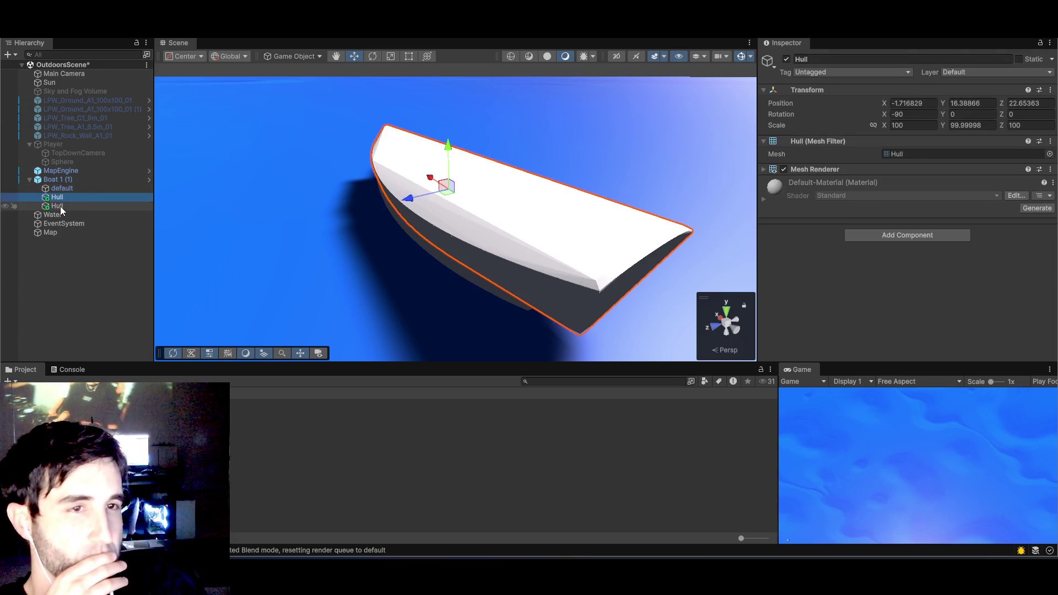
{"action": "left_click", "coordinate": [61, 206]}
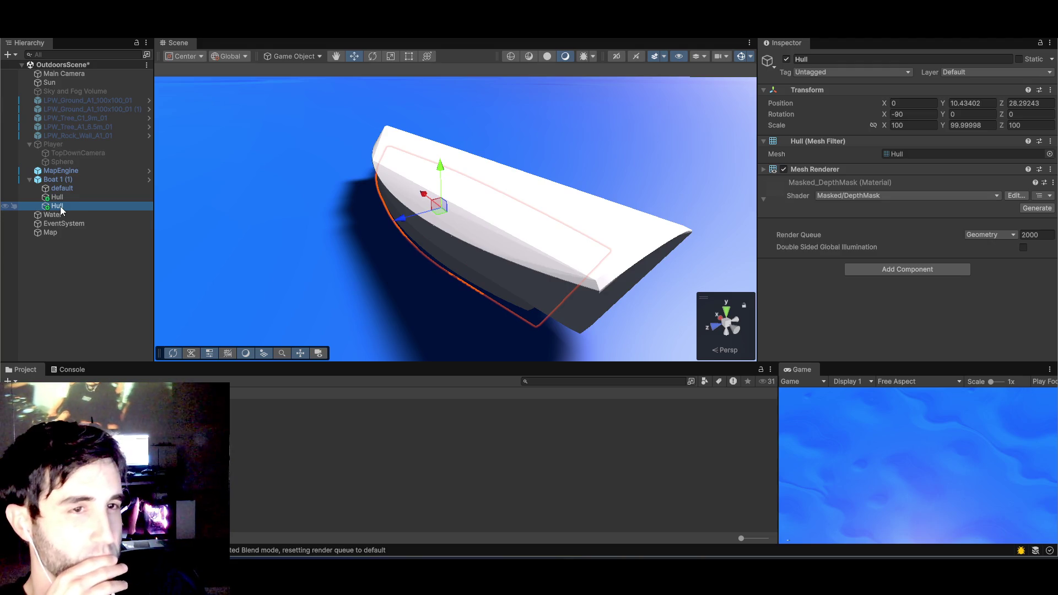
{"action": "left_click", "coordinate": [62, 198]}
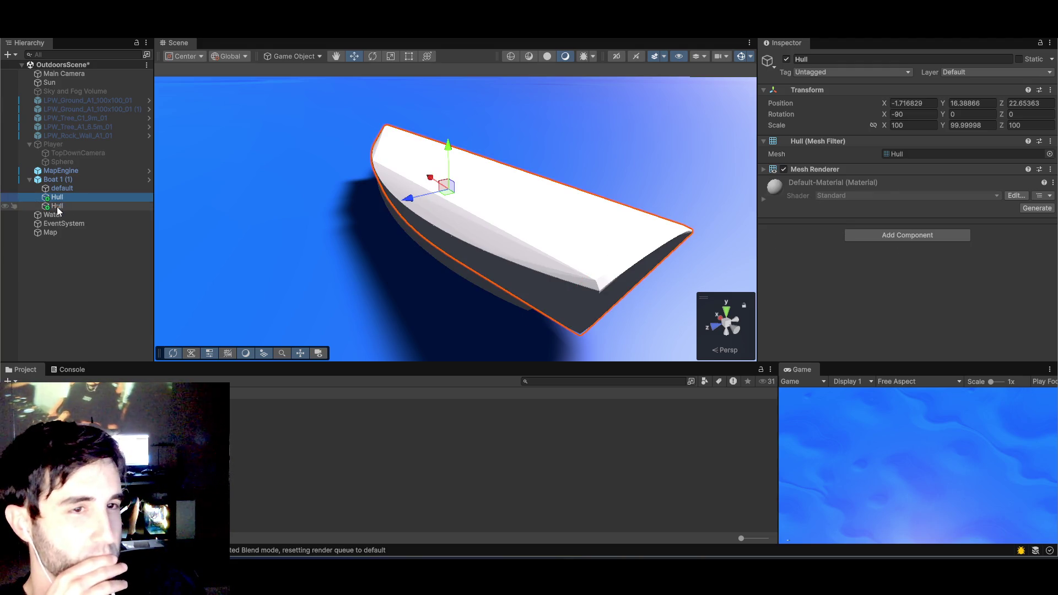
- Delete the old Masked_DepthMask Hull and select Boat 1 (1)
{"action": "left_click", "coordinate": [59, 207]}
{"action": "key", "text": "f"}
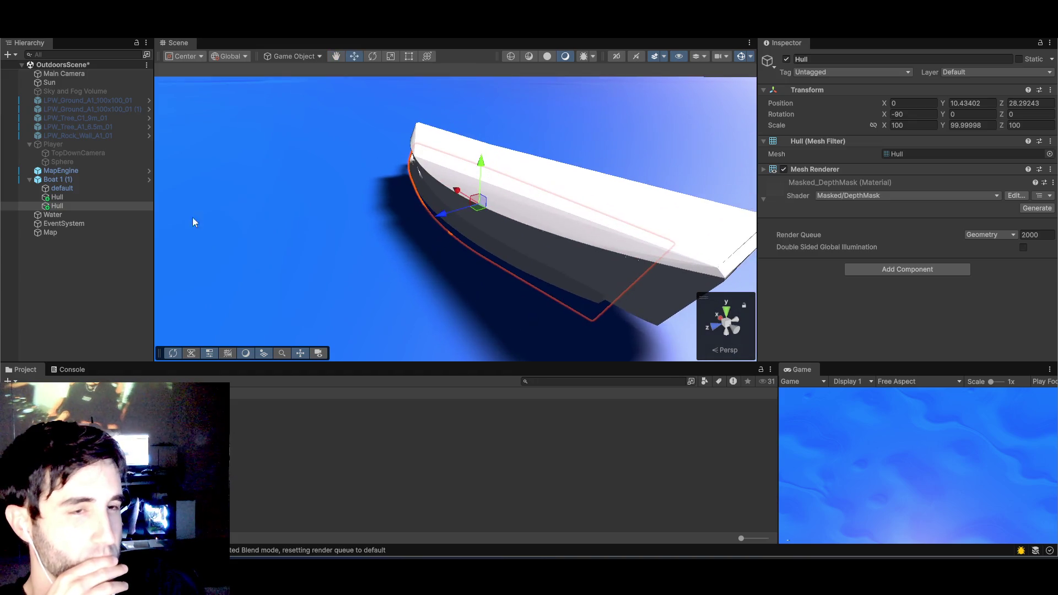
{"action": "left_click", "coordinate": [67, 197]}
{"action": "mouse_move", "coordinate": [449, 230]}
{"action": "left_mouse_down"}
{"action": "mouse_move", "coordinate": [469, 216]}
{"action": "mouse_move", "coordinate": [456, 217]}
{"action": "left_mouse_up"}
{"action": "left_click", "coordinate": [57, 206]}
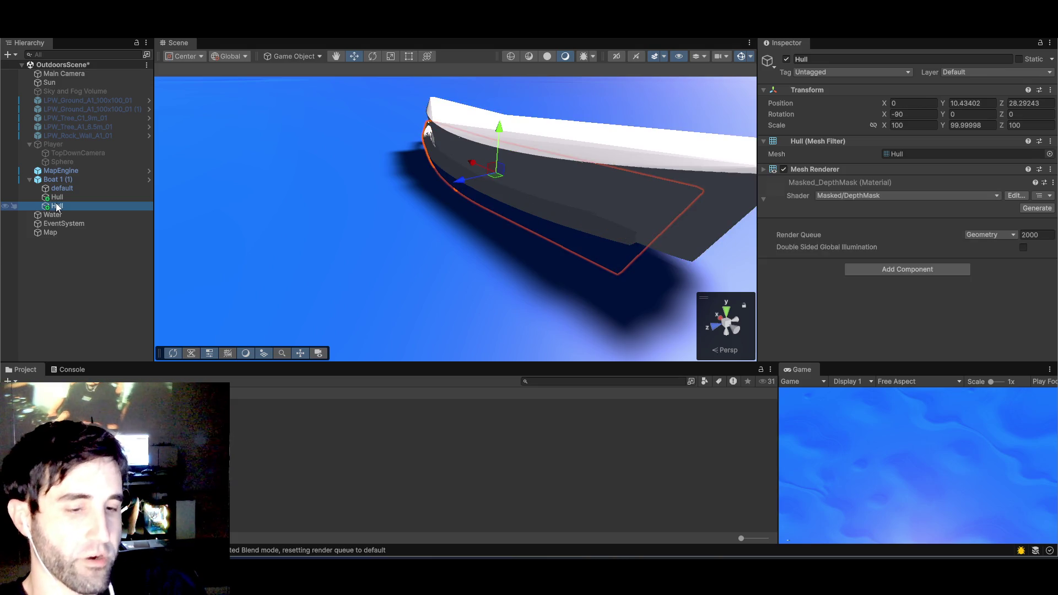
{"action": "key", "text": "Delete"}
{"action": "left_click", "coordinate": [65, 181]}
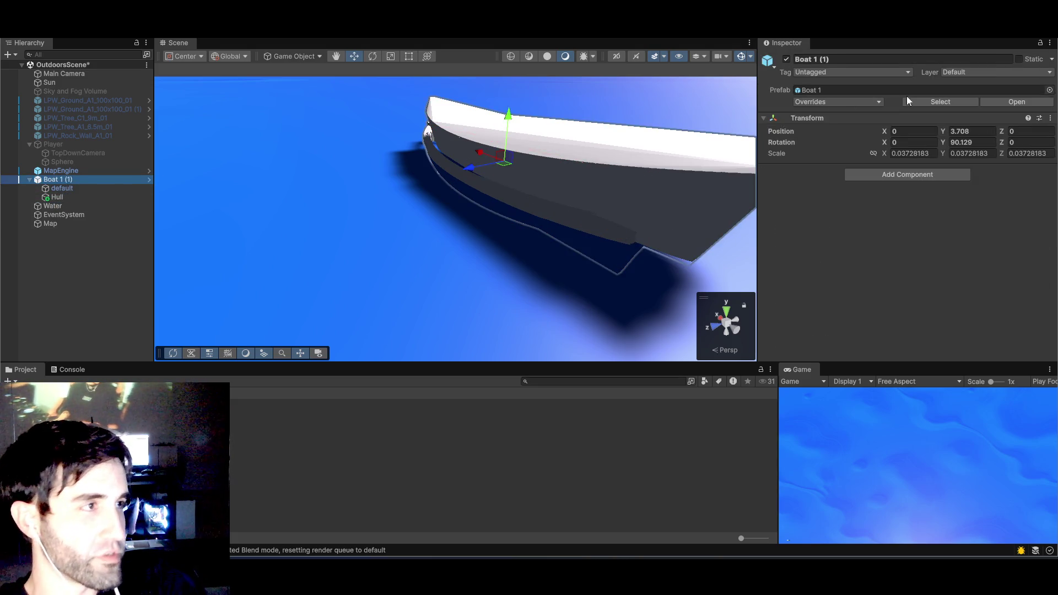
- Set Boat 1 (1)'s Y position to 0 and frame it in the scene view
{"action": "left_click", "coordinate": [978, 132]}
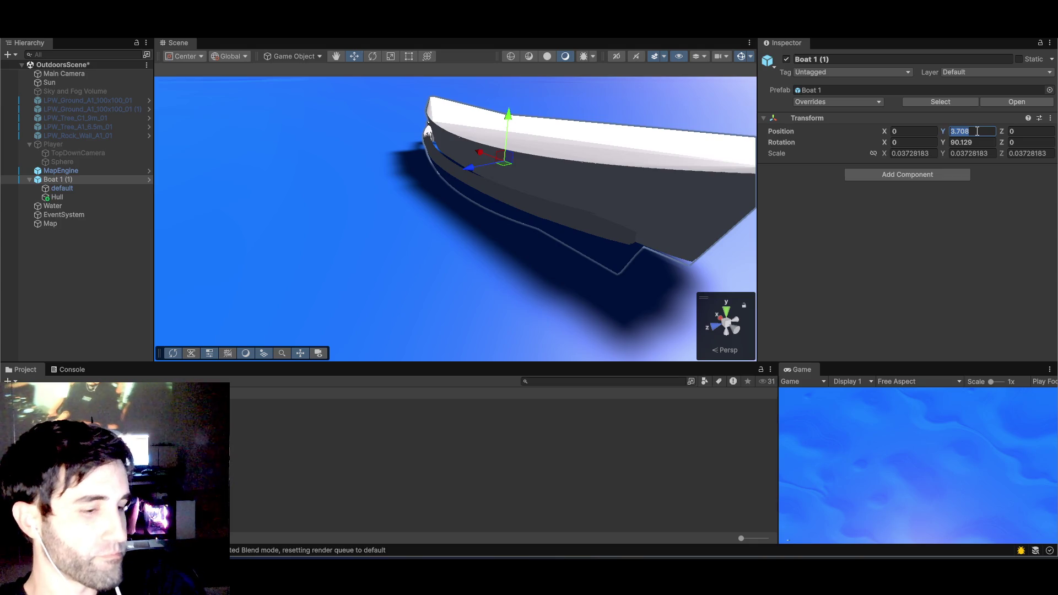
{"action": "type", "text": "0"}
{"action": "key", "text": "Return"}
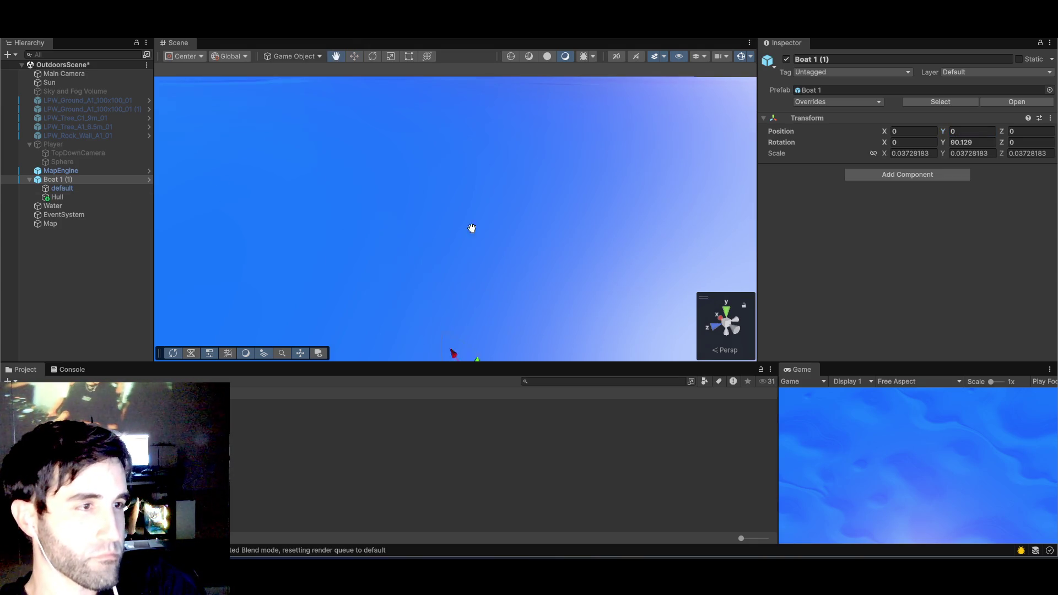
{"action": "key", "text": "f"}
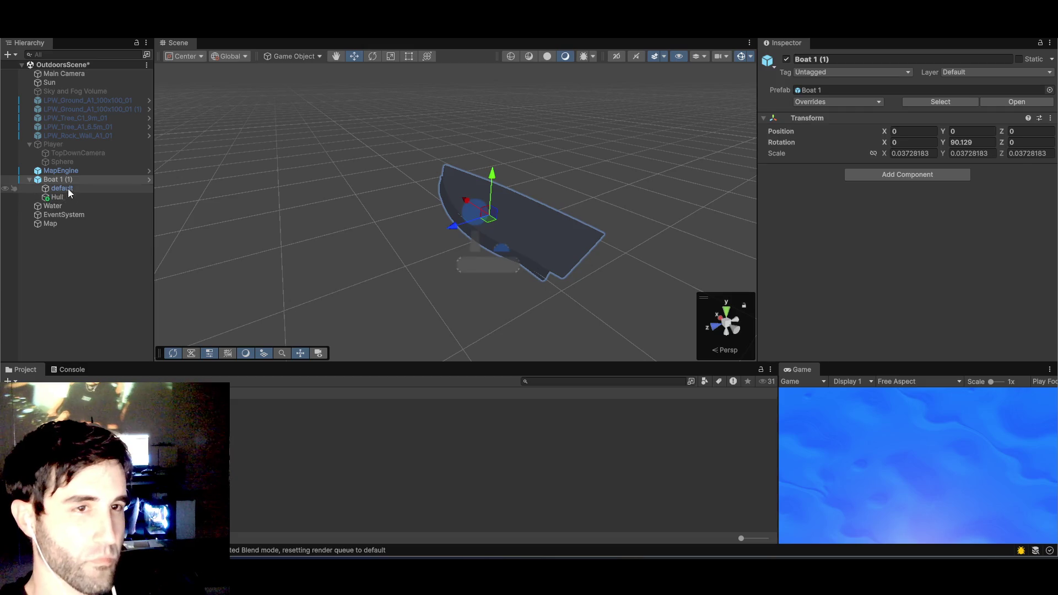
- Set the Hull's position to 0, 0, 0
{"action": "left_click", "coordinate": [60, 198]}
{"action": "left_click", "coordinate": [914, 103]}
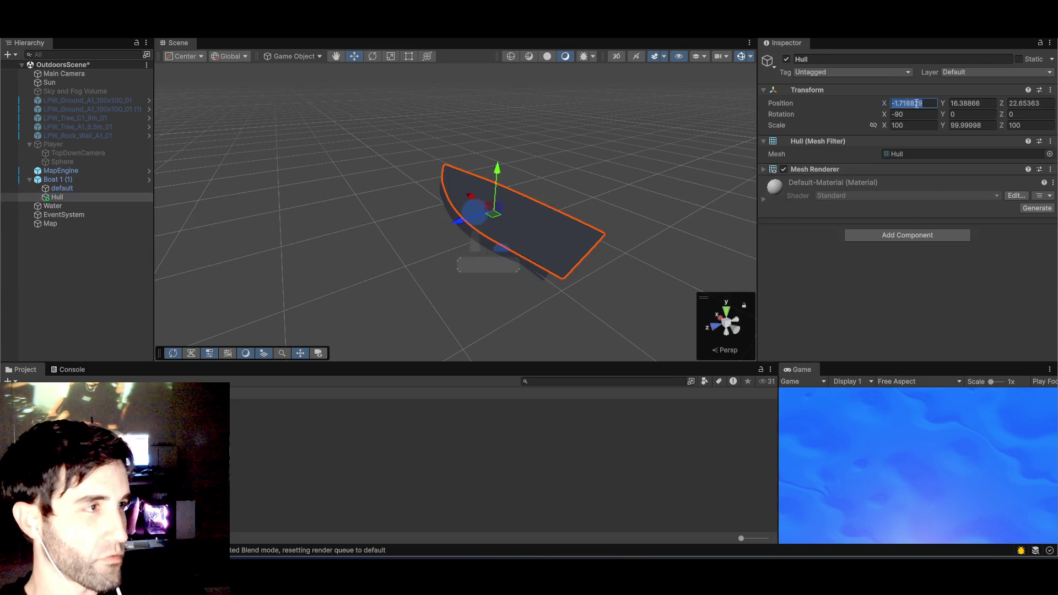
{"action": "type", "text": "0"}
{"action": "left_click", "coordinate": [970, 103]}
{"action": "type", "text": "0"}
{"action": "left_click", "coordinate": [1013, 103]}
{"action": "type", "text": "0"}
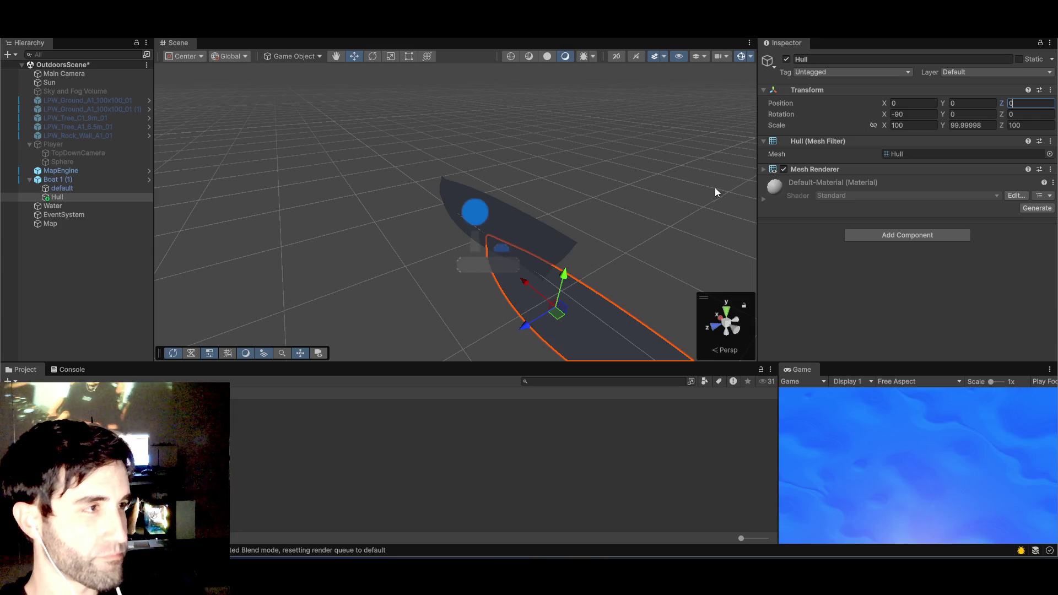
- Switch between the default boat mesh and the Hull to compare their placement
{"action": "left_click", "coordinate": [636, 190]}
{"action": "mouse_move", "coordinate": [636, 194]}
{"action": "left_mouse_down"}
{"action": "mouse_move", "coordinate": [587, 100]}
{"action": "mouse_move", "coordinate": [52, 175]}
{"action": "left_mouse_up"}
{"action": "left_click", "coordinate": [55, 187]}
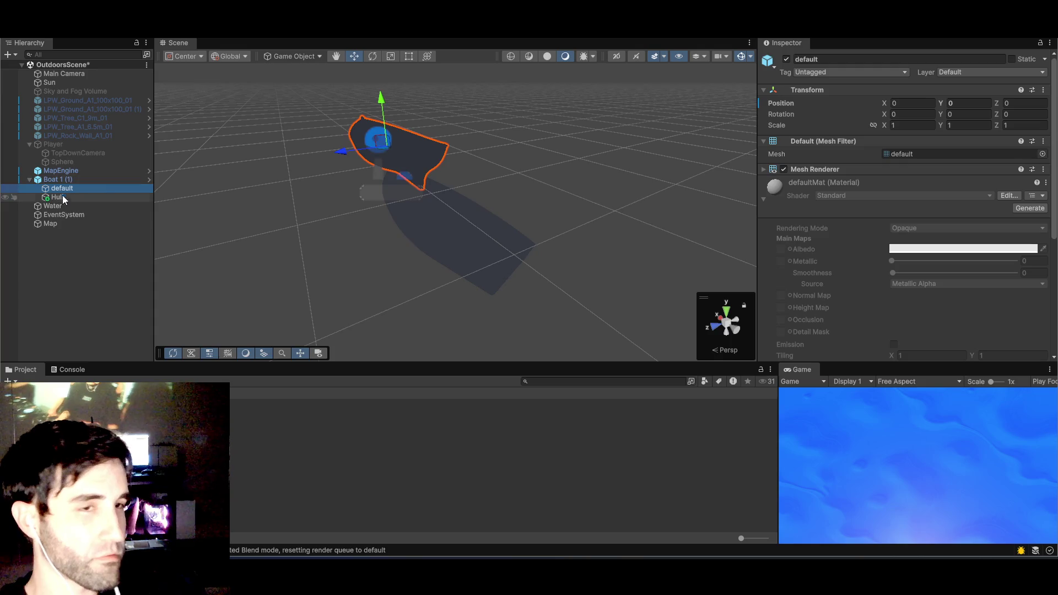
{"action": "left_click", "coordinate": [59, 199]}
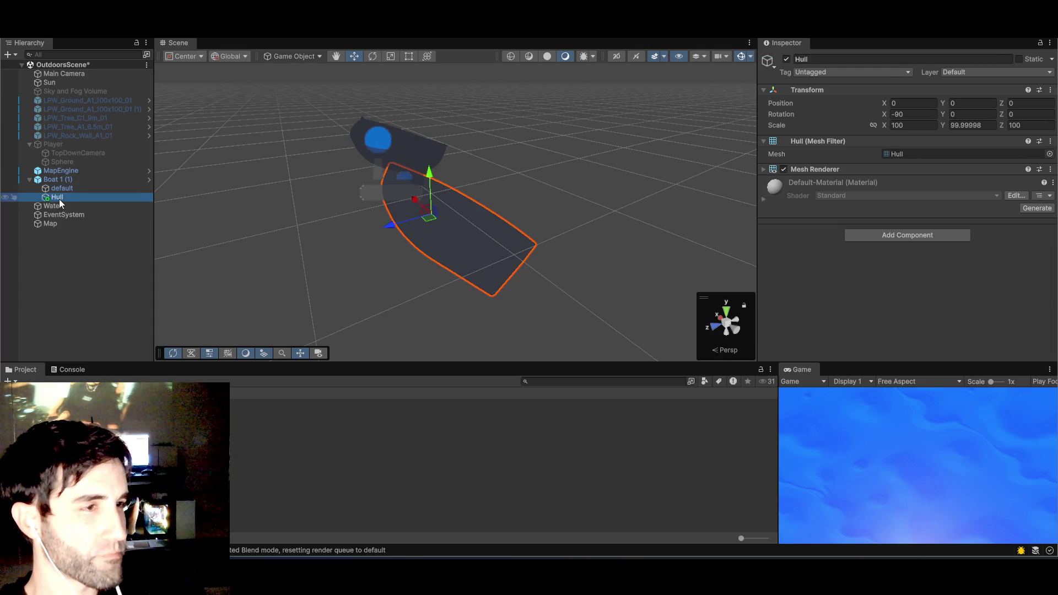
{"action": "mouse_move", "coordinate": [286, 212]}
{"action": "left_mouse_down"}
{"action": "mouse_move", "coordinate": [425, 208]}
{"action": "mouse_move", "coordinate": [357, 218]}
{"action": "left_mouse_up"}
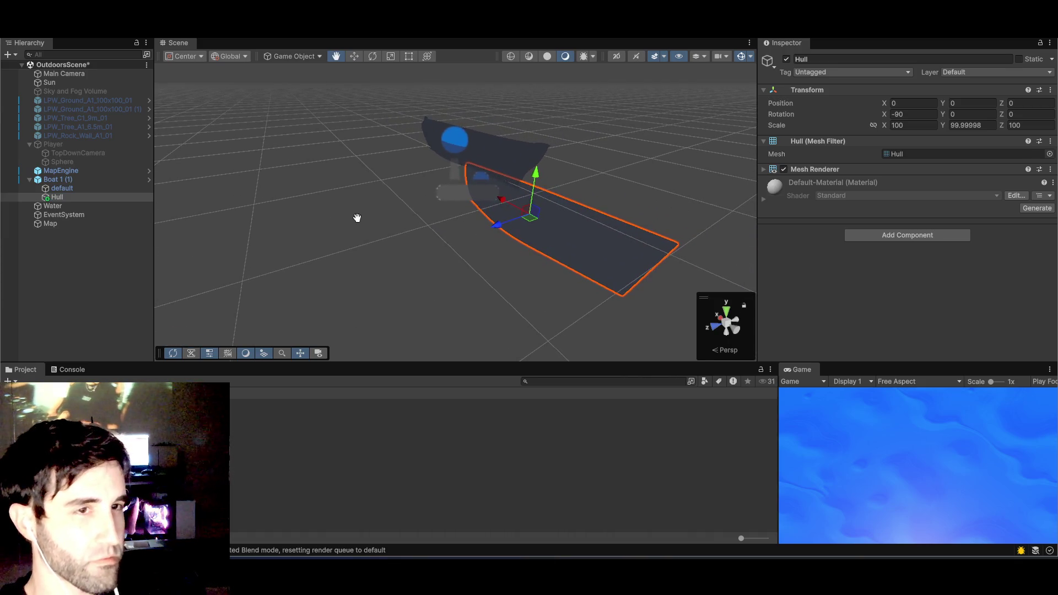
{"action": "left_click", "coordinate": [70, 189]}
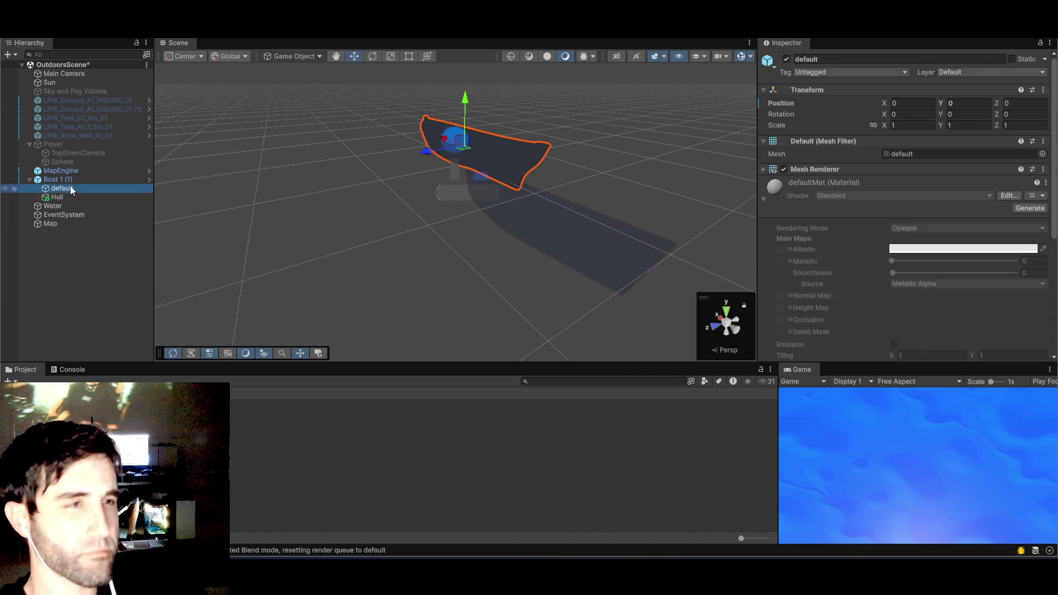
{"action": "left_click", "coordinate": [64, 200]}
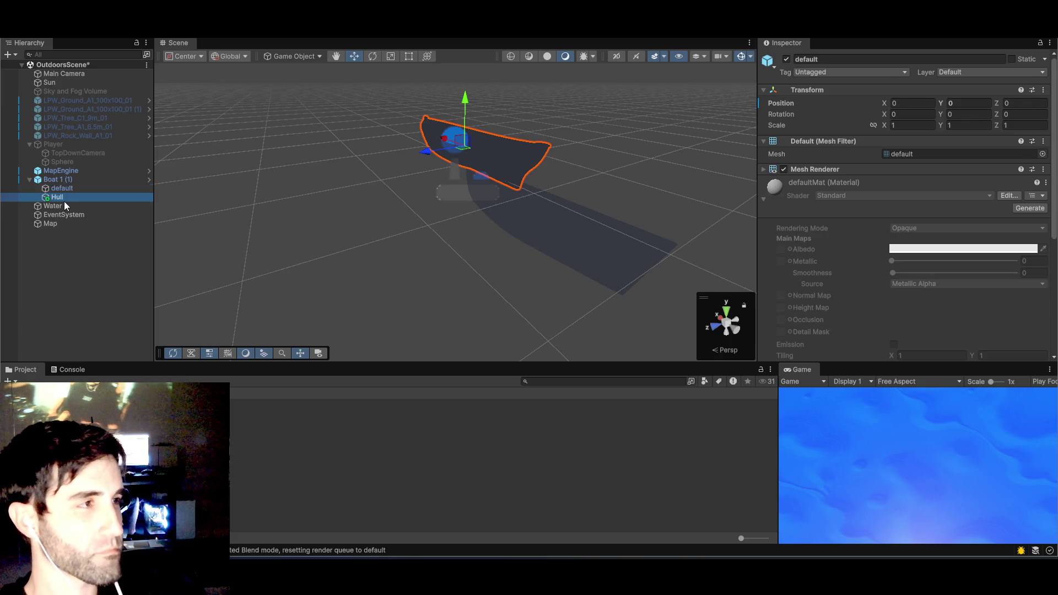
{"action": "left_click", "coordinate": [72, 191]}
{"action": "left_click", "coordinate": [68, 200]}
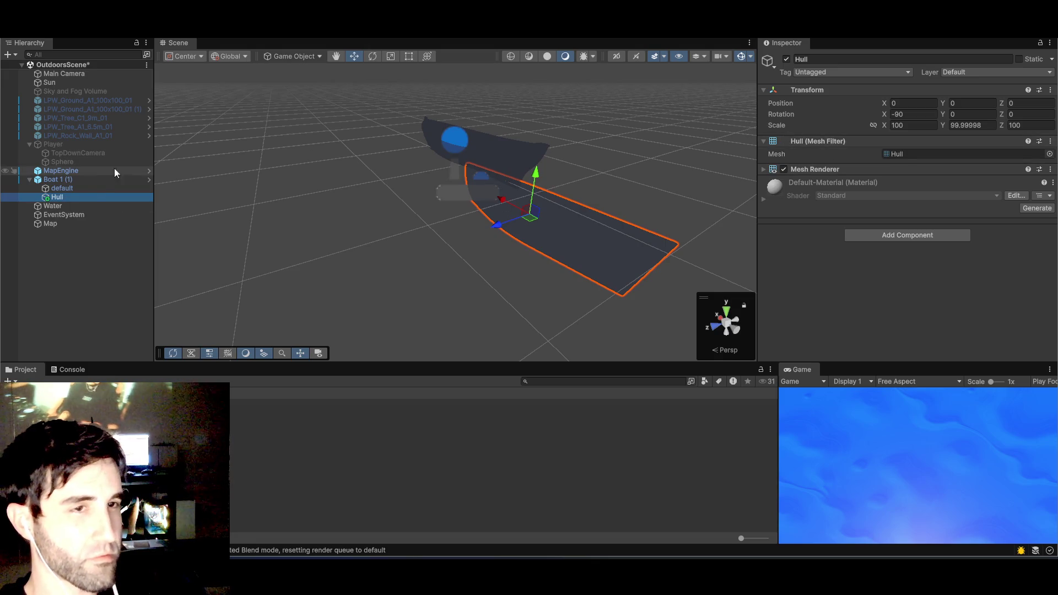
{"action": "left_click", "coordinate": [91, 190]}
{"action": "left_click", "coordinate": [64, 195]}
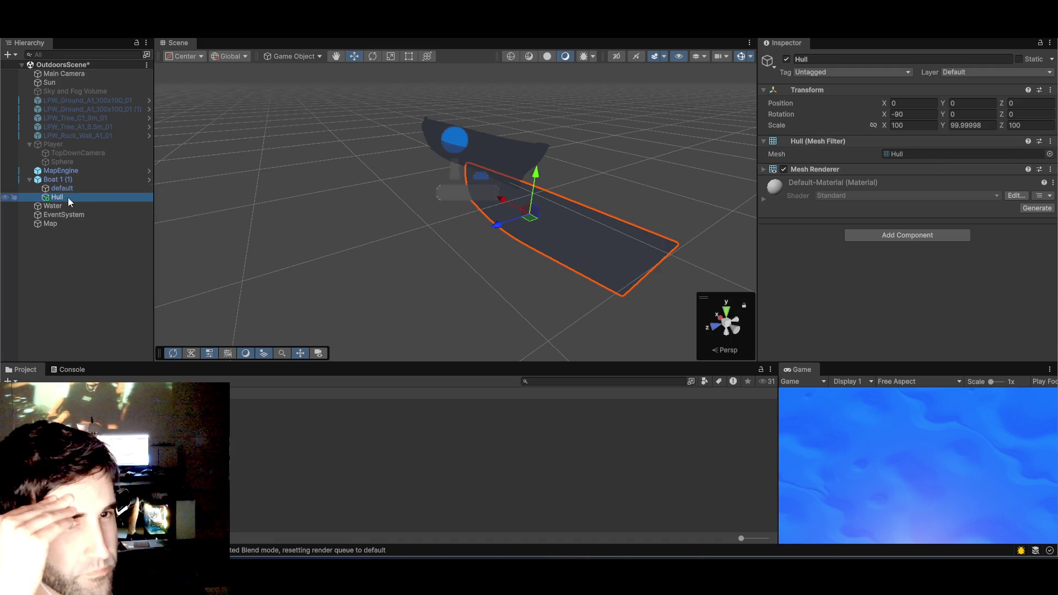
{"action": "left_click", "coordinate": [910, 125]}
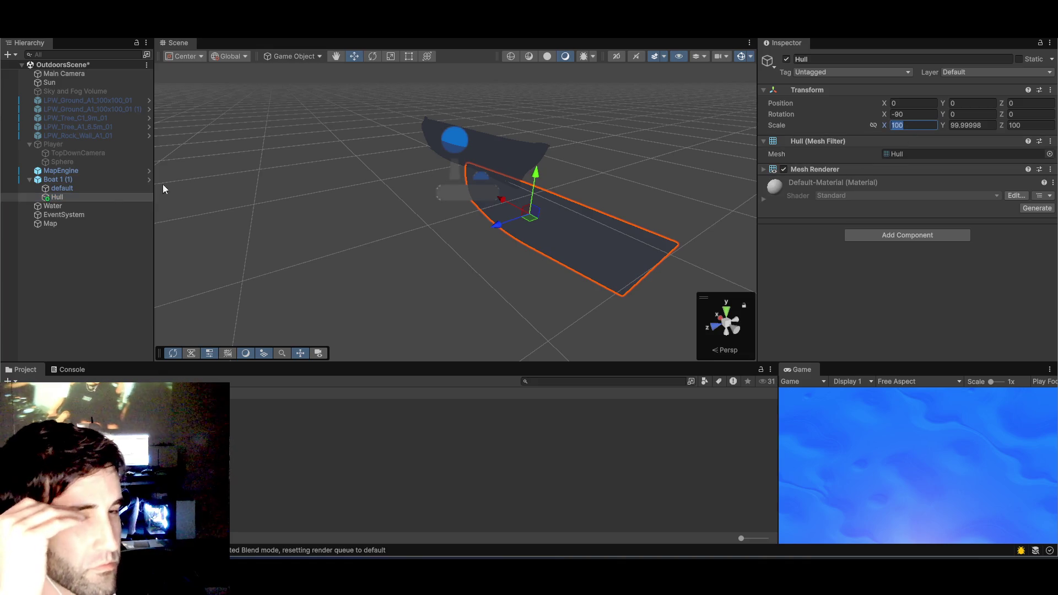
- Set the Hull's scale to 1, 1, 1 and frame it
{"action": "left_click", "coordinate": [100, 189]}
{"action": "left_click", "coordinate": [97, 197]}
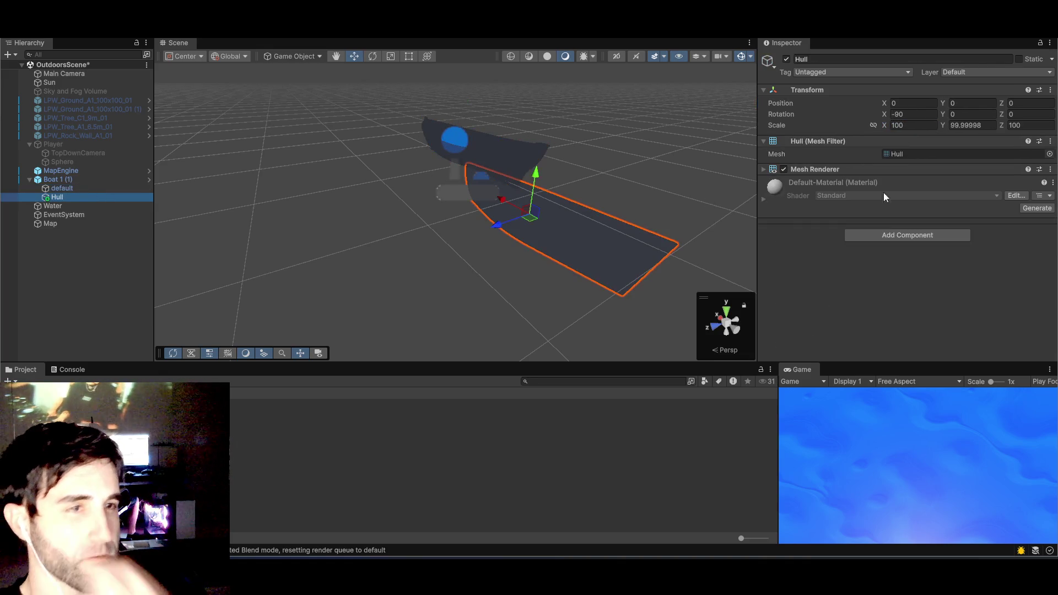
{"action": "left_click", "coordinate": [913, 125]}
{"action": "type", "text": "1"}
{"action": "key", "text": "Tab"}
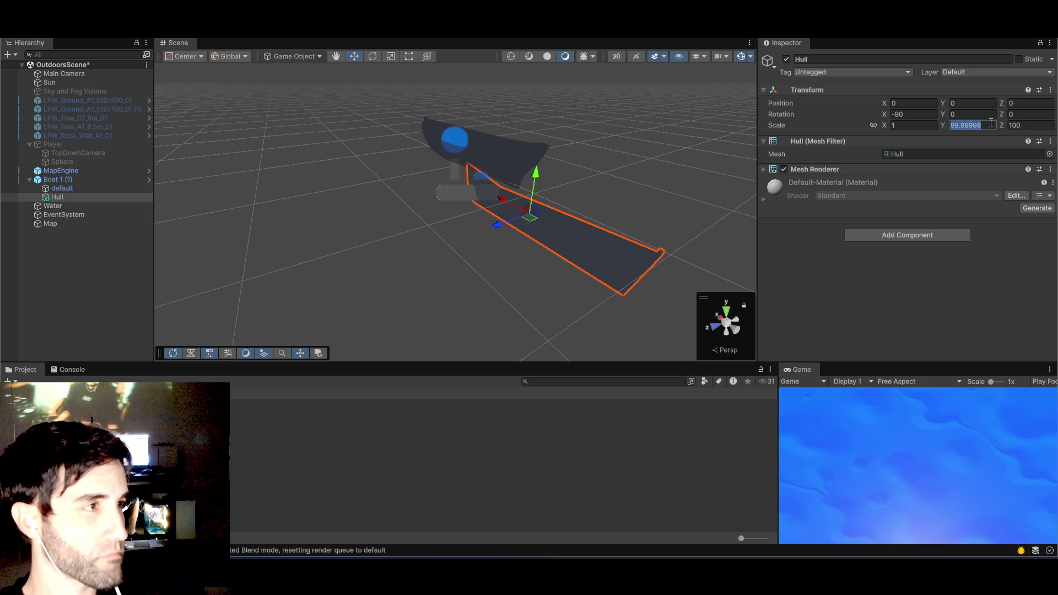
{"action": "type", "text": "1"}
{"action": "key", "text": "Tab"}
{"action": "type", "text": "1"}
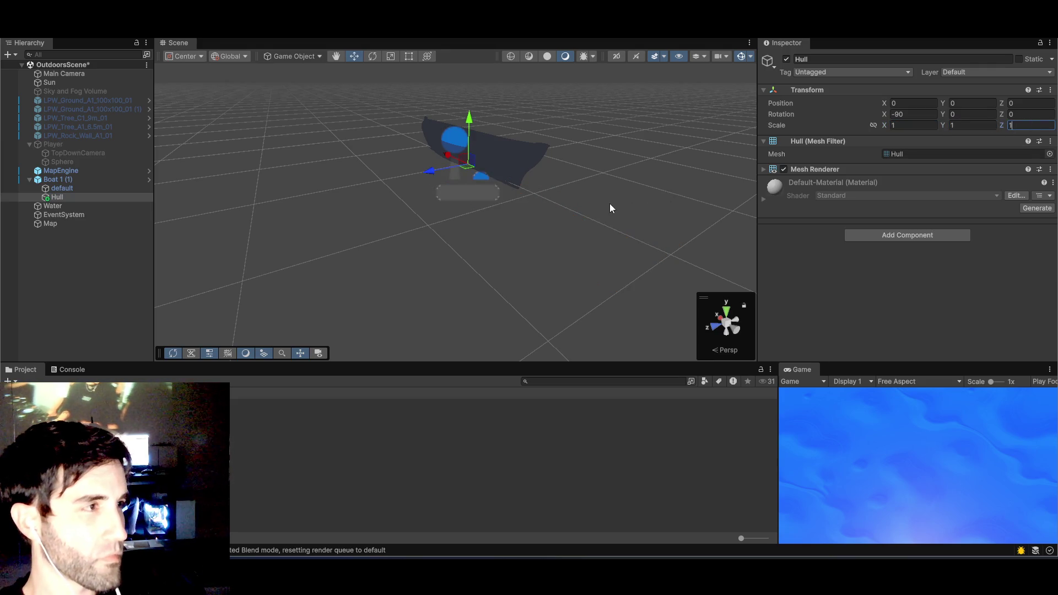
{"action": "key", "text": "Return"}
{"action": "key", "text": "f"}
- Raise the Hull to a height of 18.9, then delete it
{"action": "left_click", "coordinate": [76, 197]}
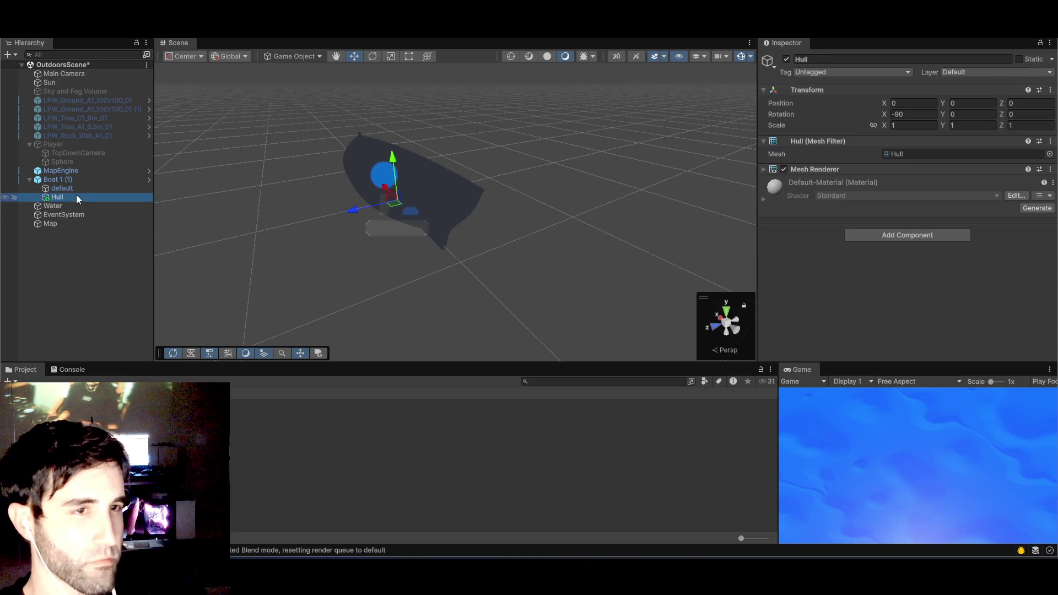
{"action": "left_click_drag", "start_coordinate": [394, 164], "coordinate": [402, 74]}
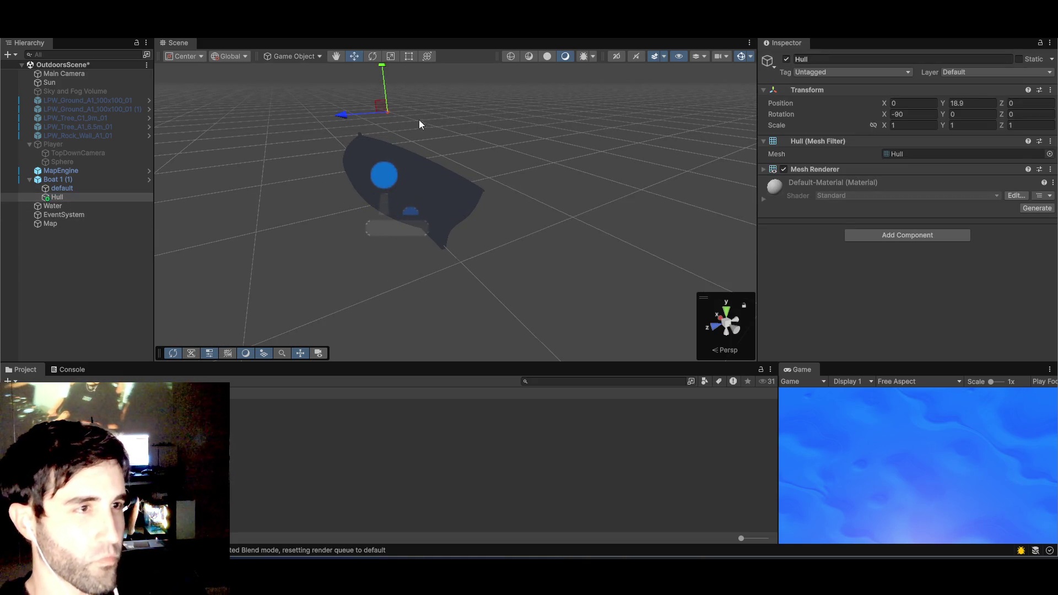
{"action": "left_click", "coordinate": [63, 196]}
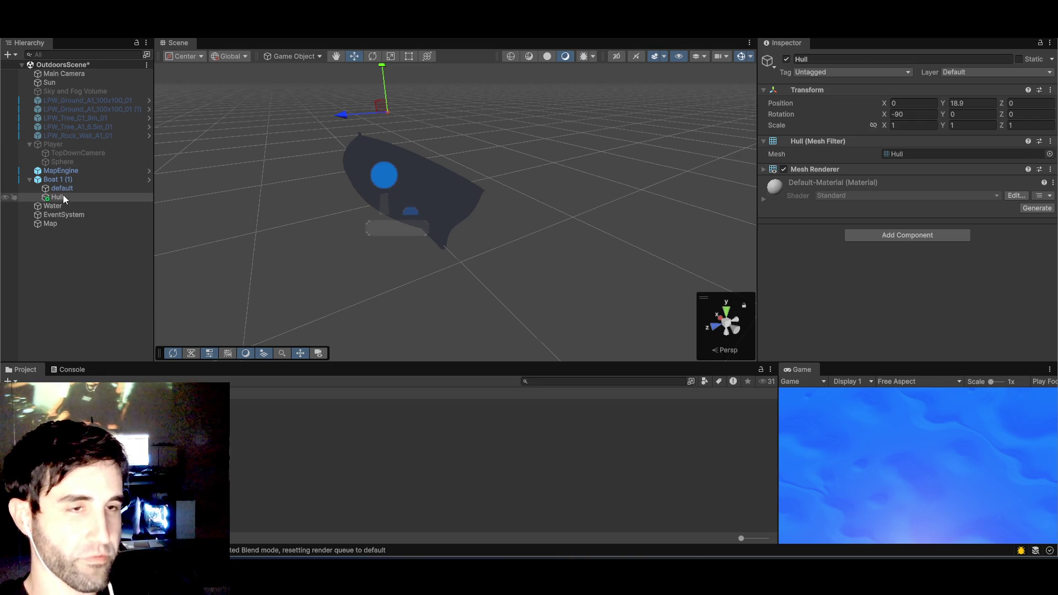
{"action": "key", "text": "Delete"}
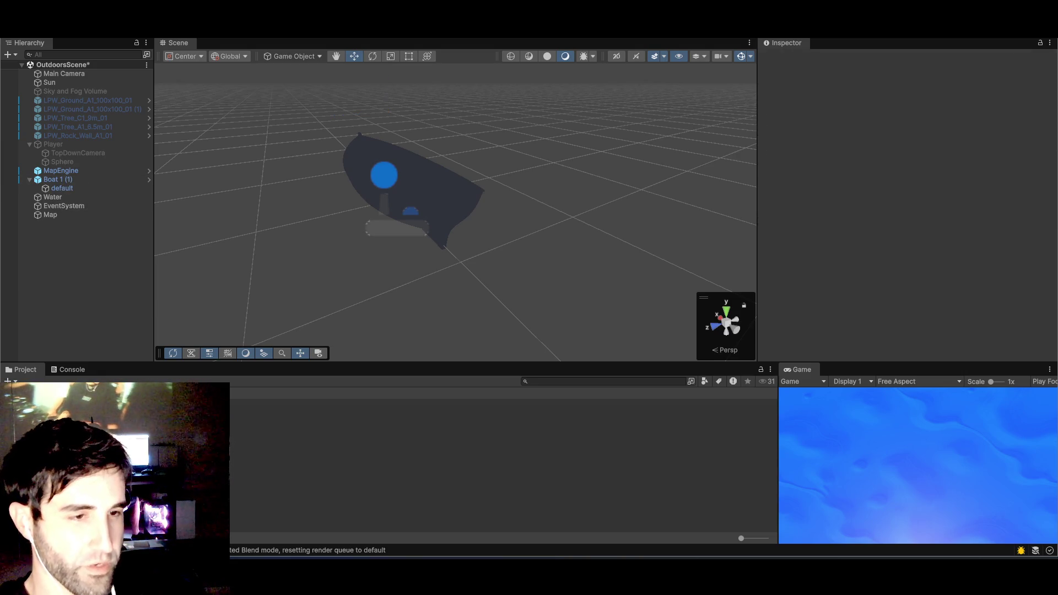
- Add the Masked_Boat model to the scene and unpack the prefab completely
{"action": "left_click", "coordinate": [385, 456]}
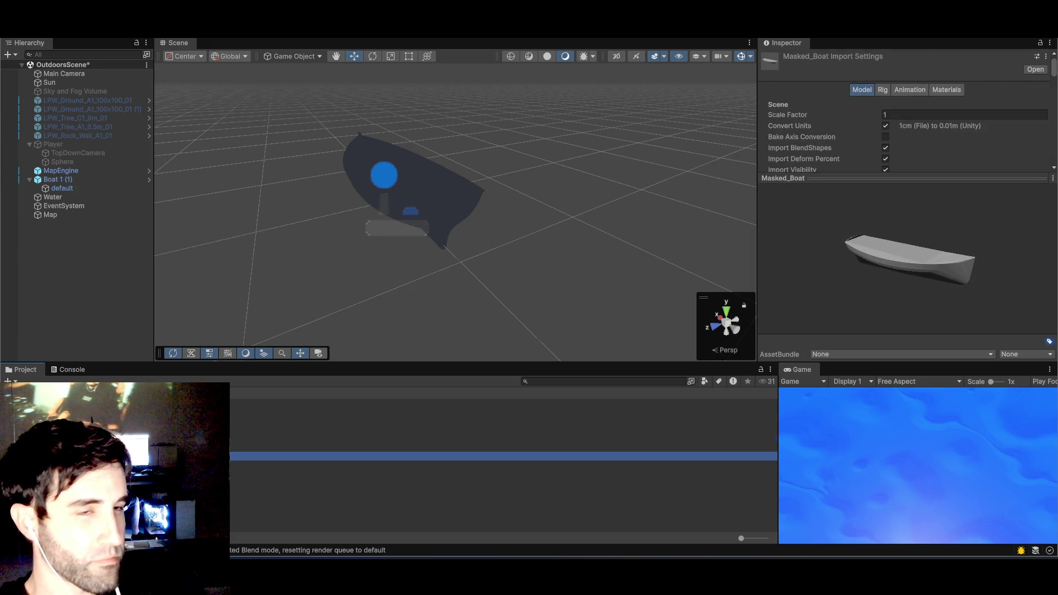
{"action": "mouse_move", "coordinate": [165, 456]}
{"action": "left_mouse_down"}
{"action": "mouse_move", "coordinate": [59, 260]}
{"action": "mouse_move", "coordinate": [70, 257]}
{"action": "left_mouse_up"}
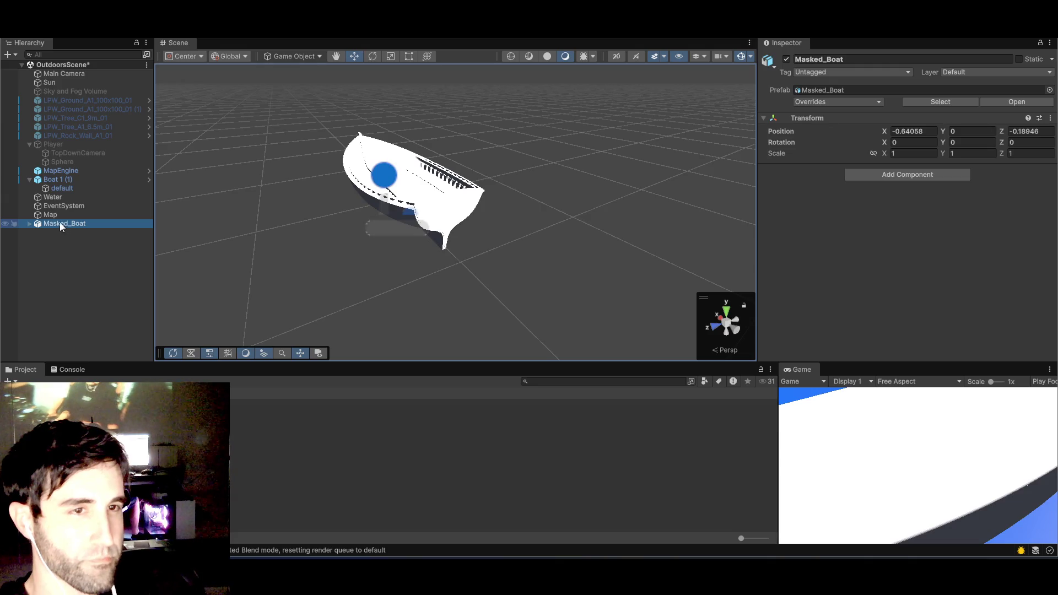
{"action": "left_click", "coordinate": [54, 236]}
{"action": "left_click", "coordinate": [39, 224]}
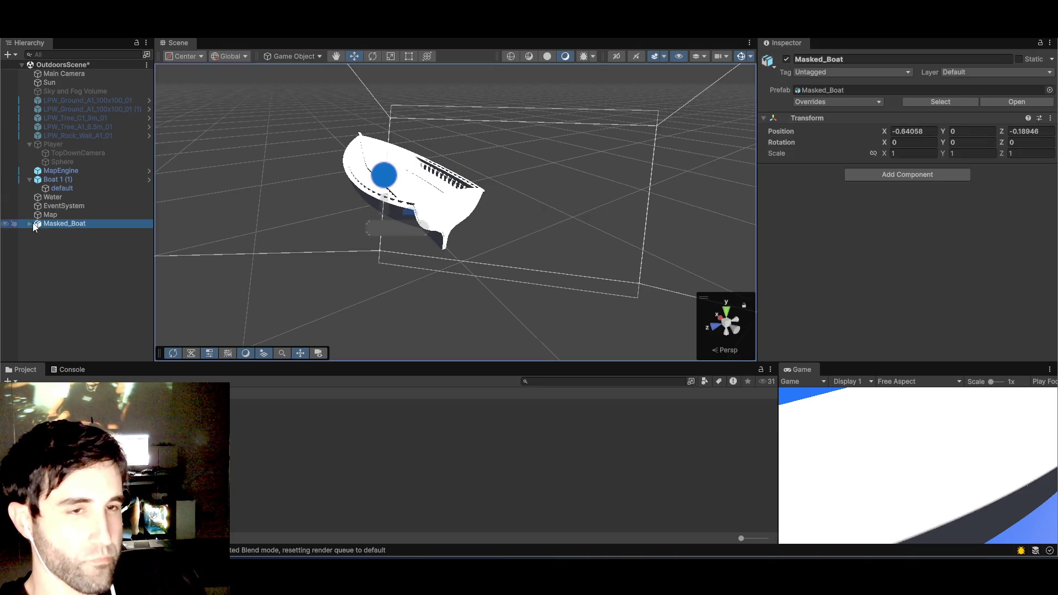
{"action": "right_click", "coordinate": [31, 223]}
{"action": "mouse_move", "coordinate": [75, 298]}
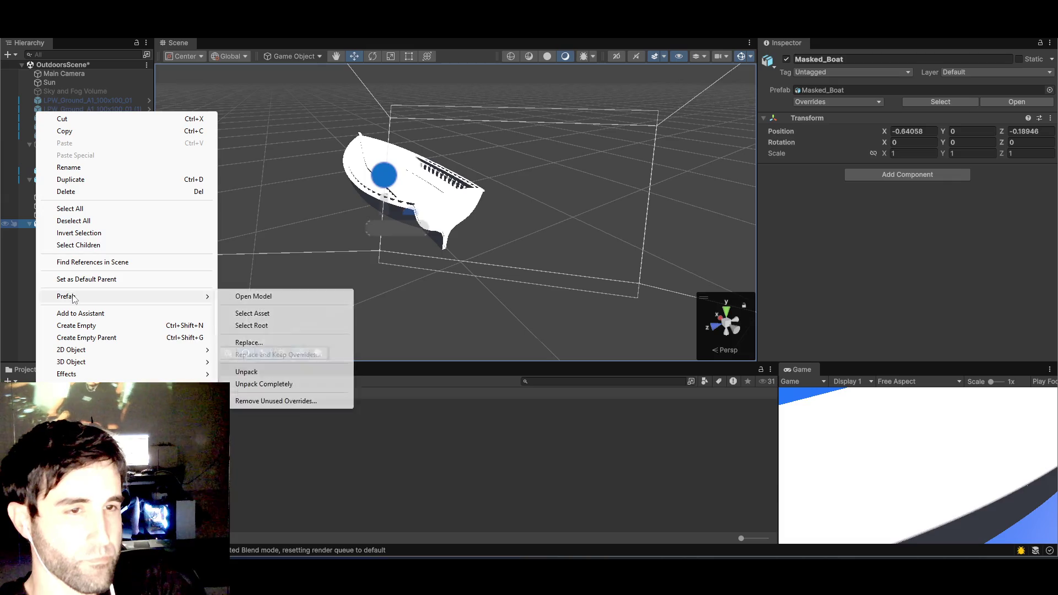
{"action": "left_click", "coordinate": [268, 385]}
- Move the Hull under Boat 1 (1) and delete the leftover Masked_Boat object
{"action": "left_click", "coordinate": [50, 231]}
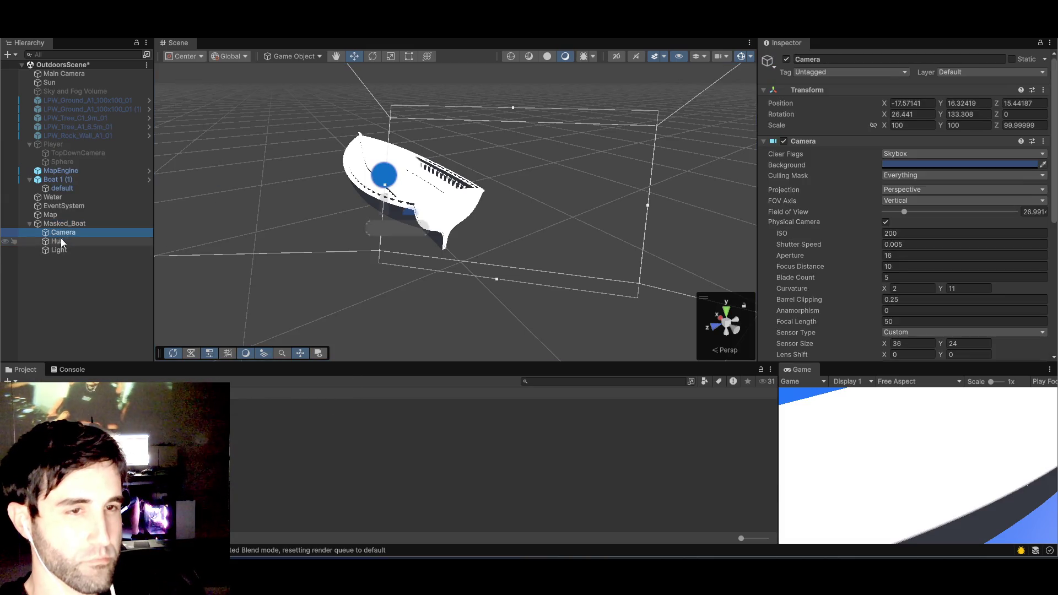
{"action": "left_click", "coordinate": [56, 242]}
{"action": "left_click_drag", "start_coordinate": [55, 243], "coordinate": [61, 193]}
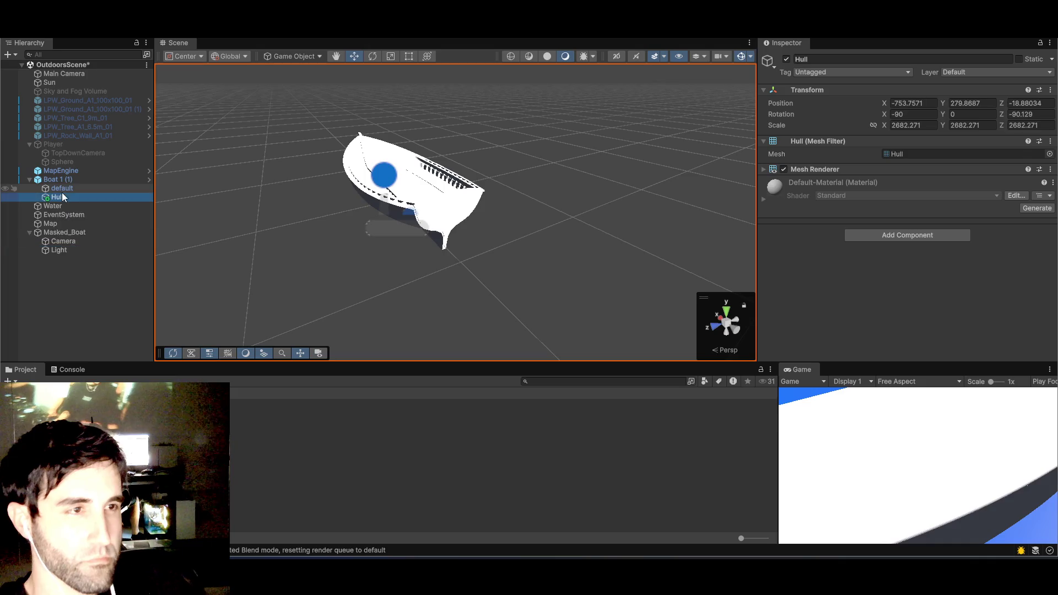
{"action": "left_click", "coordinate": [58, 232]}
{"action": "key", "text": "Delete"}
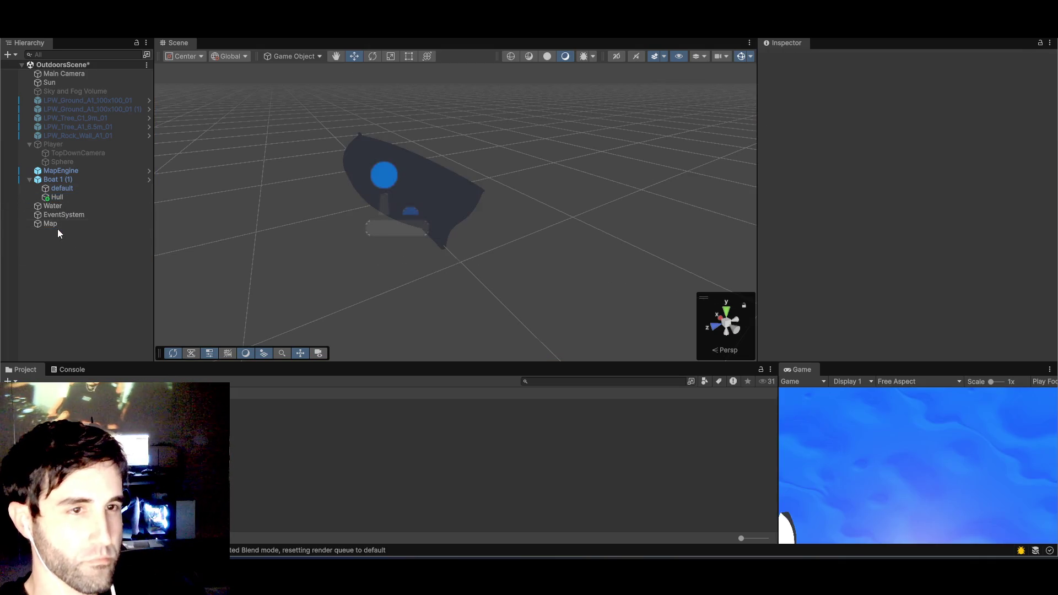
- Set the Hull's position to 0, 0, 0 and frame it in the scene view
{"action": "left_click", "coordinate": [52, 196]}
{"action": "left_click", "coordinate": [63, 189]}
{"action": "left_click", "coordinate": [64, 197]}
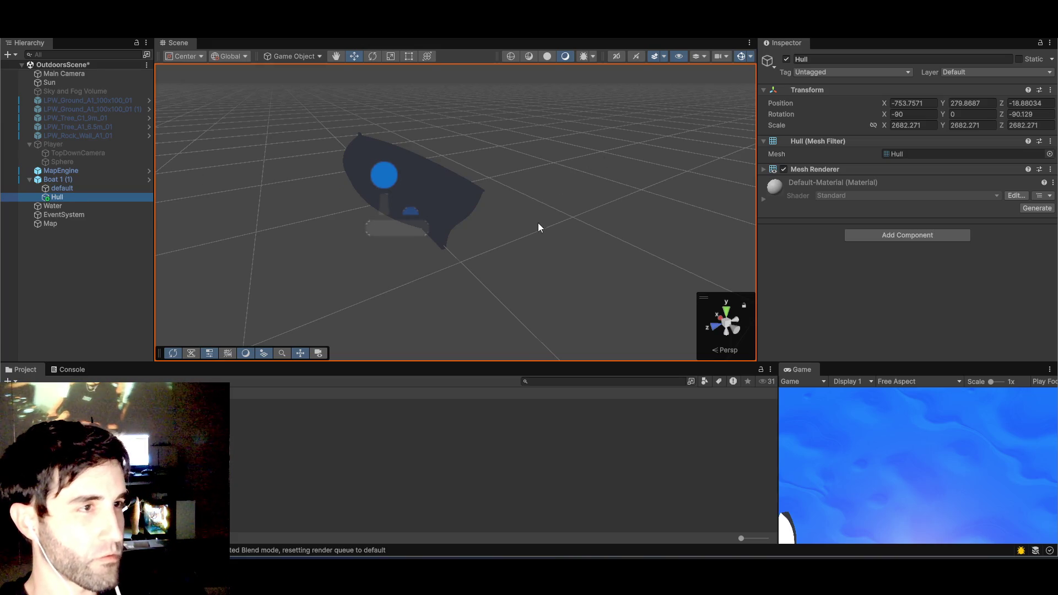
{"action": "left_click", "coordinate": [909, 103]}
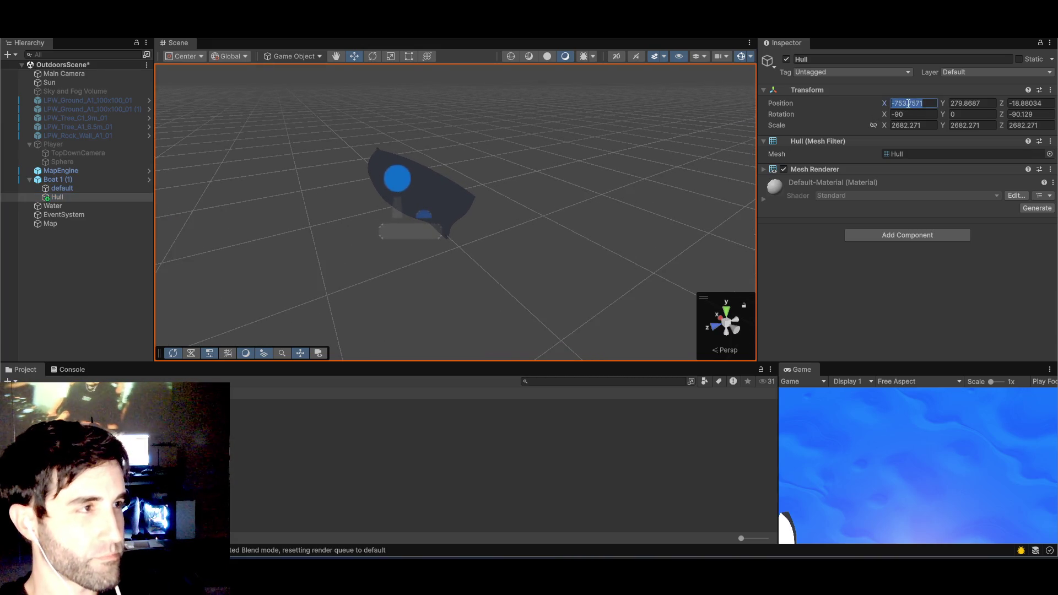
{"action": "type", "text": "0"}
{"action": "key", "text": "Tab"}
{"action": "type", "text": "0"}
{"action": "left_click", "coordinate": [1026, 103]}
{"action": "type", "text": "0"}
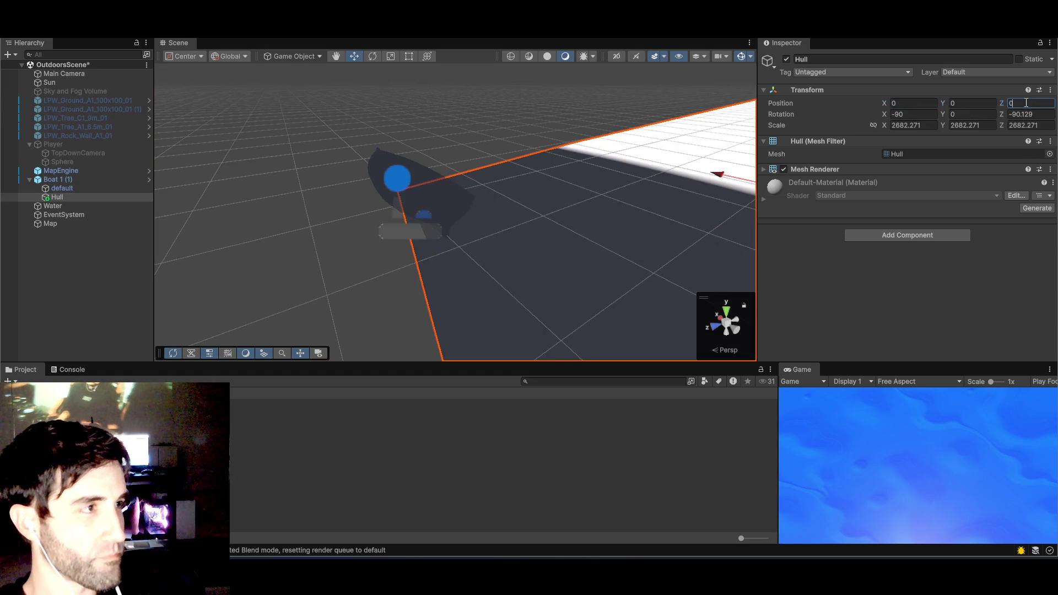
{"action": "key", "text": "Return"}
{"action": "key", "text": "f"}
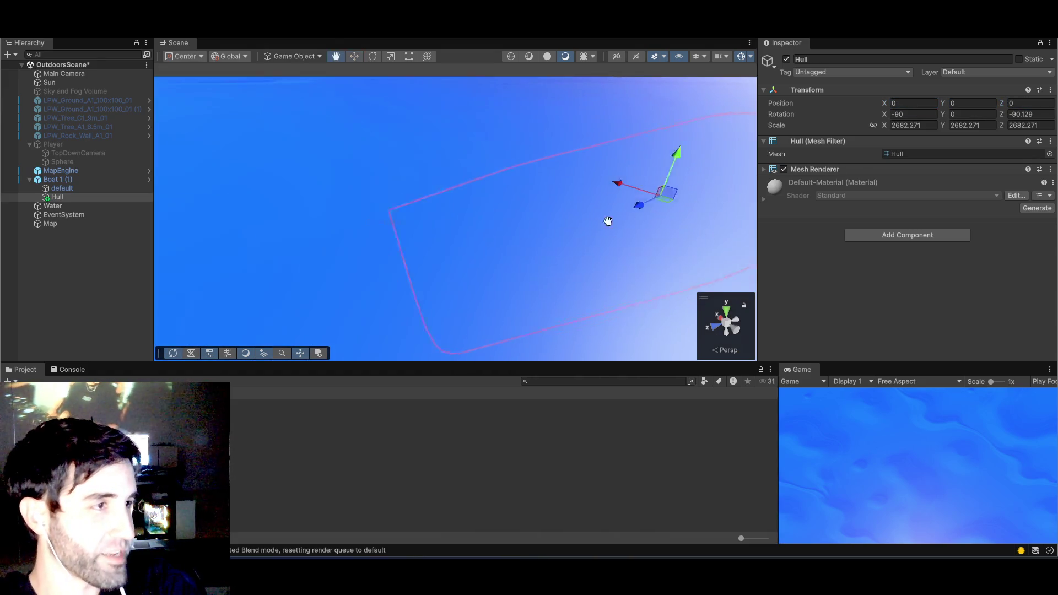
{"action": "key", "text": "super+Tab"}
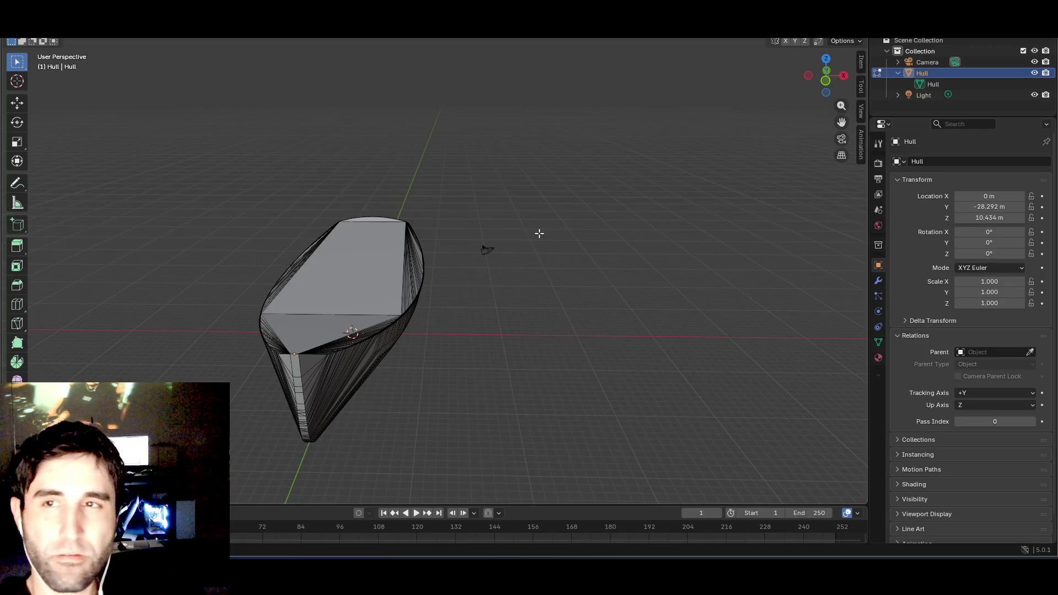
- Inspect the hull from several angles and switch it back to Object Mode
{"action": "mouse_move", "coordinate": [585, 302]}
{"action": "left_mouse_down"}
{"action": "mouse_move", "coordinate": [478, 305]}
{"action": "mouse_move", "coordinate": [524, 282]}
{"action": "mouse_move", "coordinate": [520, 293]}
{"action": "mouse_move", "coordinate": [544, 307]}
{"action": "mouse_move", "coordinate": [649, 306]}
{"action": "left_mouse_up"}
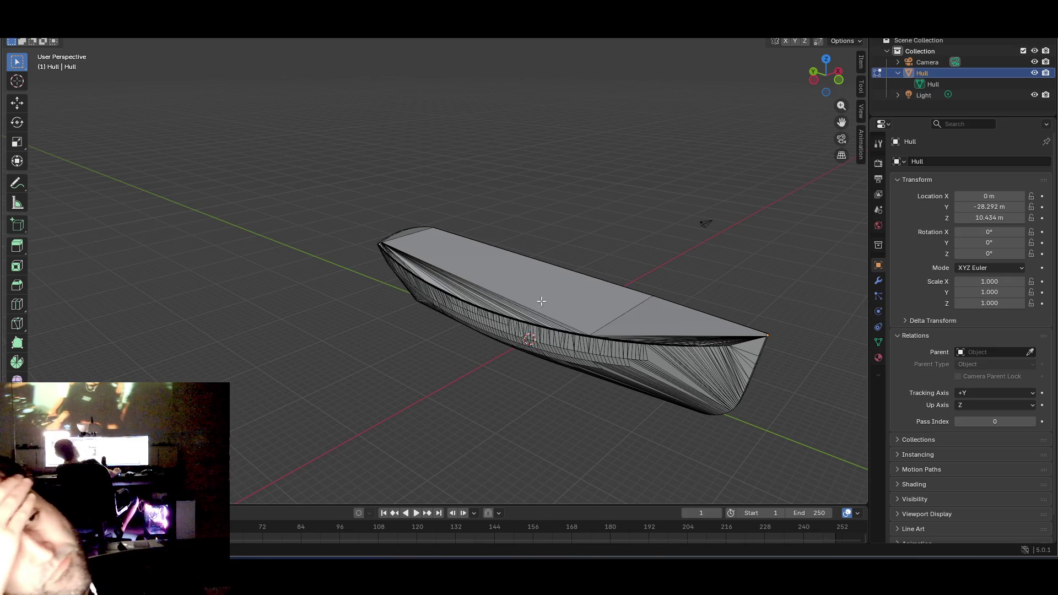
{"action": "mouse_move", "coordinate": [542, 301]}
{"action": "left_mouse_down"}
{"action": "mouse_move", "coordinate": [534, 310]}
{"action": "mouse_move", "coordinate": [512, 280]}
{"action": "left_mouse_up"}
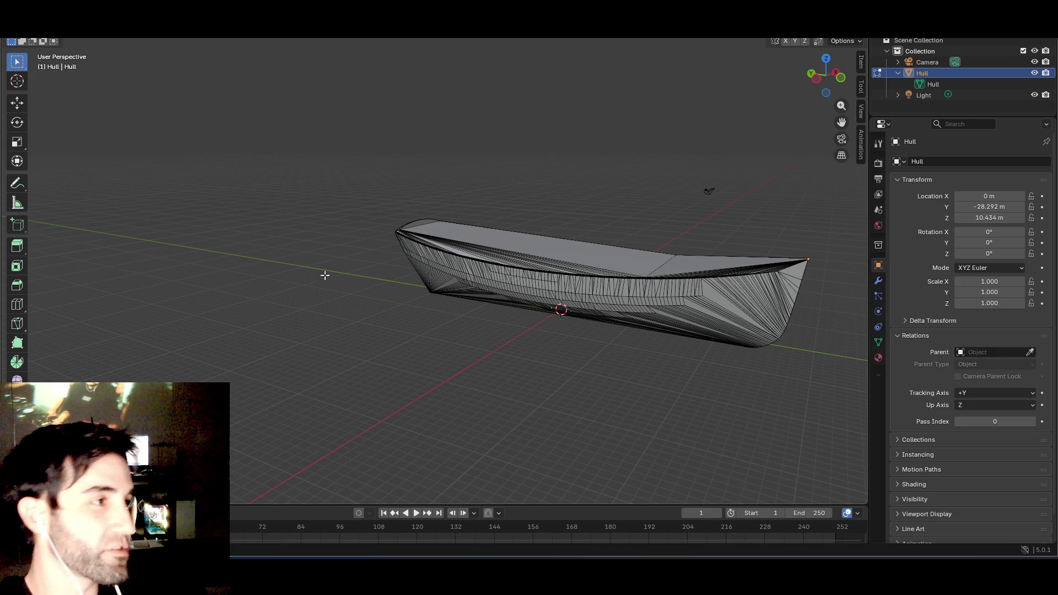
{"action": "left_click_drag", "start_coordinate": [684, 347], "coordinate": [640, 360]}
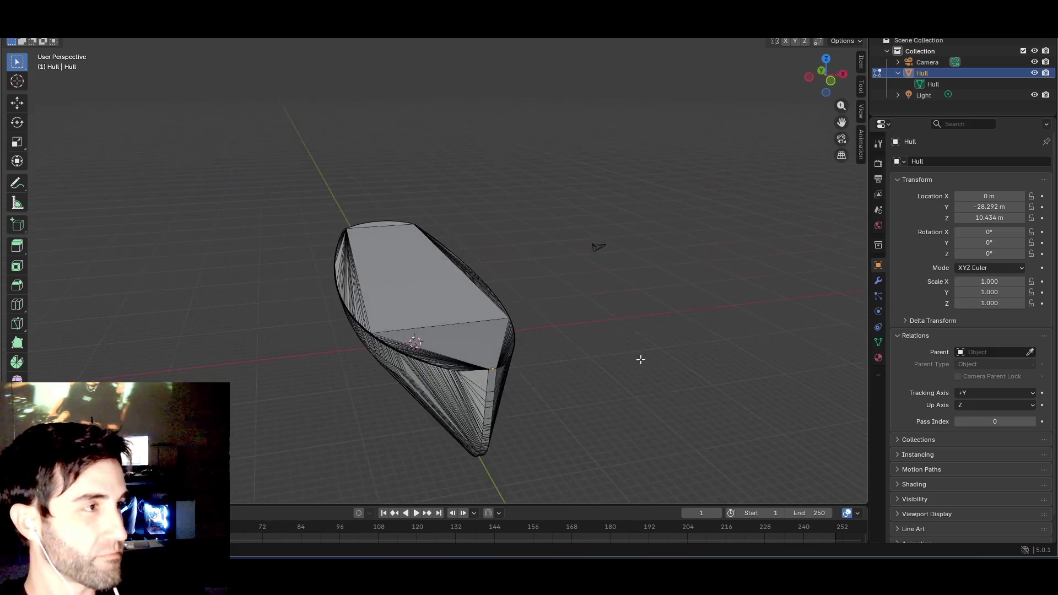
{"action": "left_click_drag", "start_coordinate": [562, 239], "coordinate": [541, 242]}
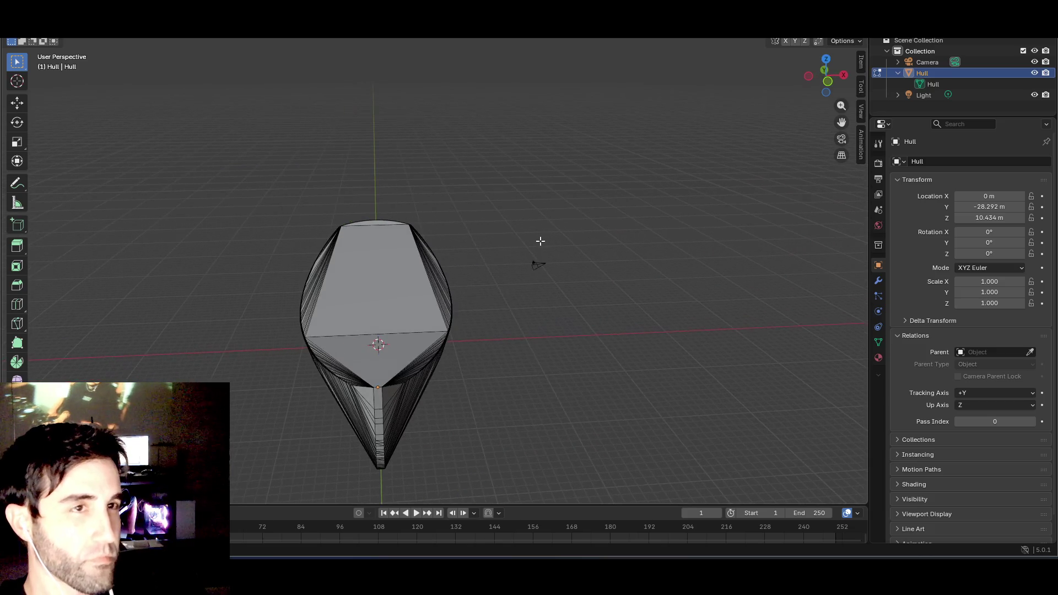
{"action": "left_click", "coordinate": [55, 30]}
{"action": "left_click", "coordinate": [55, 43]}
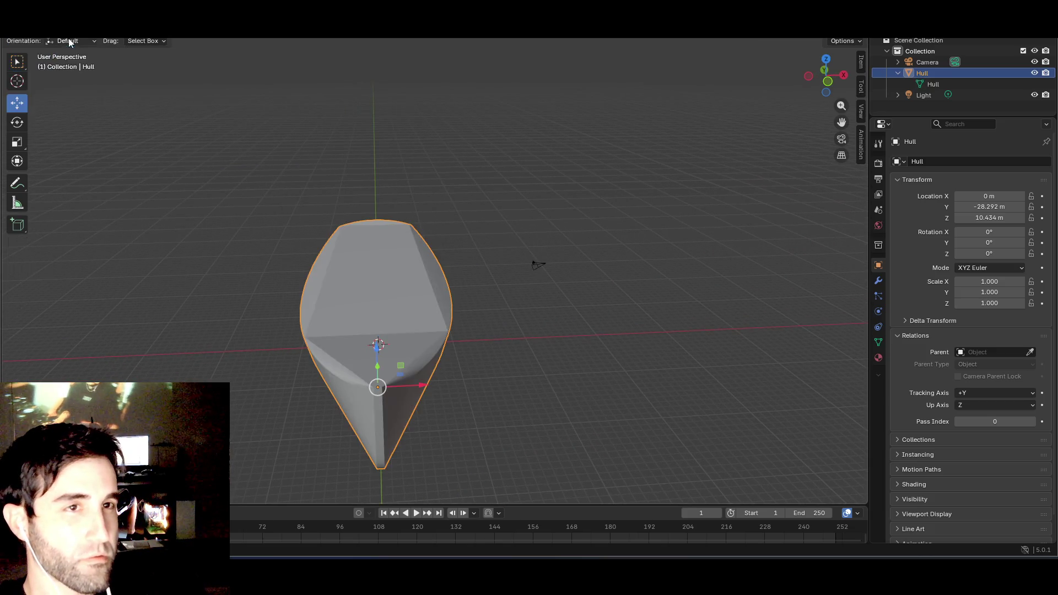
{"action": "left_click", "coordinate": [246, 191]}
{"action": "mouse_move", "coordinate": [246, 191]}
{"action": "left_mouse_down"}
{"action": "mouse_move", "coordinate": [254, 198]}
{"action": "mouse_move", "coordinate": [184, 173]}
{"action": "mouse_move", "coordinate": [324, 189]}
{"action": "left_mouse_up"}
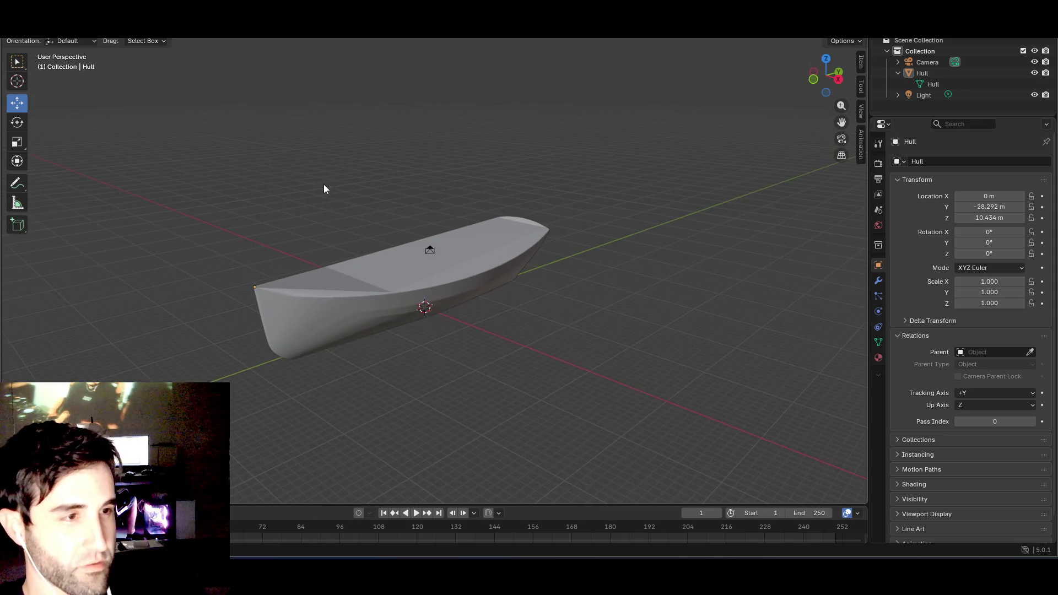
- Export the Hull as FBX, overwriting Masked_Boat.fbx in the Prefabs folder
{"action": "left_click", "coordinate": [24, 27]}
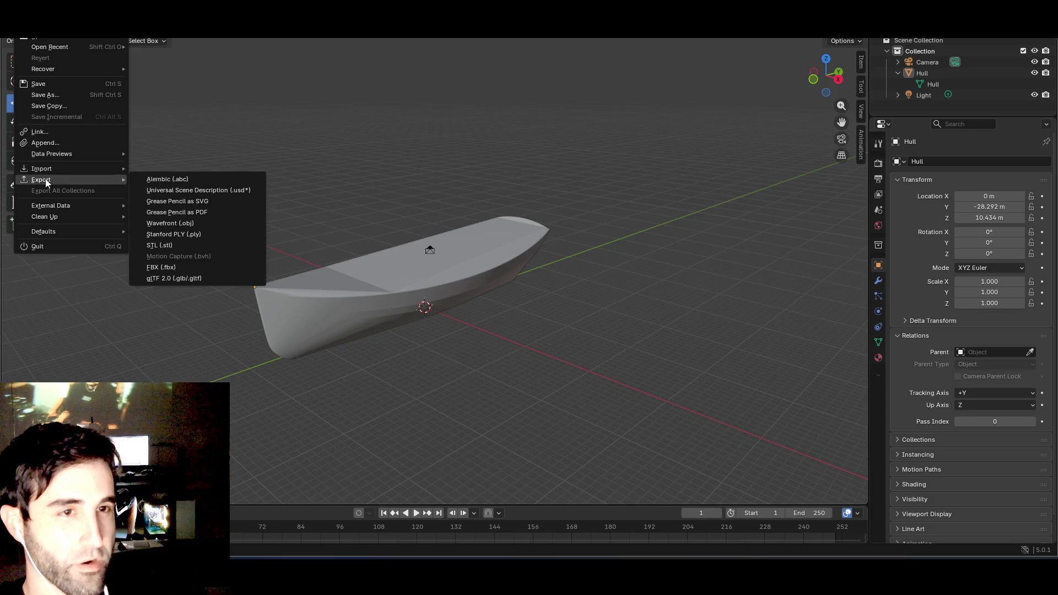
{"action": "mouse_move", "coordinate": [44, 180]}
{"action": "left_click", "coordinate": [160, 269]}
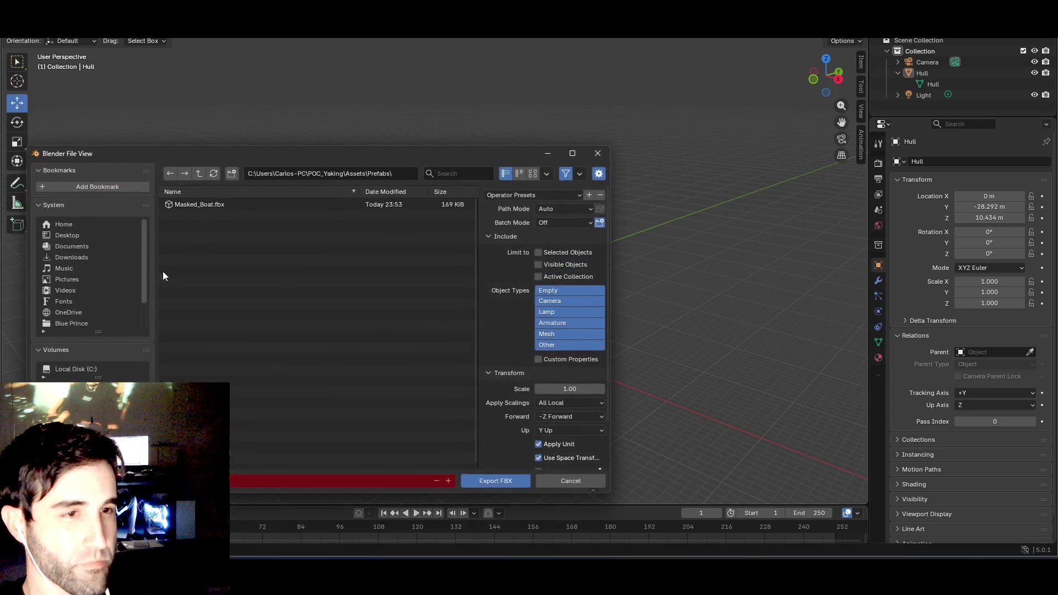
{"action": "double_click", "coordinate": [217, 204]}
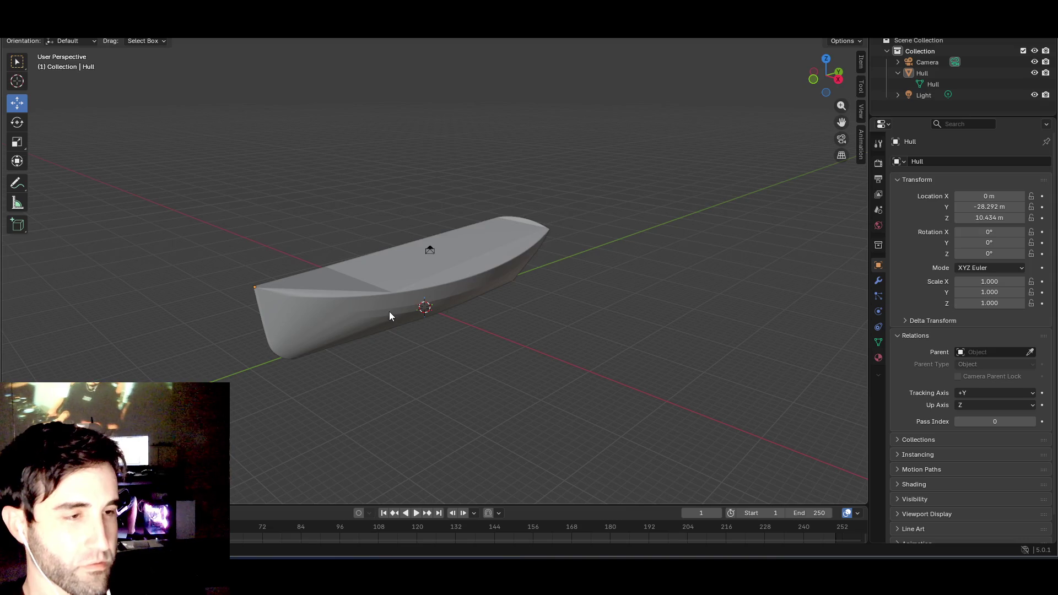
- Delete the old Hull under Boat 1 (1) and frame the boat in the scene
{"action": "key", "text": "super+Tab"}
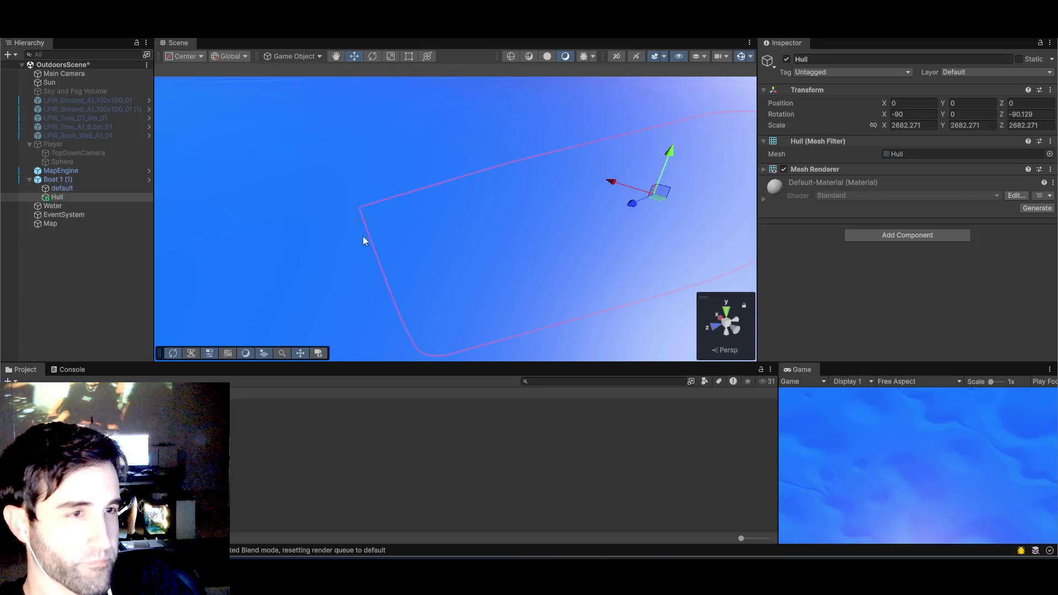
{"action": "left_click", "coordinate": [63, 189]}
{"action": "left_click", "coordinate": [65, 197]}
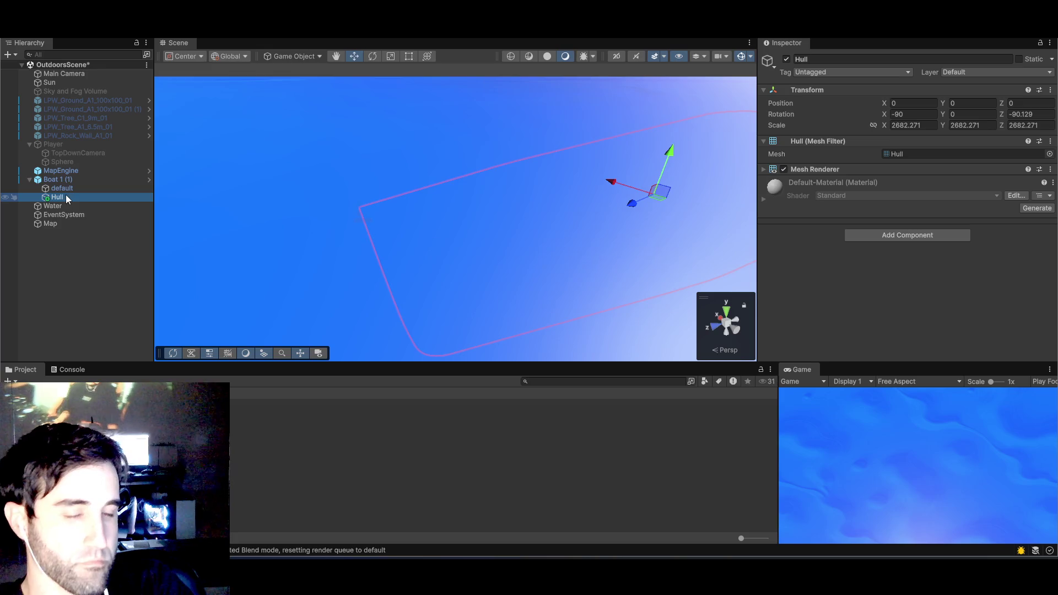
{"action": "key", "text": "super+BackSpace"}
{"action": "left_click", "coordinate": [62, 180]}
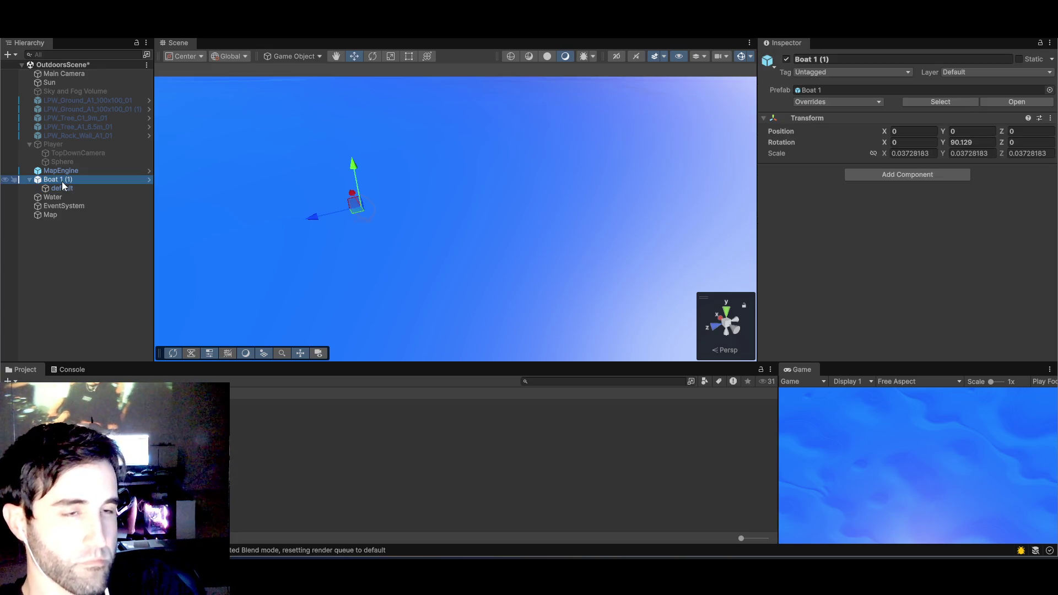
{"action": "double_click", "coordinate": [62, 184]}
{"action": "mouse_move", "coordinate": [372, 250]}
{"action": "left_mouse_down"}
{"action": "mouse_move", "coordinate": [393, 237]}
{"action": "mouse_move", "coordinate": [468, 242]}
{"action": "left_mouse_up"}
{"action": "left_click", "coordinate": [59, 233]}
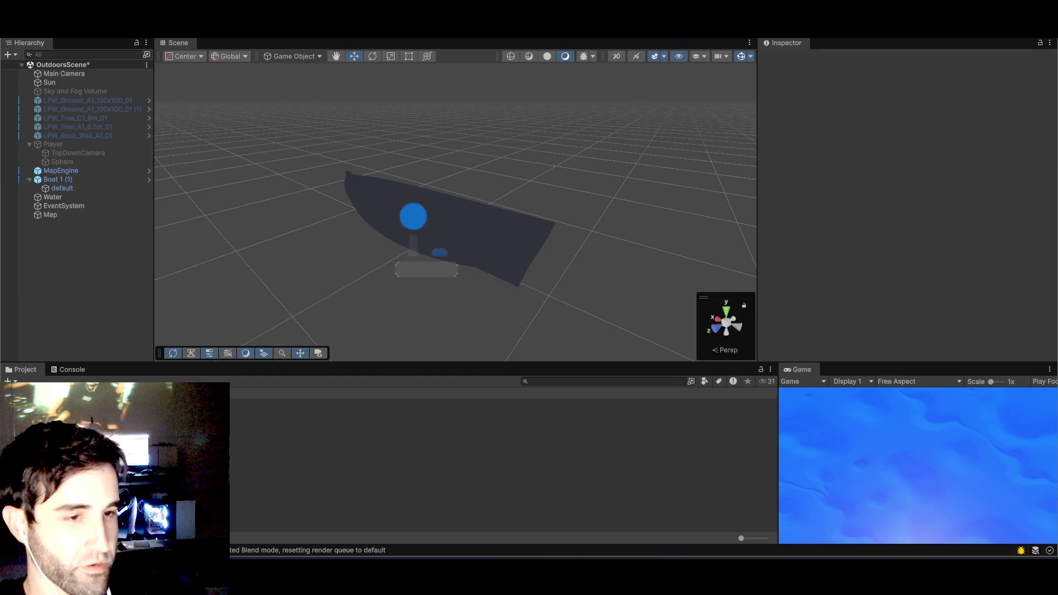
- Refresh the project assets and place the re-exported Masked_Boat model in the scene
{"action": "right_click", "coordinate": [157, 410]}
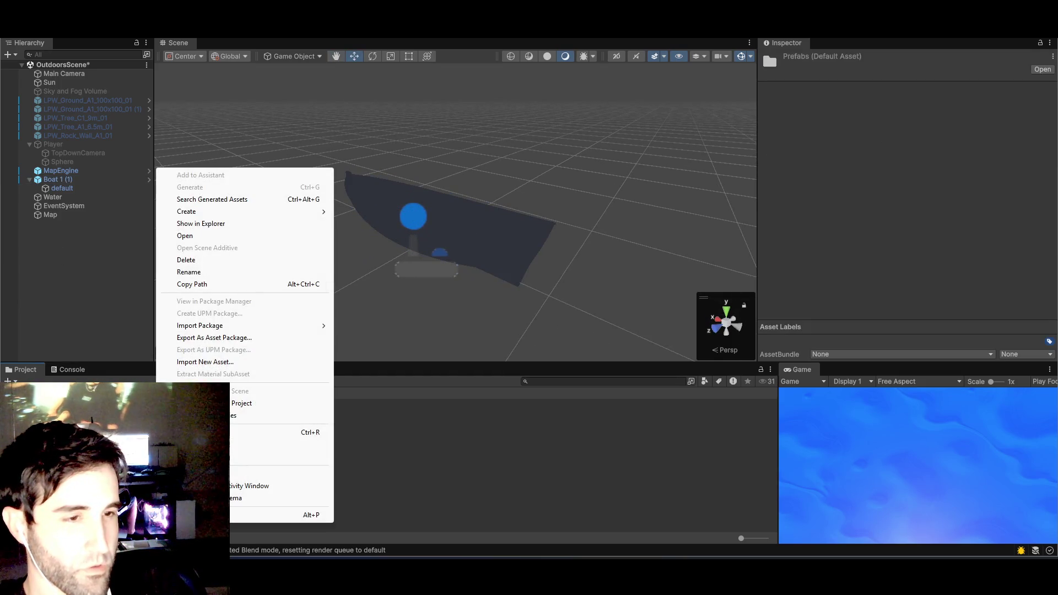
{"action": "right_click", "coordinate": [142, 414]}
{"action": "right_click", "coordinate": [142, 414]}
{"action": "left_click", "coordinate": [182, 436]}
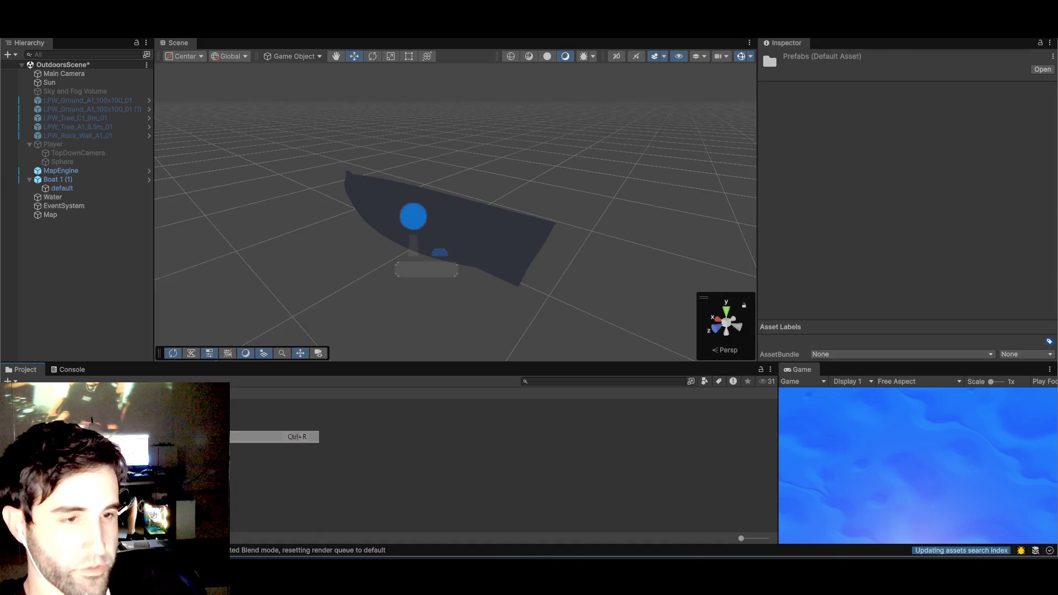
{"action": "left_click_drag", "start_coordinate": [165, 457], "coordinate": [61, 280]}
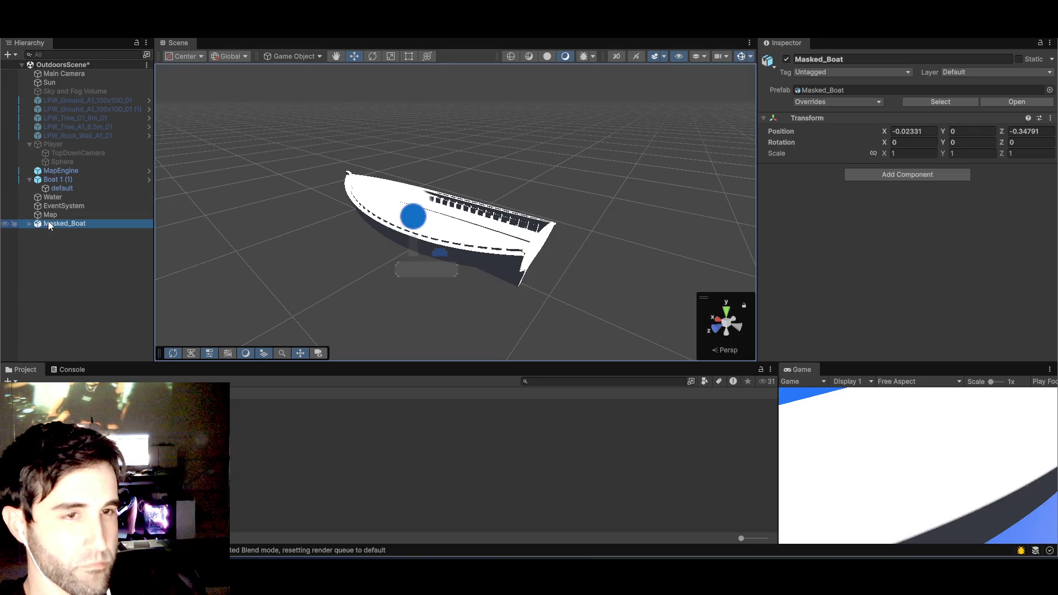
- Zero Masked_Boat's position and unpack the prefab completely
{"action": "left_click", "coordinate": [928, 131]}
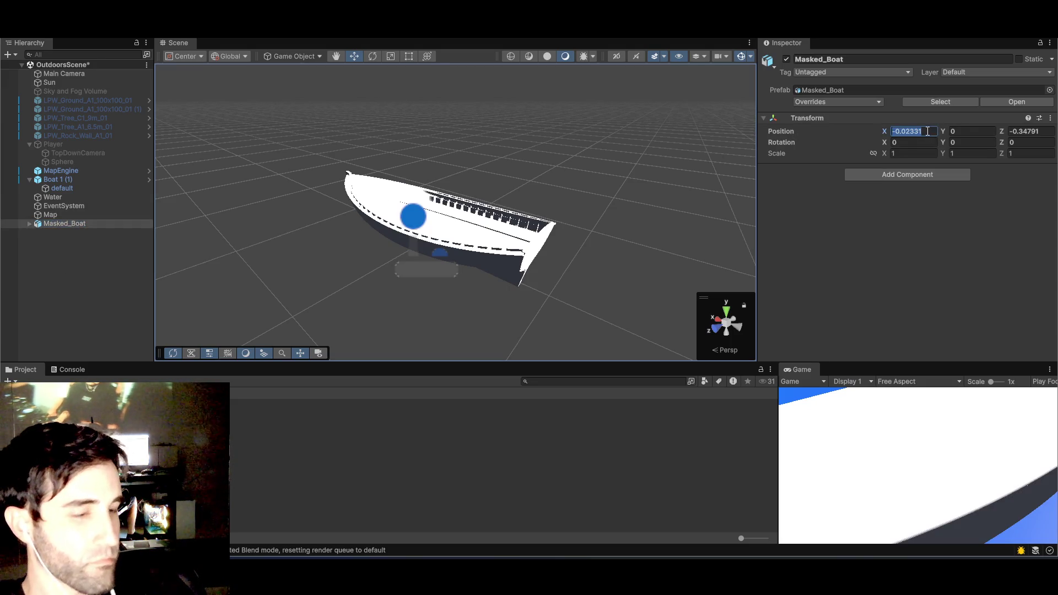
{"action": "type", "text": "0"}
{"action": "key", "text": "Tab"}
{"action": "key", "text": "Tab"}
{"action": "type", "text": "0"}
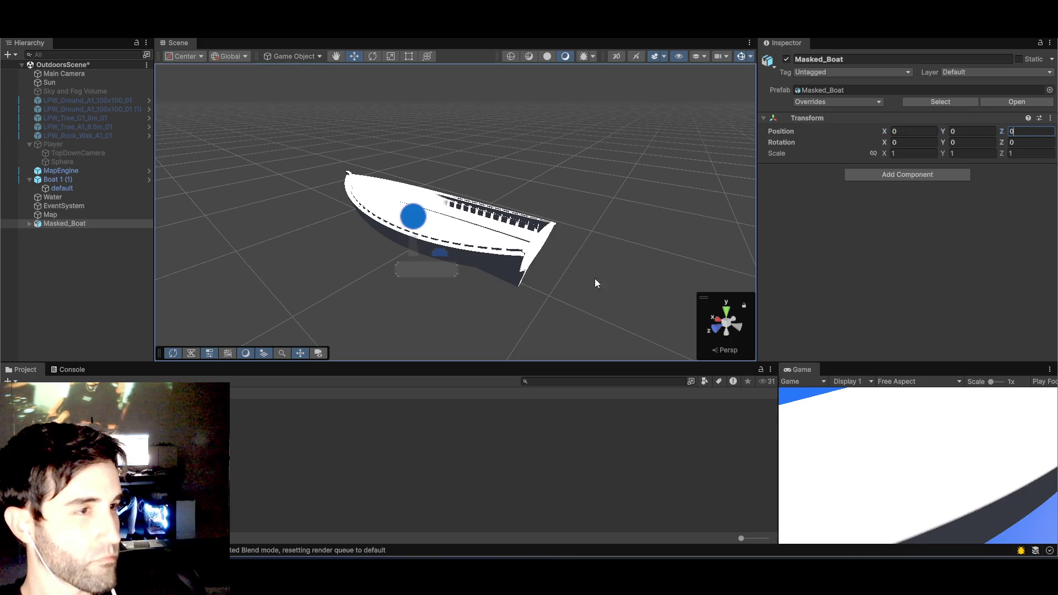
{"action": "left_click", "coordinate": [52, 225]}
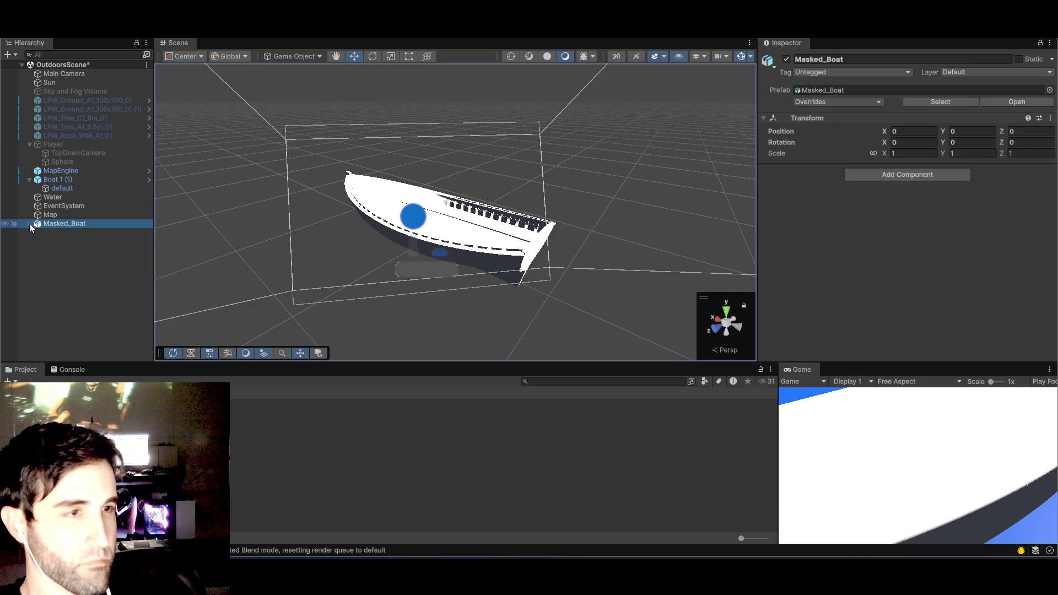
{"action": "left_click", "coordinate": [29, 224]}
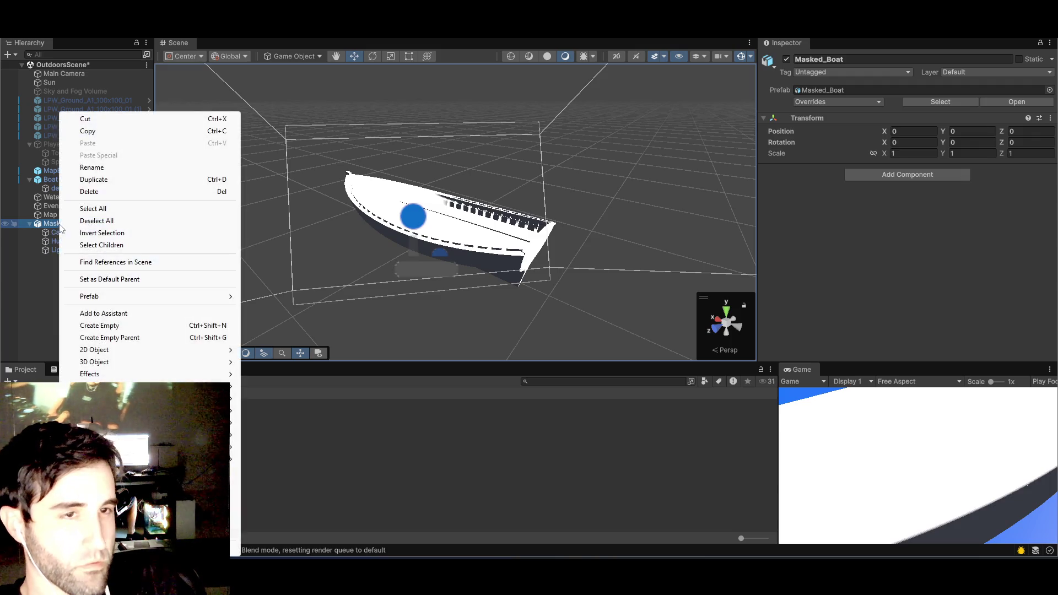
{"action": "right_click", "coordinate": [59, 224]}
{"action": "mouse_move", "coordinate": [125, 298]}
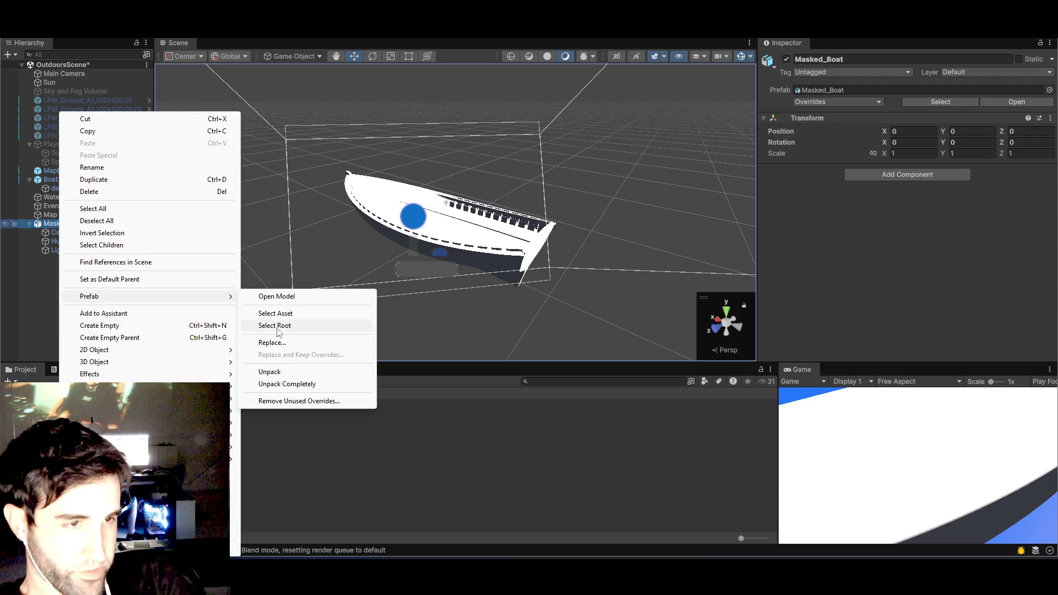
{"action": "left_click", "coordinate": [276, 384]}
- Delete Masked_Boat's imported Camera and Light, leaving only the Hull
{"action": "left_click", "coordinate": [62, 234]}
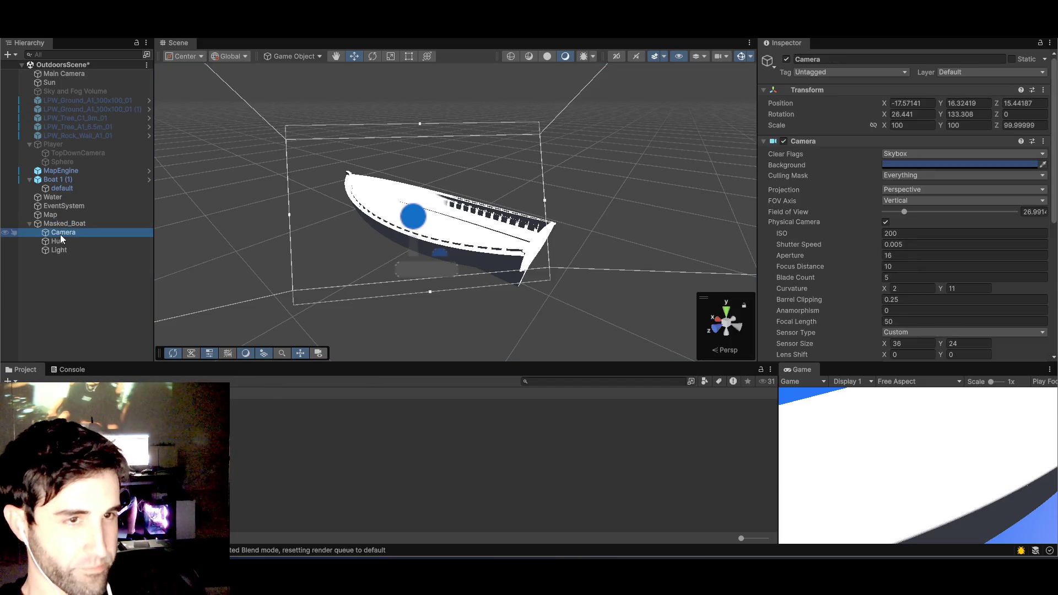
{"action": "key", "text": "Delete"}
{"action": "left_click", "coordinate": [55, 243]}
{"action": "key", "text": "Delete"}
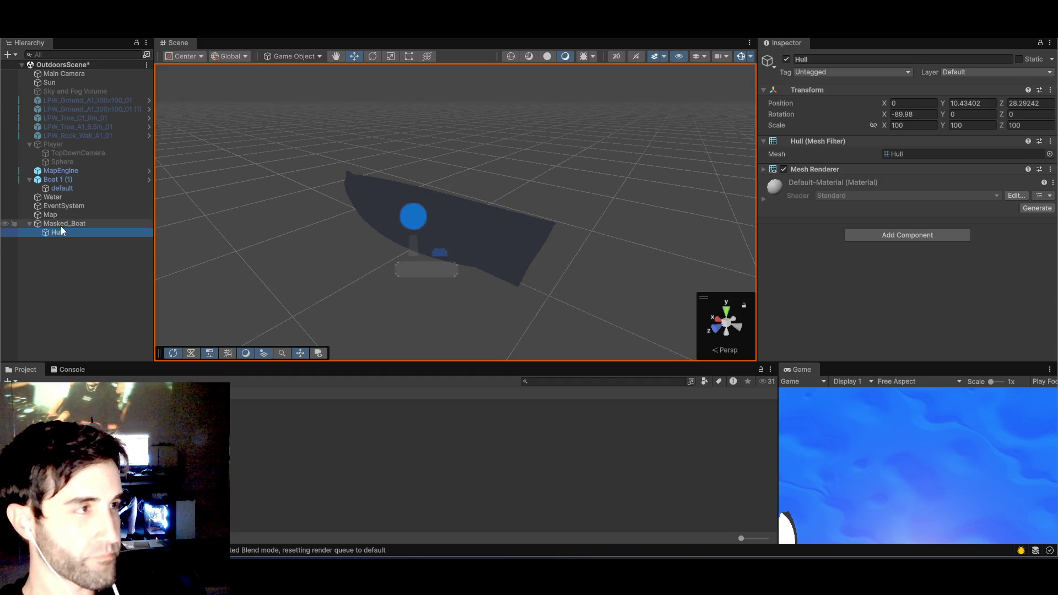
- Set the Hull's Y and Z position to 0 and its scale to 1, 1, 1
{"action": "left_click", "coordinate": [955, 114]}
{"action": "left_click", "coordinate": [965, 103]}
{"action": "type", "text": "0"}
{"action": "left_click", "coordinate": [1028, 103]}
{"action": "type", "text": "0"}
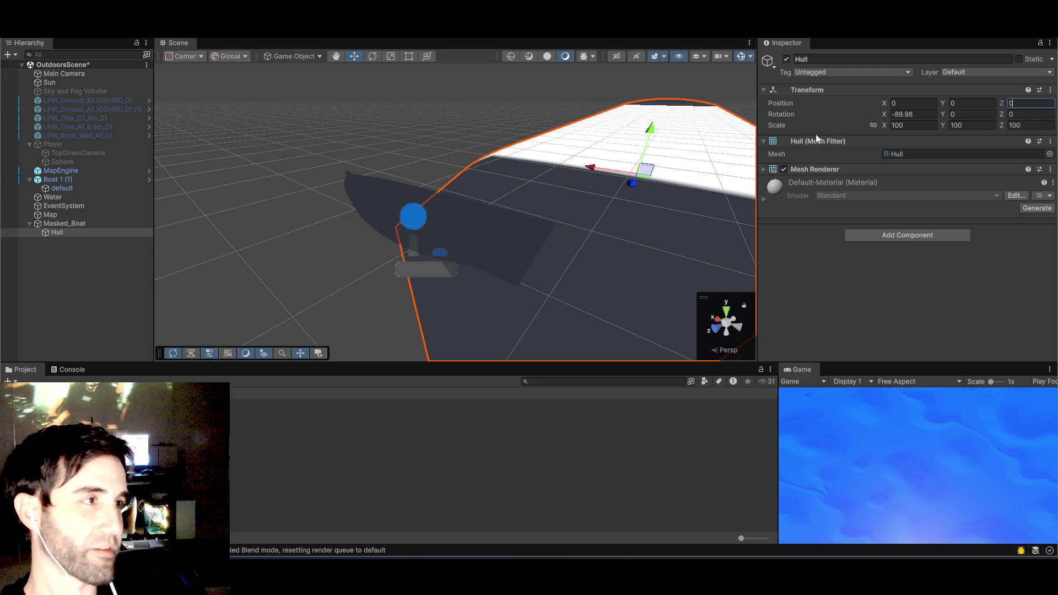
{"action": "left_click", "coordinate": [914, 125]}
{"action": "type", "text": "1"}
{"action": "key", "text": "Tab"}
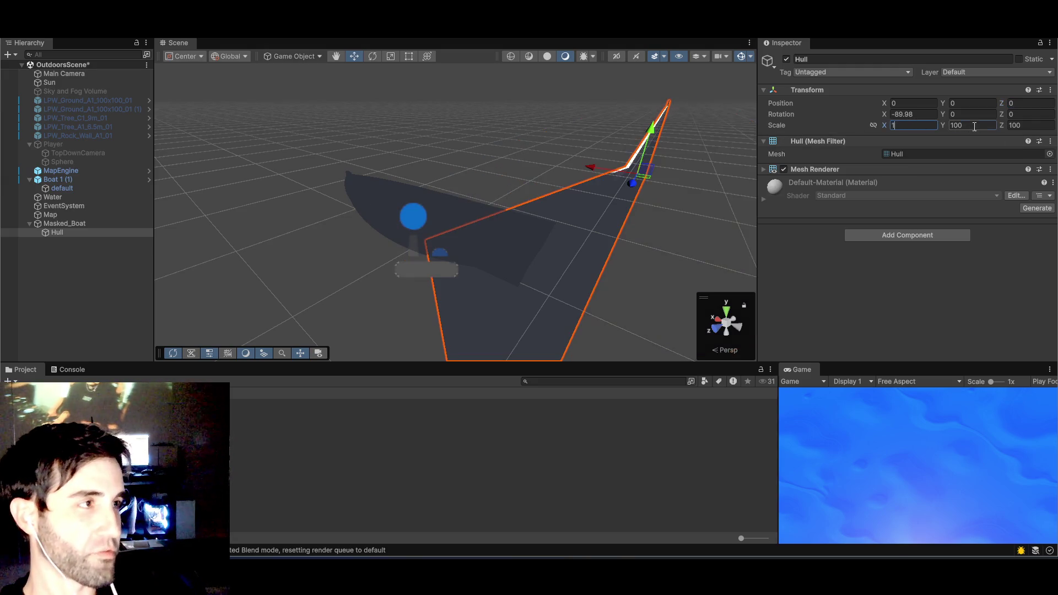
{"action": "type", "text": "1"}
{"action": "key", "text": "Tab"}
{"action": "type", "text": "1"}
- Test-lift the Hull to check its height, then undo the move
{"action": "left_click_drag", "start_coordinate": [557, 226], "coordinate": [386, 279]}
{"action": "mouse_move", "coordinate": [283, 254]}
{"action": "left_mouse_down"}
{"action": "mouse_move", "coordinate": [282, 157]}
{"action": "mouse_move", "coordinate": [406, 210]}
{"action": "mouse_move", "coordinate": [650, 196]}
{"action": "mouse_move", "coordinate": [682, 211]}
{"action": "mouse_move", "coordinate": [566, 210]}
{"action": "left_mouse_up"}
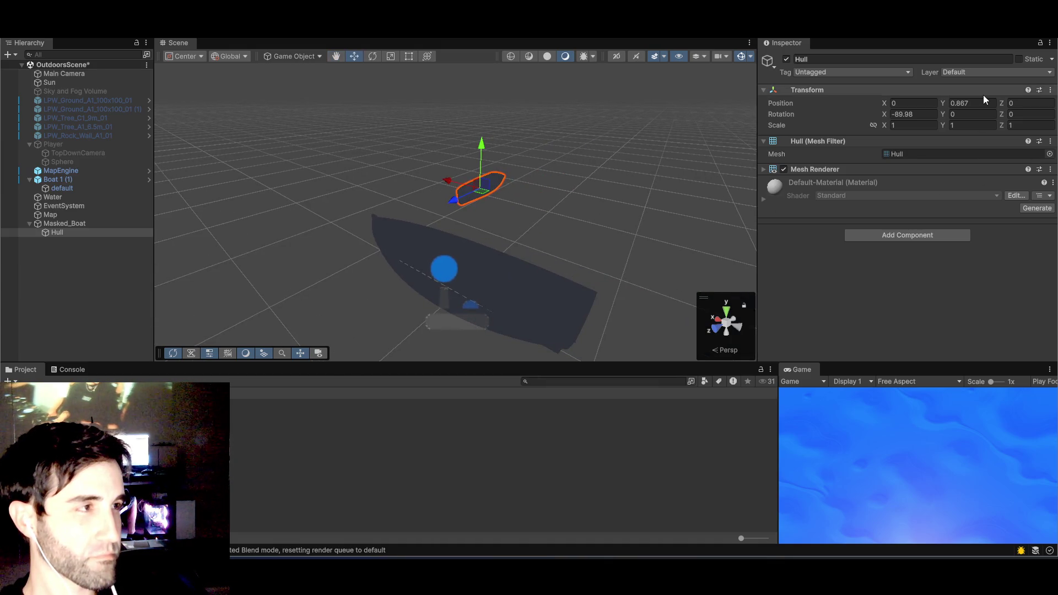
{"action": "key", "text": "ctrl+z"}
{"action": "left_click", "coordinate": [688, 194]}
{"action": "left_click_drag", "start_coordinate": [688, 194], "coordinate": [530, 260]}
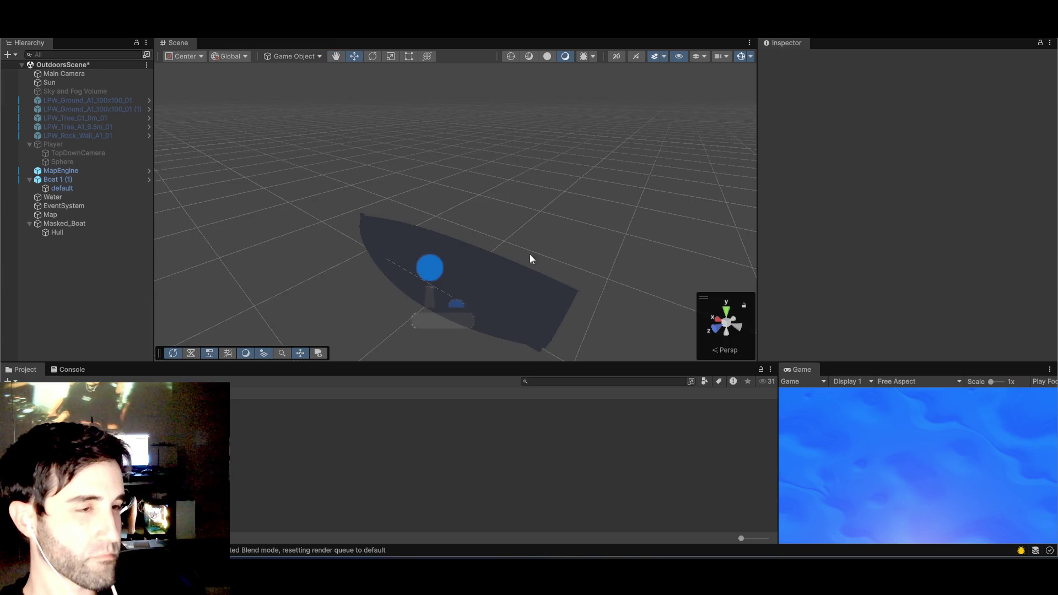
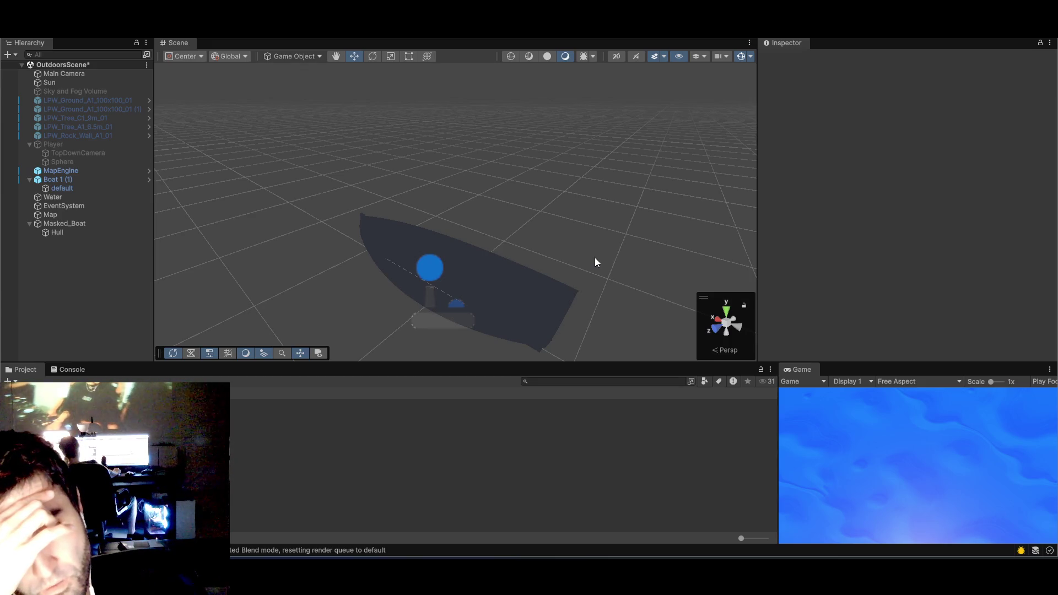
- Undo the last Hull change and delete the old root-level Masked_Boat
{"action": "left_click", "coordinate": [590, 250]}
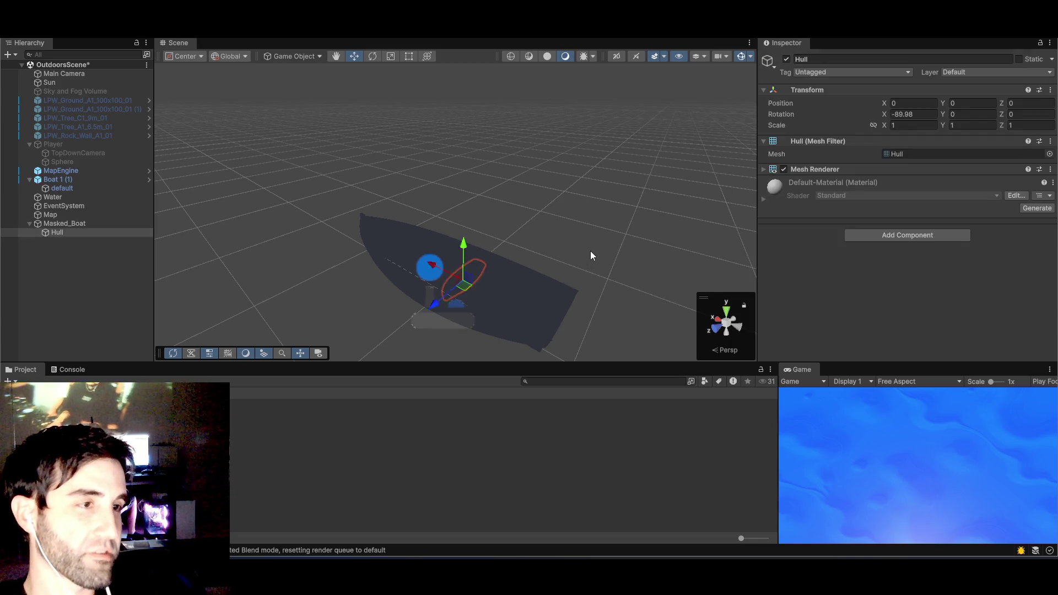
{"action": "key", "text": "ctrl+z"}
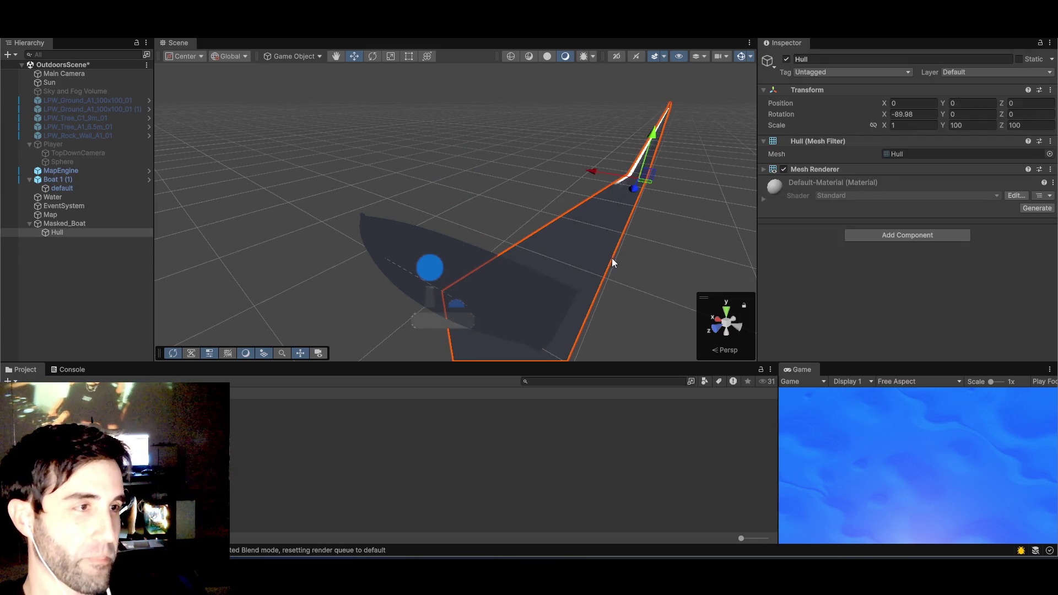
{"action": "left_click", "coordinate": [46, 227]}
{"action": "key", "text": "Delete"}
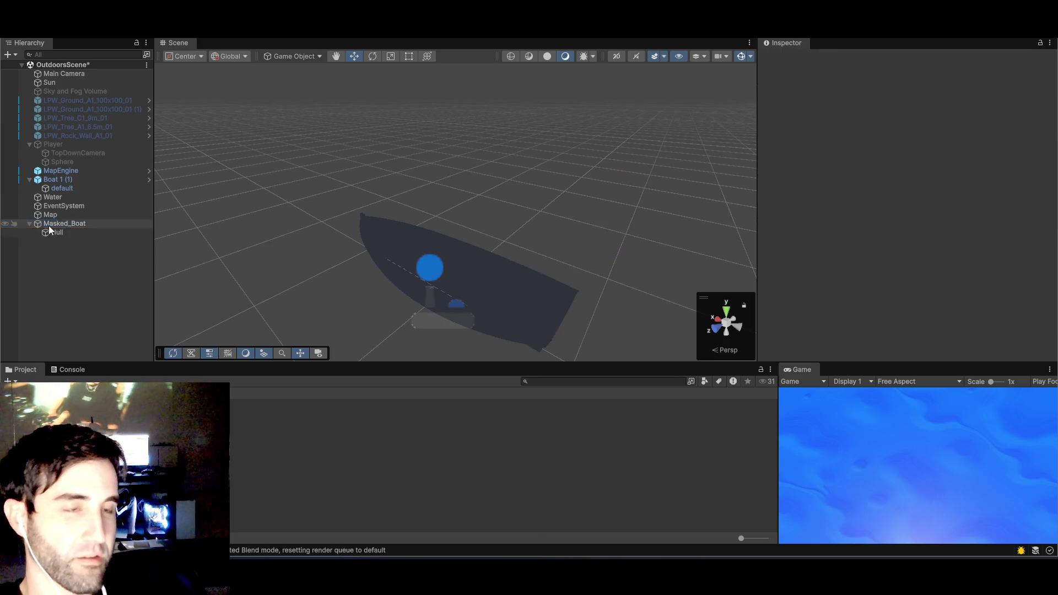
- Drop a fresh Masked_Boat prefab inside Boat 1 (1) and expand it to show its children
{"action": "left_click", "coordinate": [53, 181]}
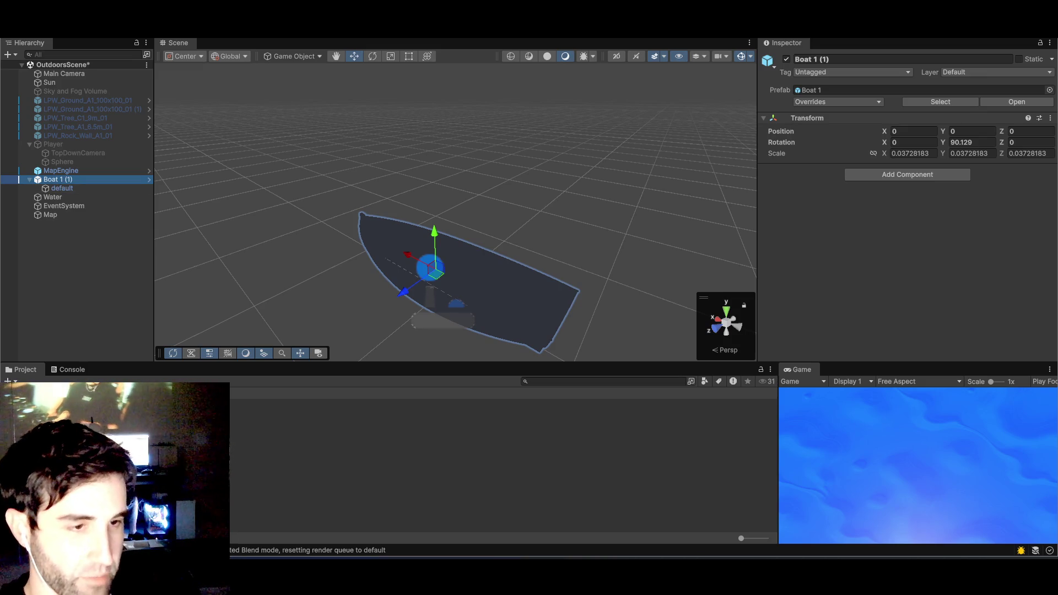
{"action": "left_click_drag", "start_coordinate": [64, 187], "coordinate": [64, 187]}
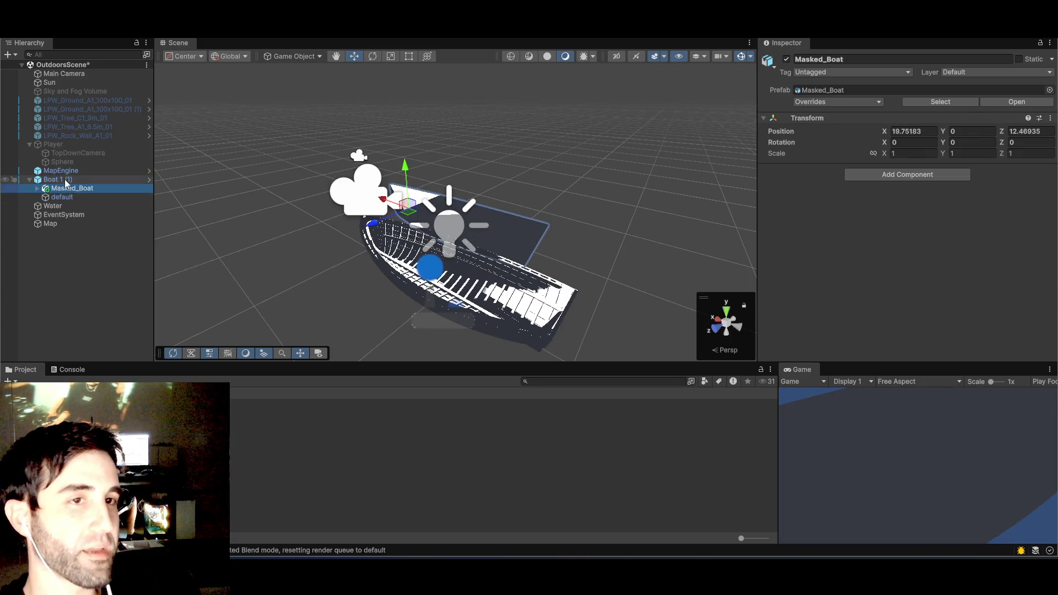
{"action": "left_click", "coordinate": [60, 196]}
{"action": "left_click", "coordinate": [58, 190]}
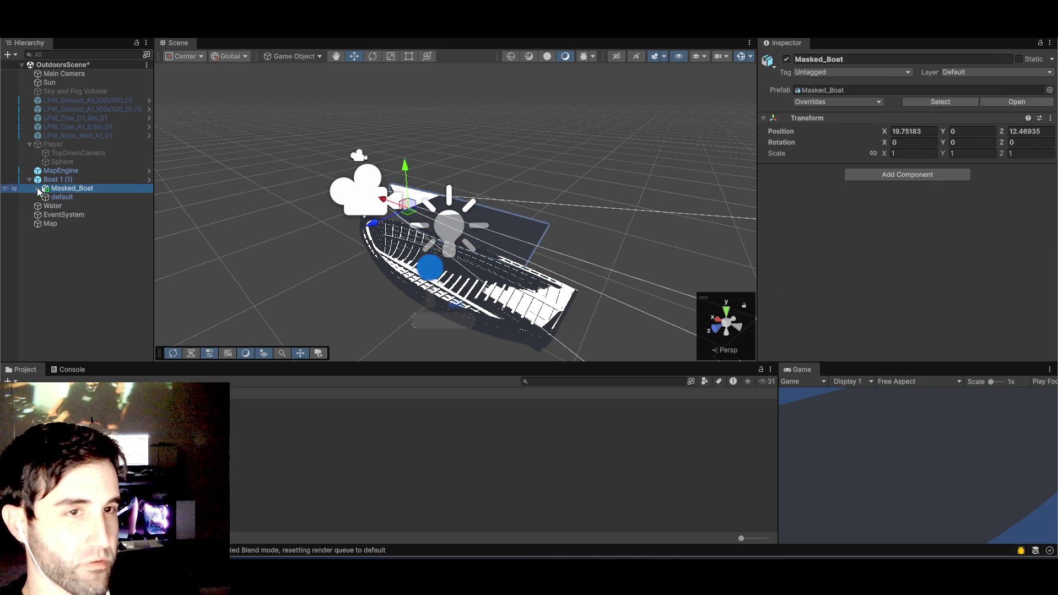
{"action": "left_click", "coordinate": [38, 188]}
- Unpack the Masked_Boat prefab completely
{"action": "right_click", "coordinate": [64, 195]}
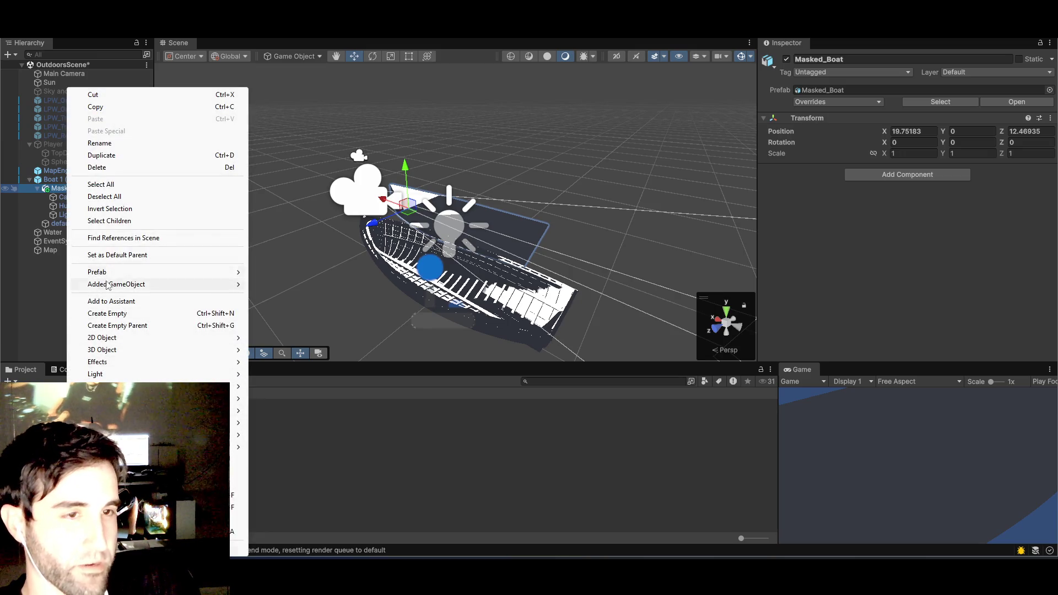
{"action": "mouse_move", "coordinate": [117, 274]}
{"action": "left_click", "coordinate": [296, 360]}
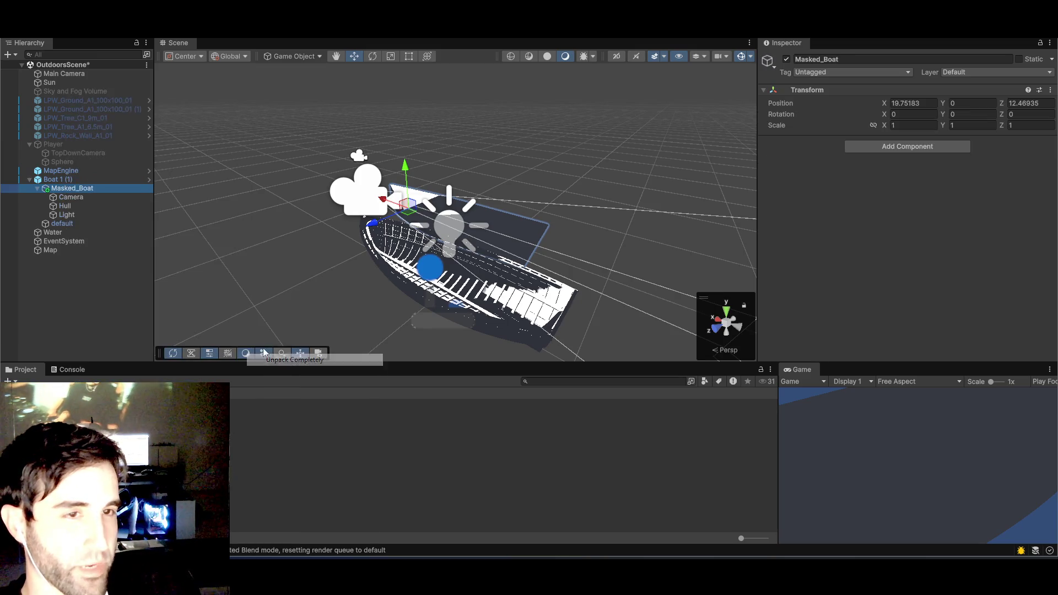
- Delete Masked_Boat's Camera and Light, move Hull directly under Boat 1 (1), and remove the wrapper
{"action": "left_click", "coordinate": [69, 198]}
{"action": "key", "text": "Delete"}
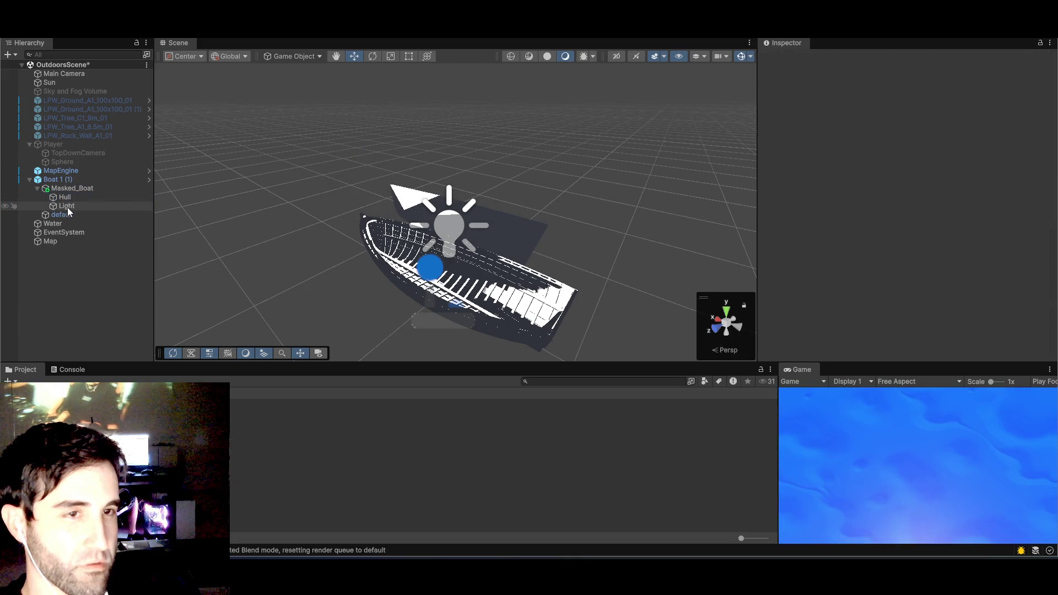
{"action": "left_click", "coordinate": [67, 207]}
{"action": "key", "text": "Delete"}
{"action": "left_click", "coordinate": [69, 201]}
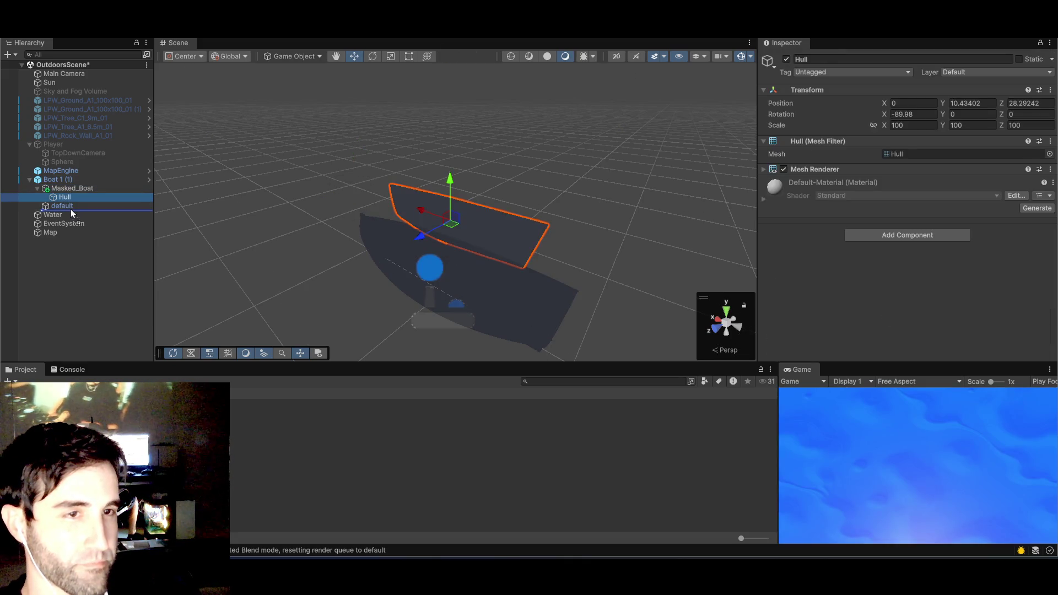
{"action": "left_click", "coordinate": [70, 189]}
{"action": "key", "text": "Delete"}
{"action": "left_click", "coordinate": [61, 198]}
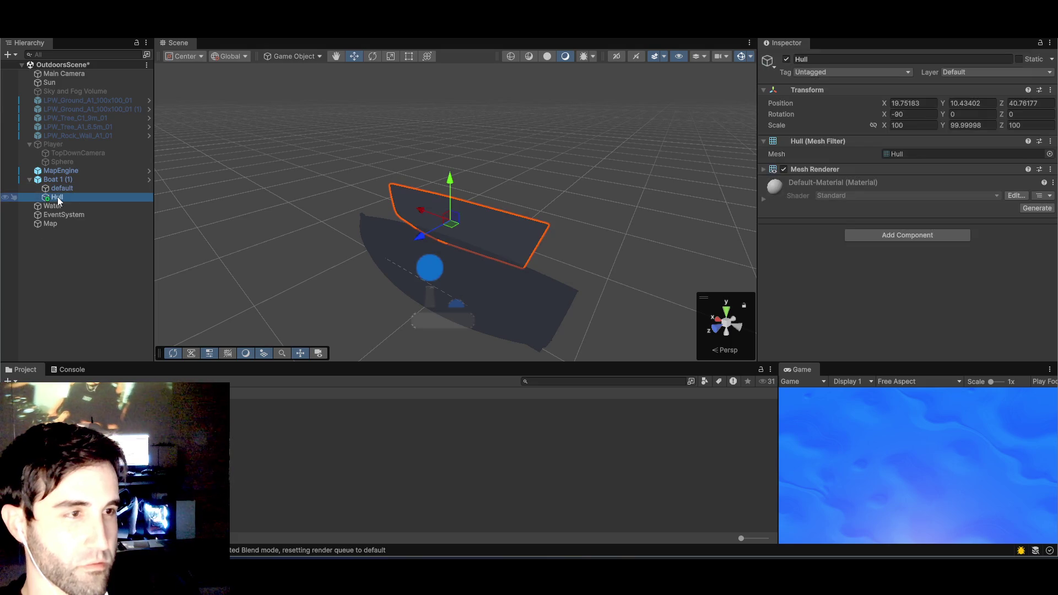
- Reset the Hull's position to 0, 0, 0
{"action": "left_click", "coordinate": [909, 103]}
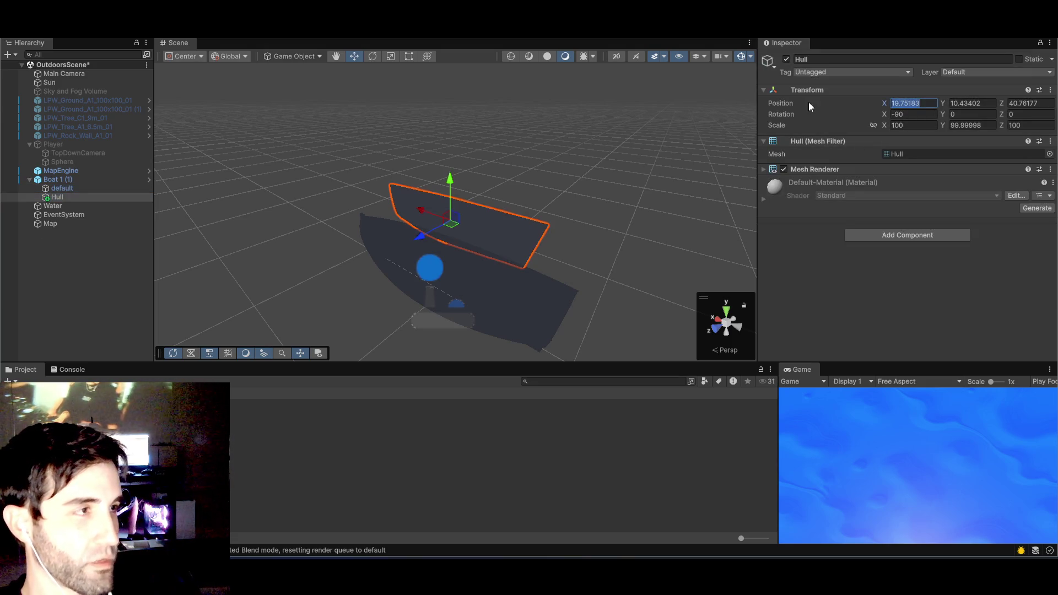
{"action": "type", "text": "0"}
{"action": "key", "text": "Tab"}
{"action": "type", "text": "0"}
{"action": "key", "text": "Tab"}
{"action": "type", "text": "0"}
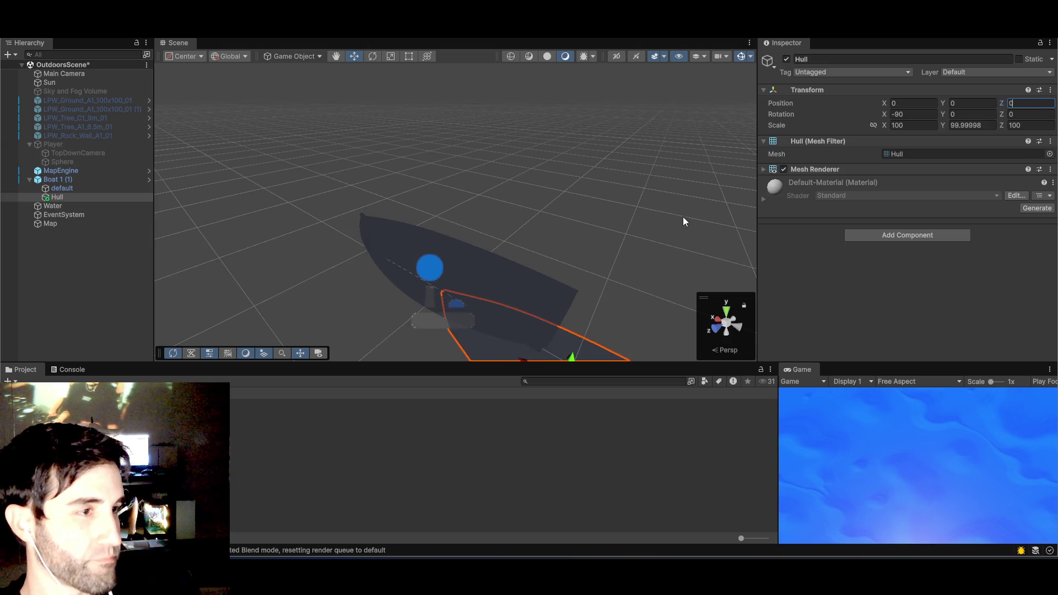
- Frame the Hull and drag it over the boat to about Y 8.3, Z 31.3
{"action": "mouse_move", "coordinate": [683, 217]}
{"action": "left_mouse_down"}
{"action": "mouse_move", "coordinate": [621, 116]}
{"action": "mouse_move", "coordinate": [501, 101]}
{"action": "mouse_move", "coordinate": [511, 172]}
{"action": "mouse_move", "coordinate": [548, 218]}
{"action": "mouse_move", "coordinate": [385, 271]}
{"action": "mouse_move", "coordinate": [386, 300]}
{"action": "mouse_move", "coordinate": [487, 234]}
{"action": "mouse_move", "coordinate": [364, 288]}
{"action": "mouse_move", "coordinate": [372, 282]}
{"action": "left_mouse_up"}
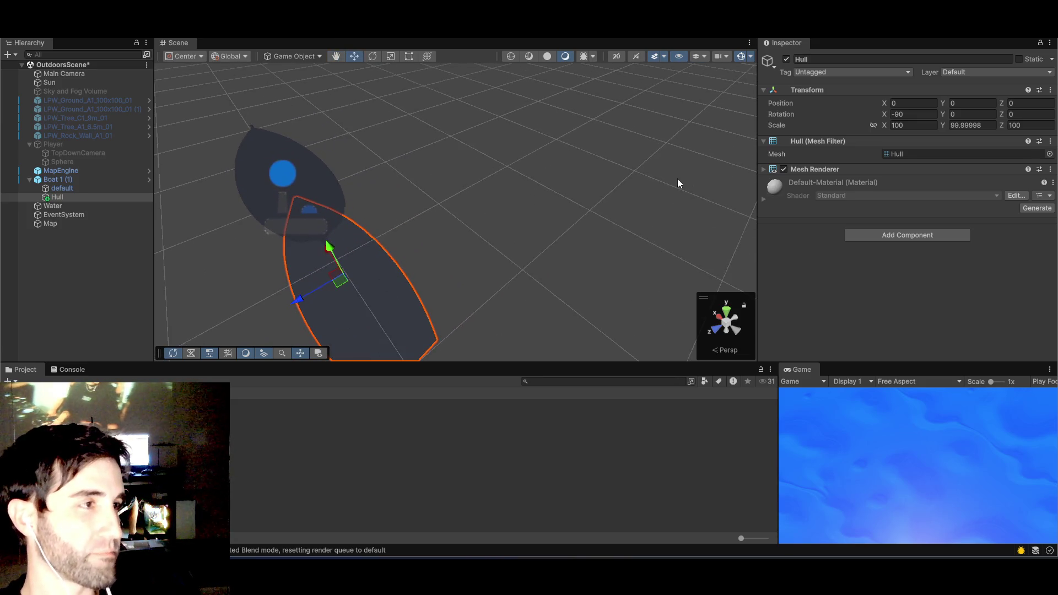
{"action": "key", "text": "f"}
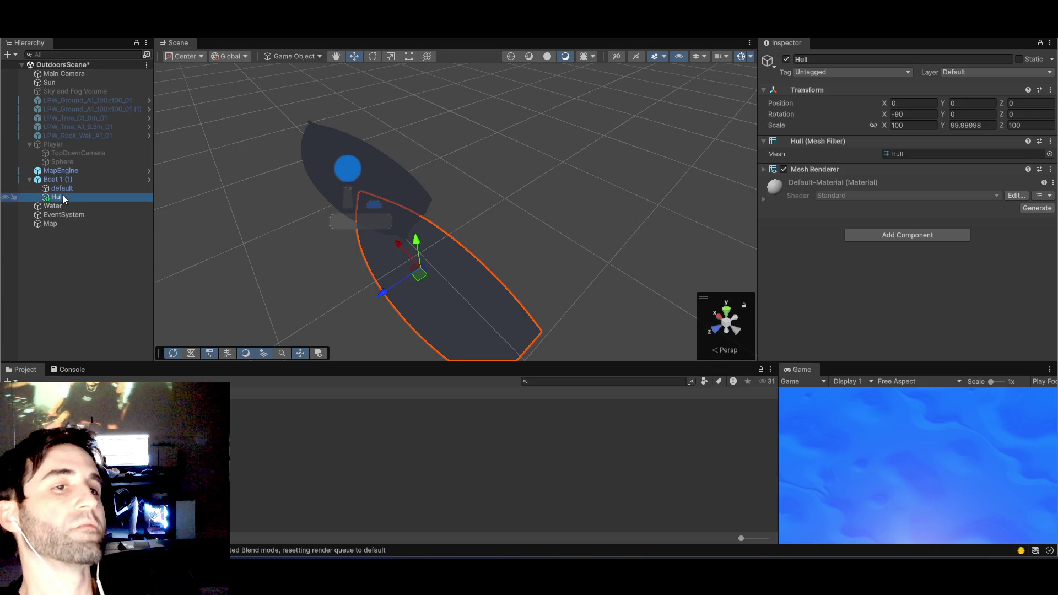
{"action": "left_click", "coordinate": [63, 190]}
{"action": "left_click", "coordinate": [65, 197]}
{"action": "mouse_move", "coordinate": [414, 268]}
{"action": "left_mouse_down"}
{"action": "mouse_move", "coordinate": [347, 176]}
{"action": "mouse_move", "coordinate": [345, 124]}
{"action": "mouse_move", "coordinate": [353, 143]}
{"action": "left_mouse_up"}
{"action": "mouse_move", "coordinate": [291, 220]}
{"action": "left_mouse_down"}
{"action": "mouse_move", "coordinate": [452, 248]}
{"action": "mouse_move", "coordinate": [283, 224]}
{"action": "left_mouse_up"}
{"action": "left_click", "coordinate": [76, 187]}
{"action": "left_click", "coordinate": [77, 181]}
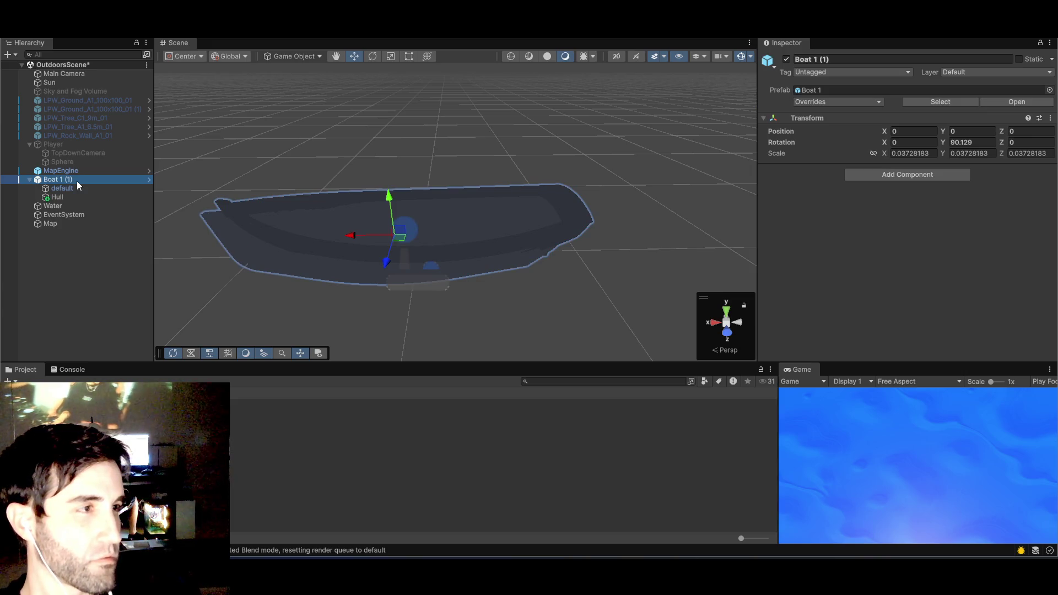
- Zero the Hull's Y and Z position values
{"action": "left_click", "coordinate": [75, 188]}
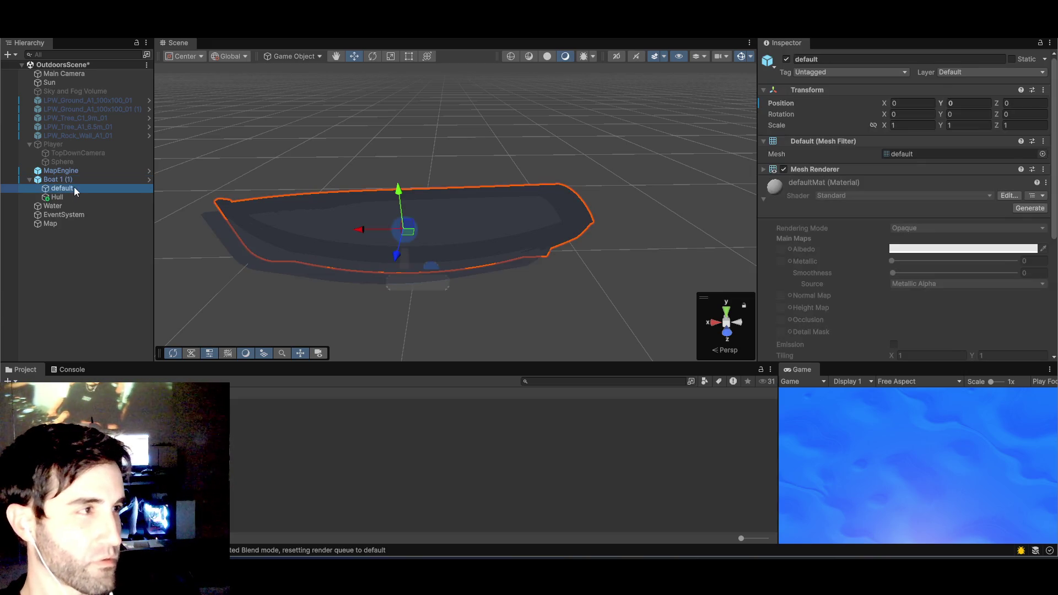
{"action": "left_click", "coordinate": [70, 198]}
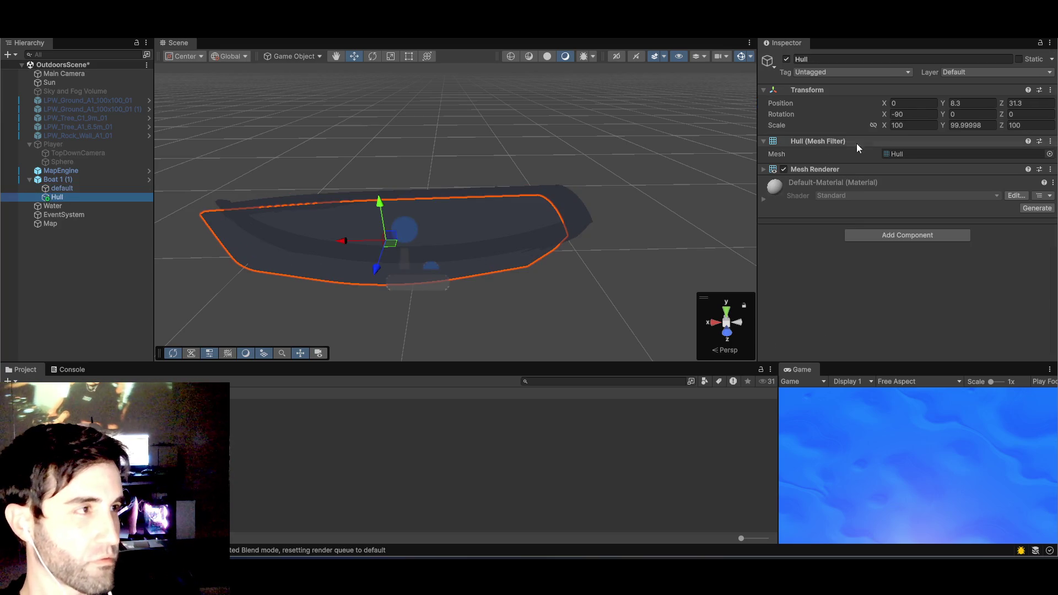
{"action": "left_click", "coordinate": [977, 104]}
{"action": "type", "text": "0"}
{"action": "key", "text": "Tab"}
{"action": "type", "text": "0"}
{"action": "key", "text": "Return"}
- Slide the Hull left under the boat and raise it up to the hull
{"action": "left_click", "coordinate": [680, 187]}
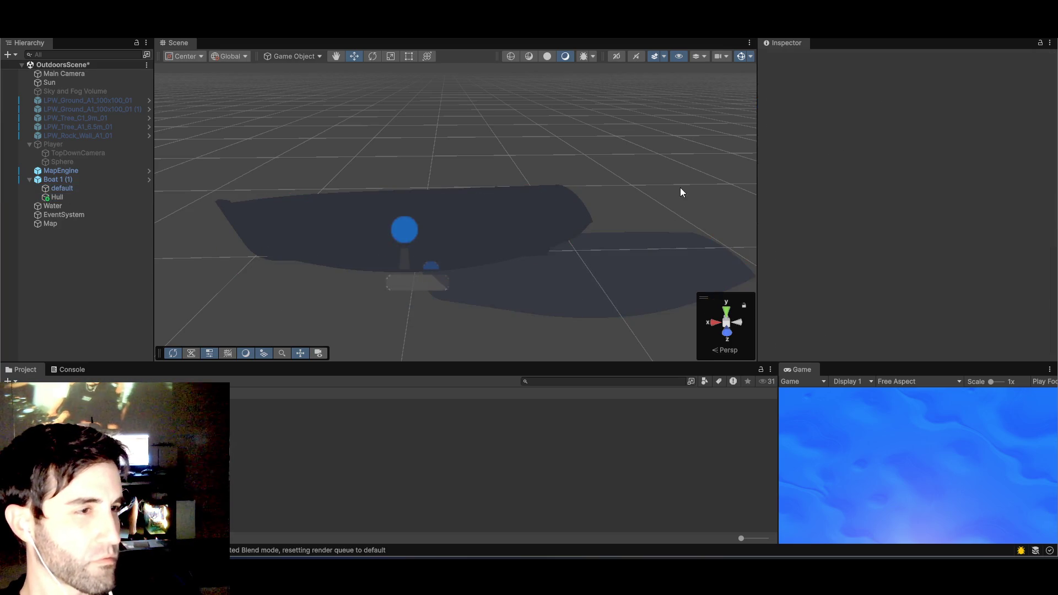
{"action": "mouse_move", "coordinate": [680, 188]}
{"action": "left_mouse_down"}
{"action": "mouse_move", "coordinate": [654, 75]}
{"action": "mouse_move", "coordinate": [634, 119]}
{"action": "left_mouse_up"}
{"action": "key", "text": "w"}
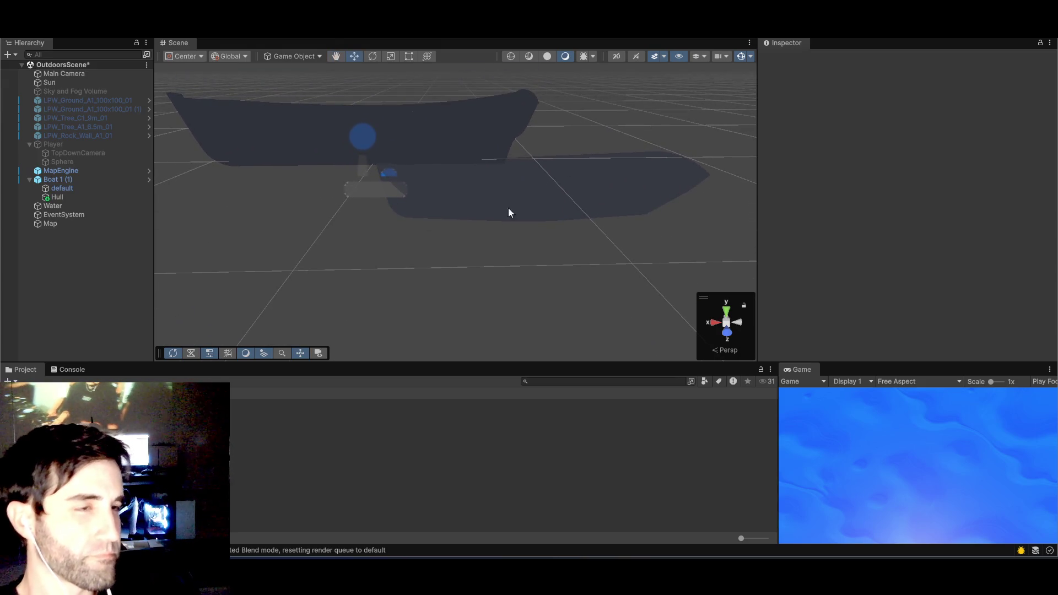
{"action": "left_click", "coordinate": [518, 210]}
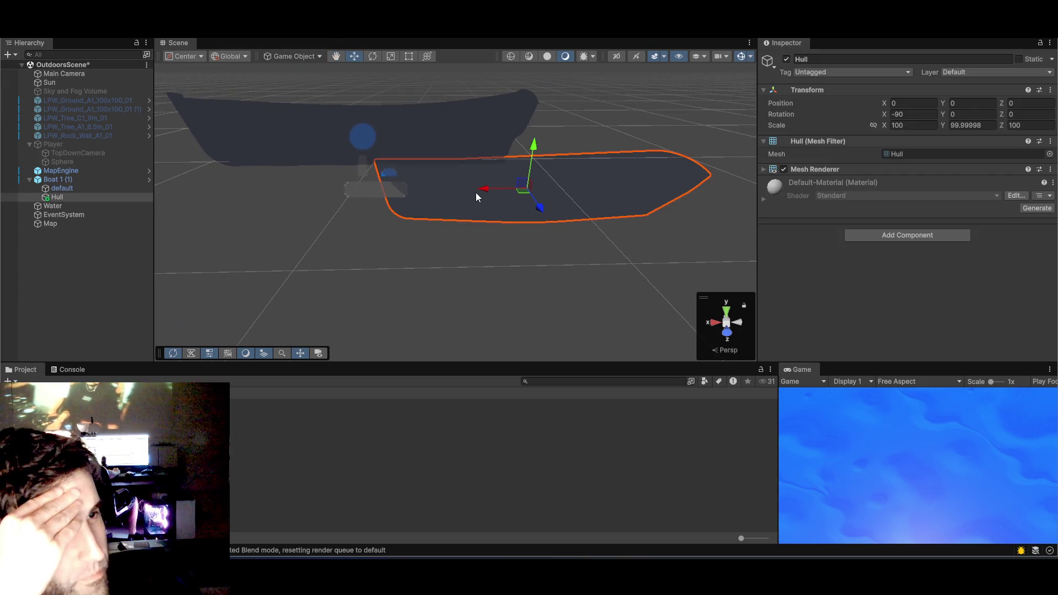
{"action": "left_click_drag", "start_coordinate": [490, 189], "coordinate": [329, 192]}
{"action": "left_click_drag", "start_coordinate": [357, 147], "coordinate": [360, 94]}
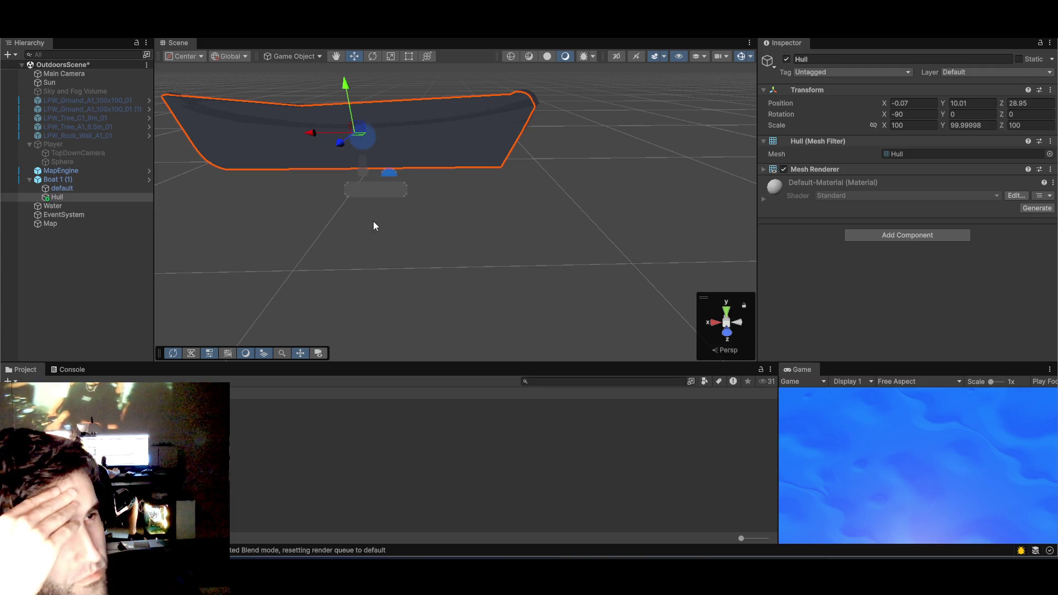
{"action": "left_click", "coordinate": [58, 189]}
{"action": "left_click", "coordinate": [59, 198]}
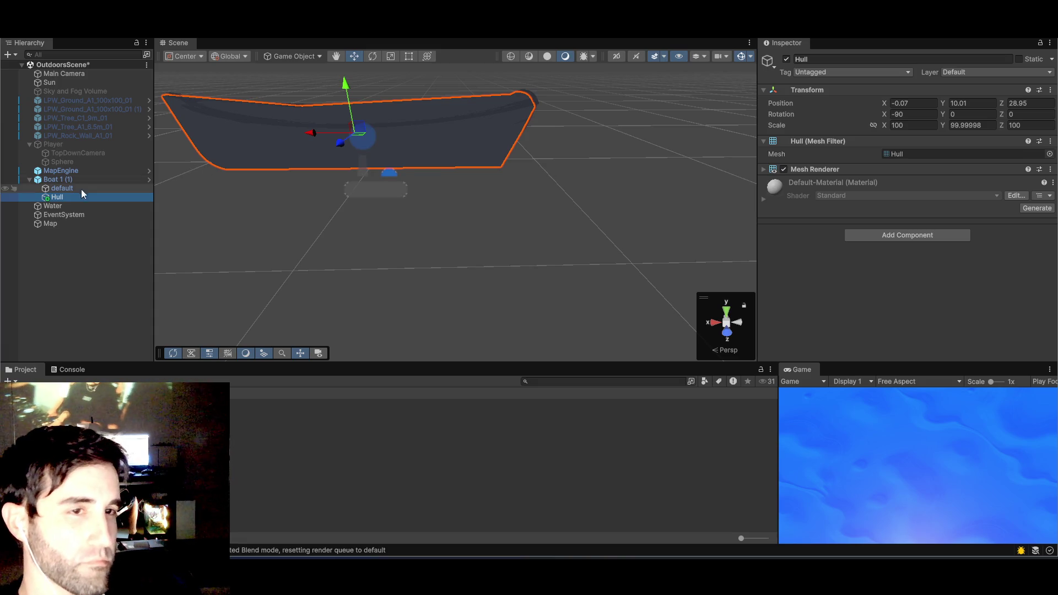
- Retype the Hull's Y scale (1000) and zero its Y and Z position
{"action": "left_click", "coordinate": [967, 125]}
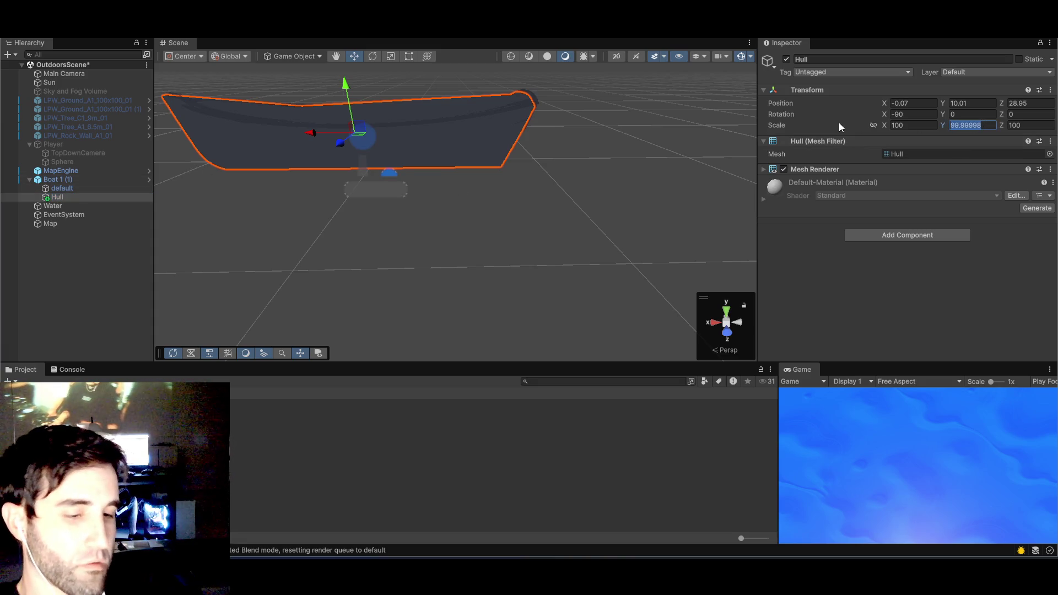
{"action": "type", "text": "100"}
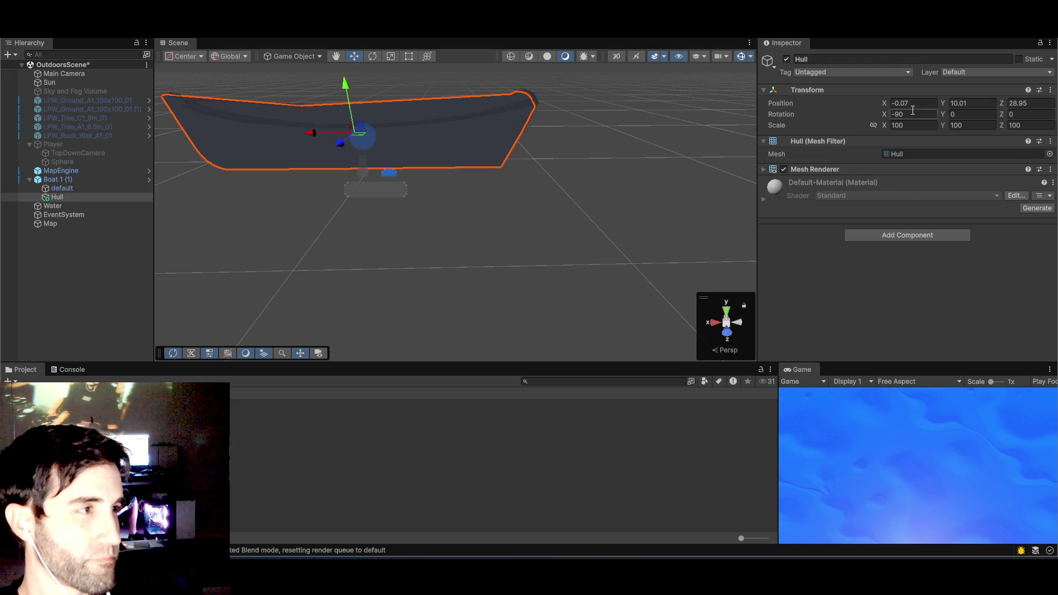
{"action": "type", "text": "0"}
{"action": "left_click", "coordinate": [970, 103]}
{"action": "type", "text": "0"}
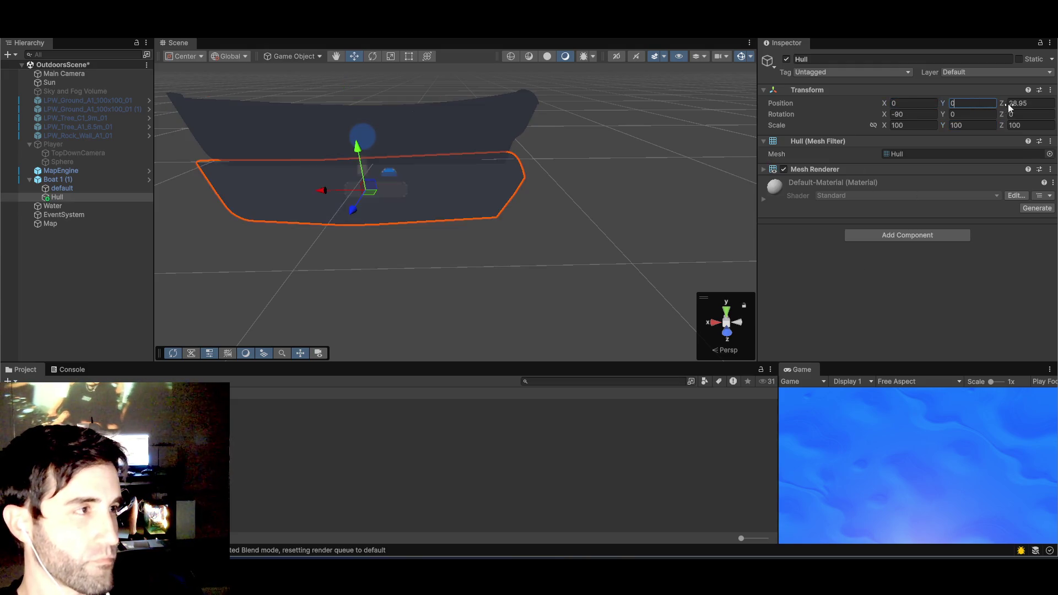
{"action": "left_click", "coordinate": [1007, 104]}
{"action": "type", "text": "0"}
{"action": "left_click", "coordinate": [557, 252]}
- Drag the Masked_DepthMask material from the Project window onto the Hull
{"action": "left_click", "coordinate": [451, 137]}
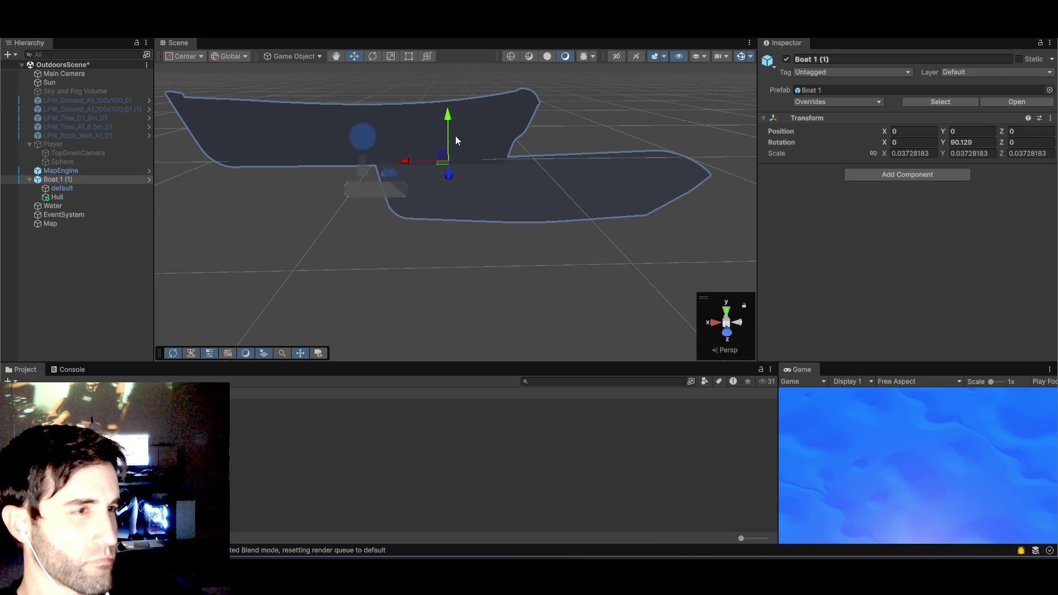
{"action": "left_click", "coordinate": [78, 191]}
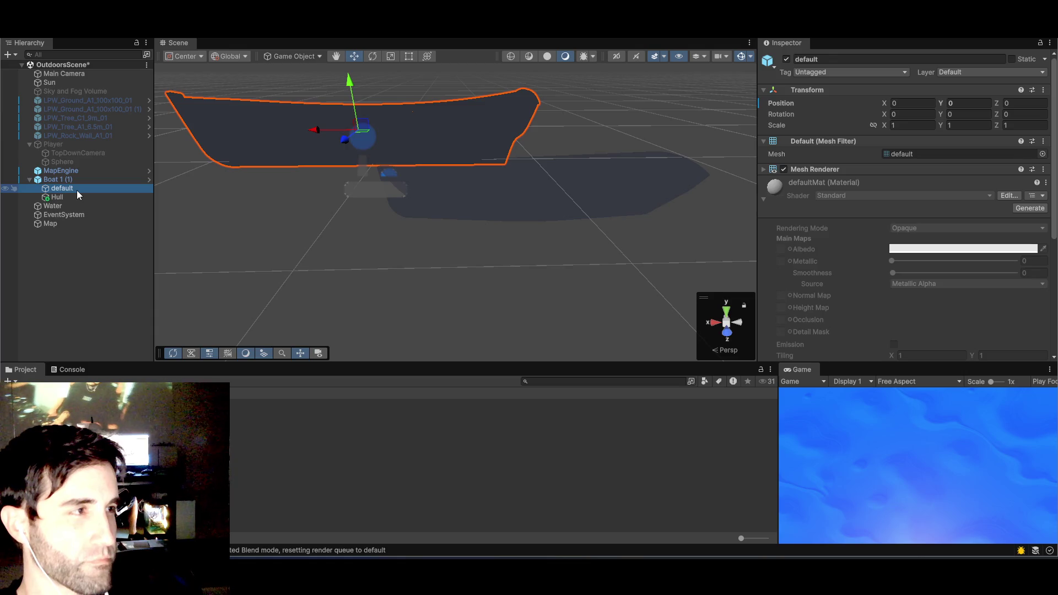
{"action": "left_click", "coordinate": [77, 198]}
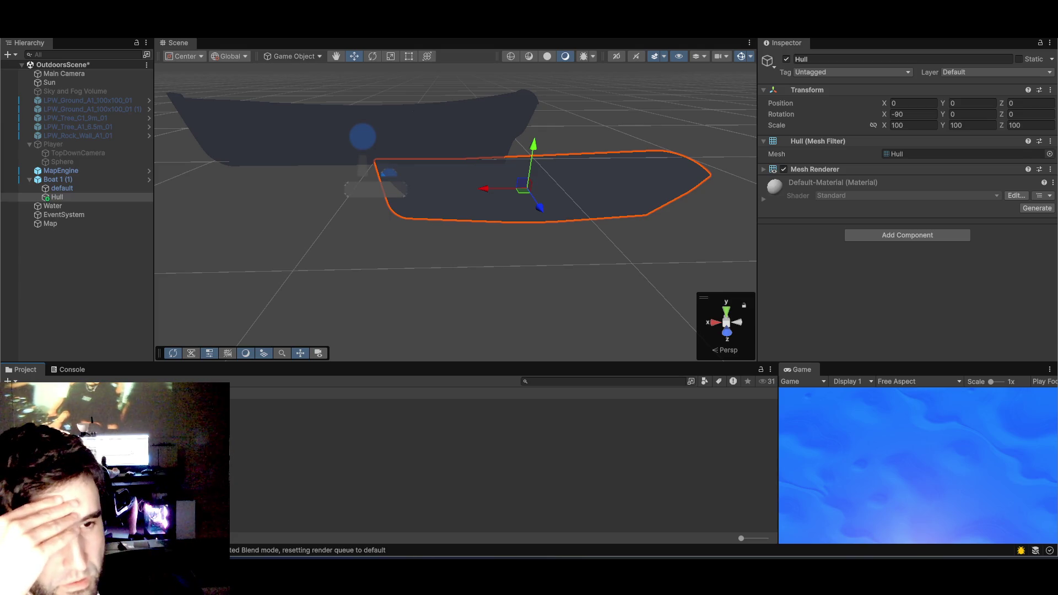
{"action": "mouse_move", "coordinate": [243, 421]}
{"action": "left_mouse_down"}
{"action": "mouse_move", "coordinate": [496, 275]}
{"action": "mouse_move", "coordinate": [555, 203]}
{"action": "mouse_move", "coordinate": [58, 201]}
{"action": "left_mouse_up"}
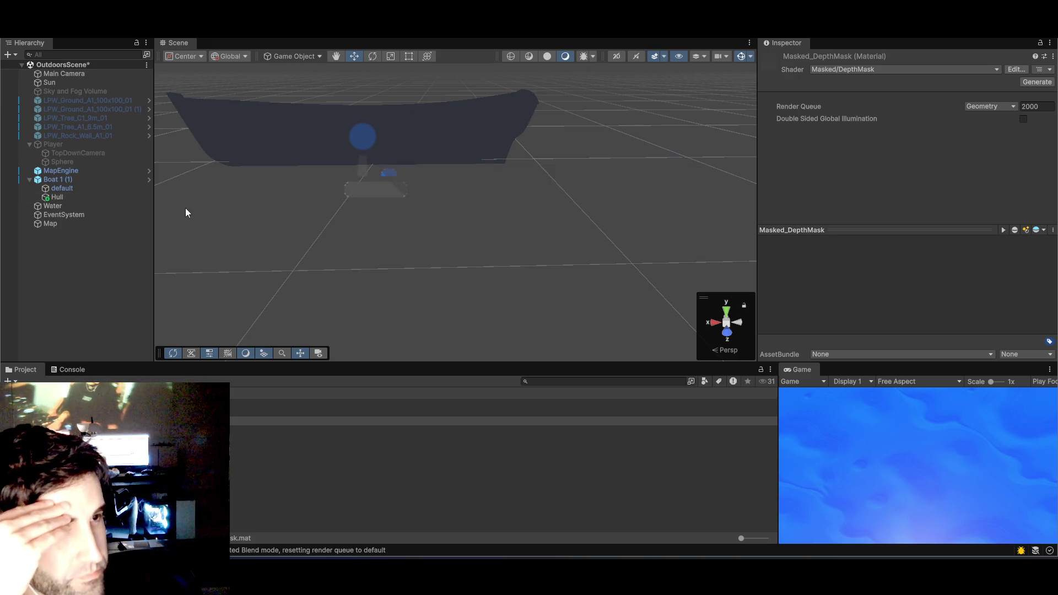
- Apply Masked_DepthMask to the Hull and slide it along the boat to Z 24.24
{"action": "left_click", "coordinate": [55, 198]}
{"action": "mouse_move", "coordinate": [488, 192]}
{"action": "left_mouse_down"}
{"action": "mouse_move", "coordinate": [281, 183]}
{"action": "mouse_move", "coordinate": [525, 188]}
{"action": "mouse_move", "coordinate": [10, 187]}
{"action": "mouse_move", "coordinate": [411, 191]}
{"action": "mouse_move", "coordinate": [298, 189]}
{"action": "mouse_move", "coordinate": [340, 191]}
{"action": "left_mouse_up"}
- Check the handle orientation setting and undo a trial slide of the Hull
{"action": "left_click", "coordinate": [232, 59]}
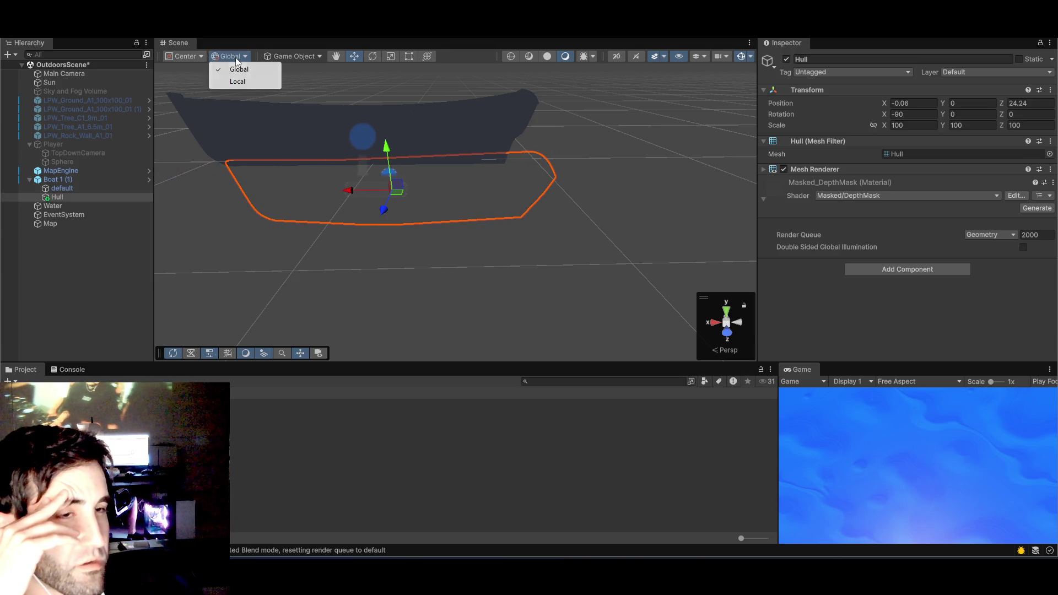
{"action": "left_click", "coordinate": [238, 69]}
{"action": "left_click", "coordinate": [236, 59]}
{"action": "left_click", "coordinate": [236, 60]}
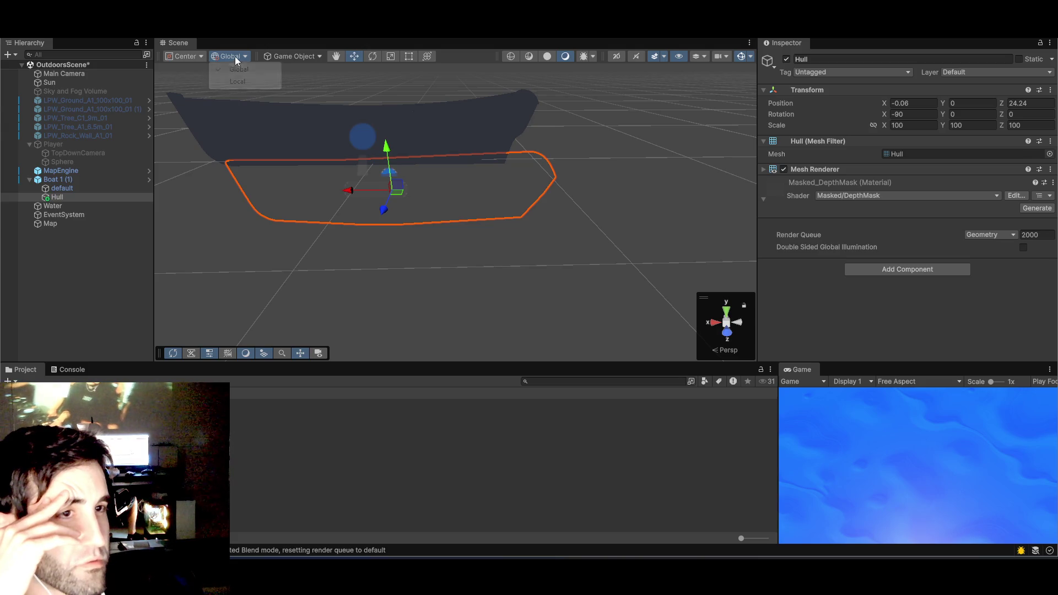
{"action": "left_click", "coordinate": [236, 58]}
{"action": "left_click", "coordinate": [236, 58]}
{"action": "mouse_move", "coordinate": [349, 190]}
{"action": "left_mouse_down"}
{"action": "mouse_move", "coordinate": [332, 190]}
{"action": "mouse_move", "coordinate": [361, 190]}
{"action": "mouse_move", "coordinate": [255, 189]}
{"action": "mouse_move", "coordinate": [481, 188]}
{"action": "mouse_move", "coordinate": [332, 192]}
{"action": "mouse_move", "coordinate": [380, 190]}
{"action": "left_mouse_up"}
{"action": "key", "text": "ctrl+z"}
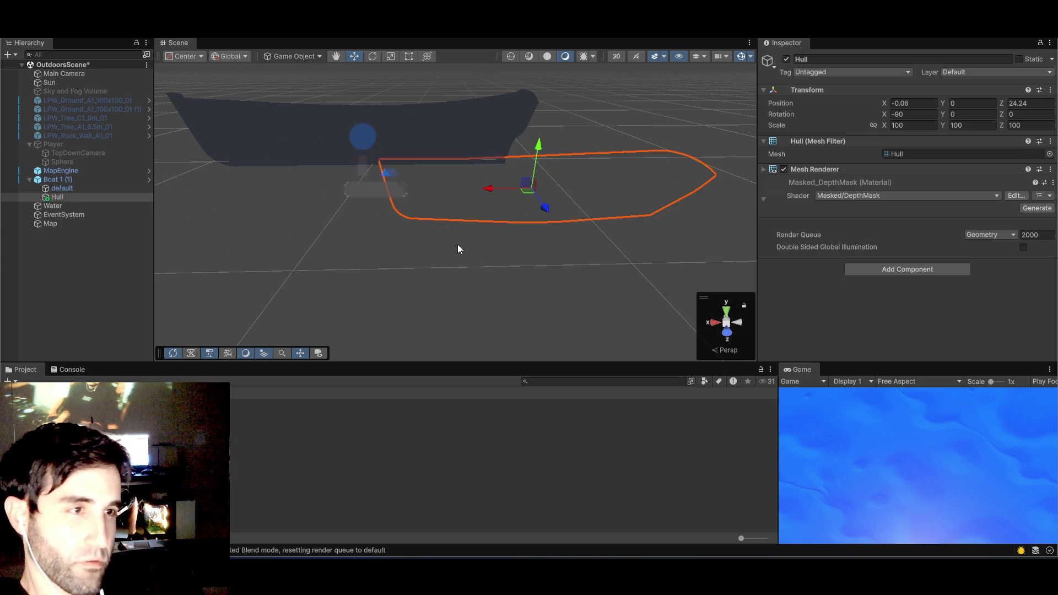
- From a top-down view, move the Hull under the boat to Z 30.8
{"action": "mouse_move", "coordinate": [458, 243]}
{"action": "left_mouse_down"}
{"action": "mouse_move", "coordinate": [481, 256]}
{"action": "mouse_move", "coordinate": [262, 284]}
{"action": "mouse_move", "coordinate": [392, 238]}
{"action": "mouse_move", "coordinate": [339, 265]}
{"action": "mouse_move", "coordinate": [404, 214]}
{"action": "mouse_move", "coordinate": [411, 293]}
{"action": "mouse_move", "coordinate": [466, 288]}
{"action": "mouse_move", "coordinate": [477, 255]}
{"action": "mouse_move", "coordinate": [477, 281]}
{"action": "mouse_move", "coordinate": [496, 244]}
{"action": "mouse_move", "coordinate": [496, 292]}
{"action": "mouse_move", "coordinate": [491, 243]}
{"action": "mouse_move", "coordinate": [455, 193]}
{"action": "left_mouse_up"}
{"action": "left_click", "coordinate": [445, 157]}
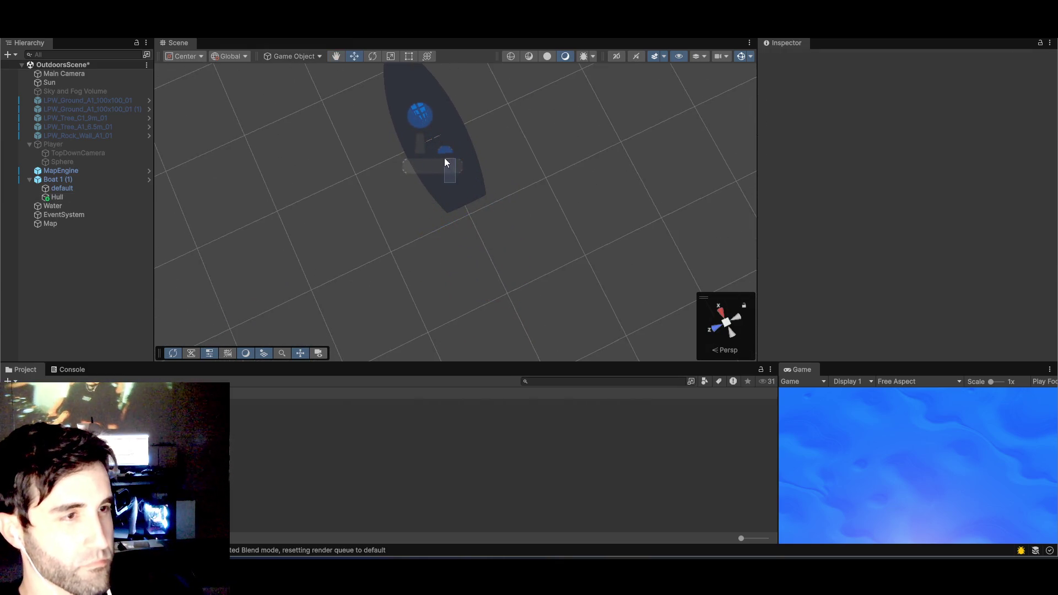
{"action": "left_click", "coordinate": [467, 240]}
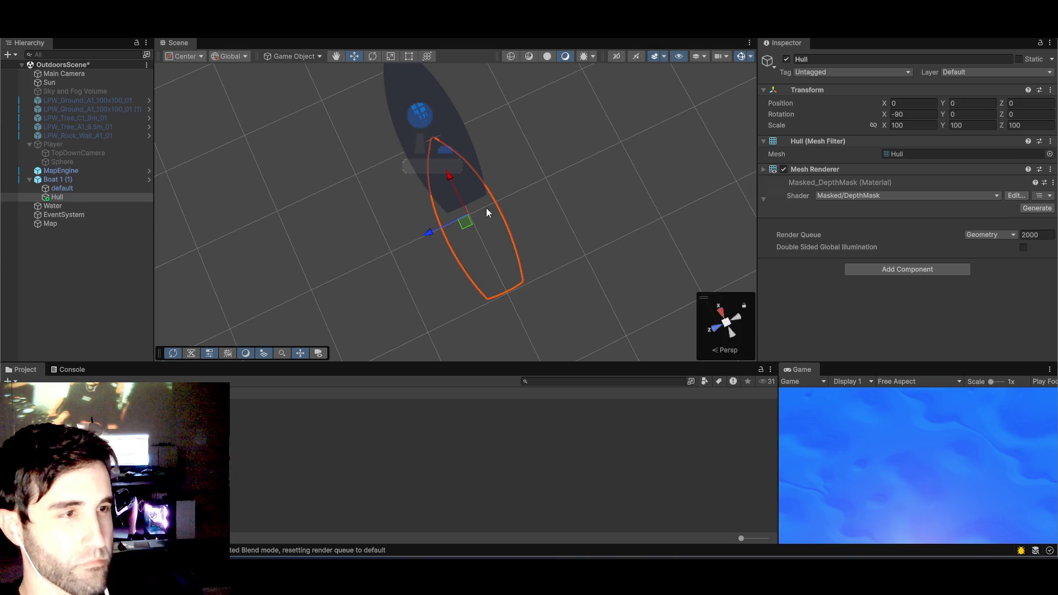
{"action": "left_click_drag", "start_coordinate": [450, 186], "coordinate": [406, 94]}
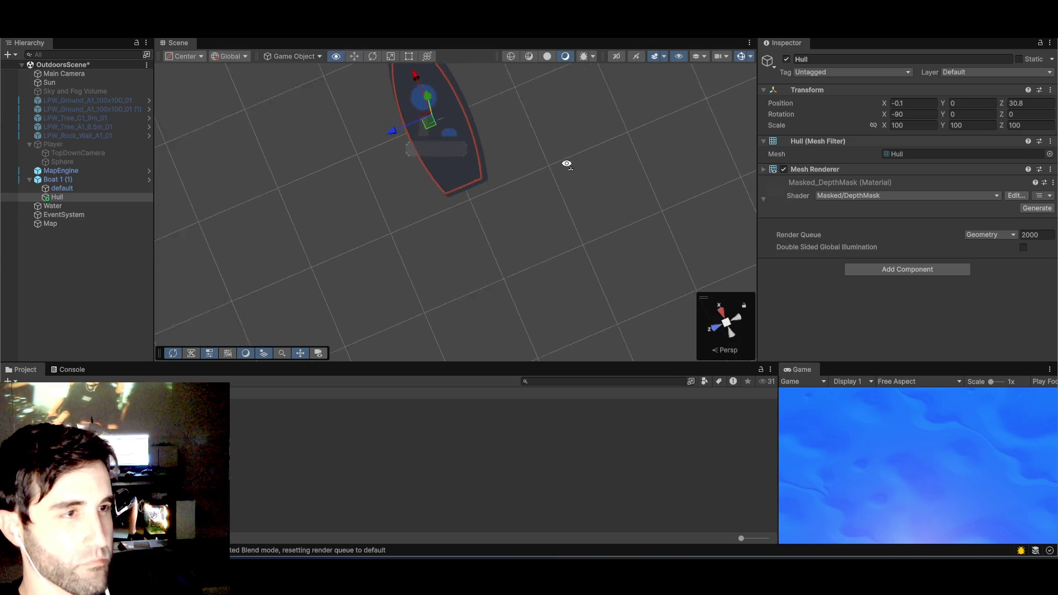
{"action": "mouse_move", "coordinate": [568, 166]}
{"action": "left_mouse_down"}
{"action": "mouse_move", "coordinate": [526, 196]}
{"action": "mouse_move", "coordinate": [562, 266]}
{"action": "left_mouse_up"}
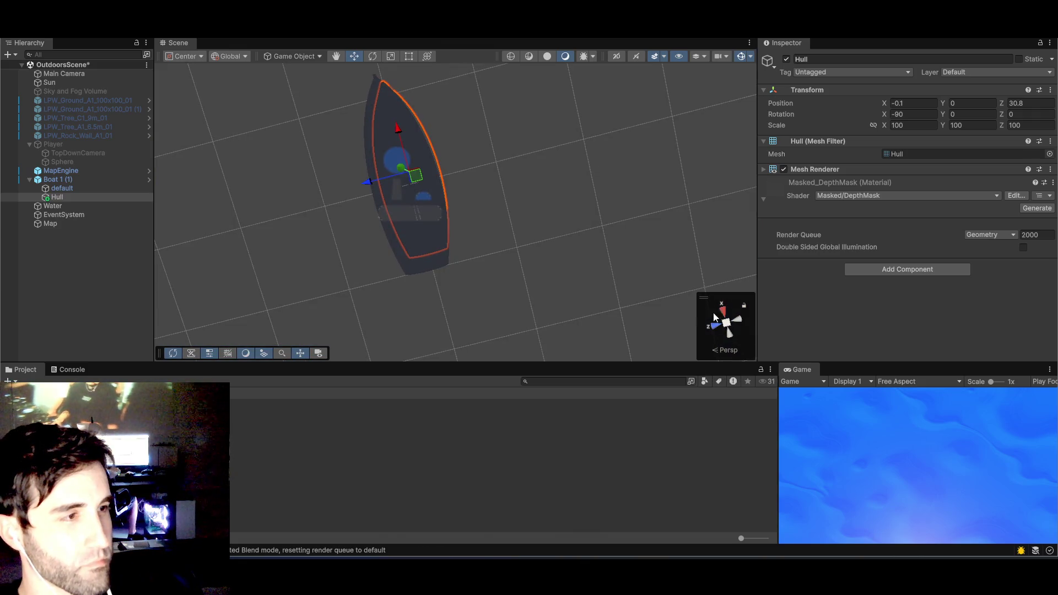
{"action": "mouse_move", "coordinate": [559, 204]}
{"action": "left_mouse_down"}
{"action": "mouse_move", "coordinate": [545, 208]}
{"action": "mouse_move", "coordinate": [529, 156]}
{"action": "left_mouse_up"}
- In an orthographic top view, move the Hull back to about Z 27.9 and raise it
{"action": "left_click", "coordinate": [740, 334]}
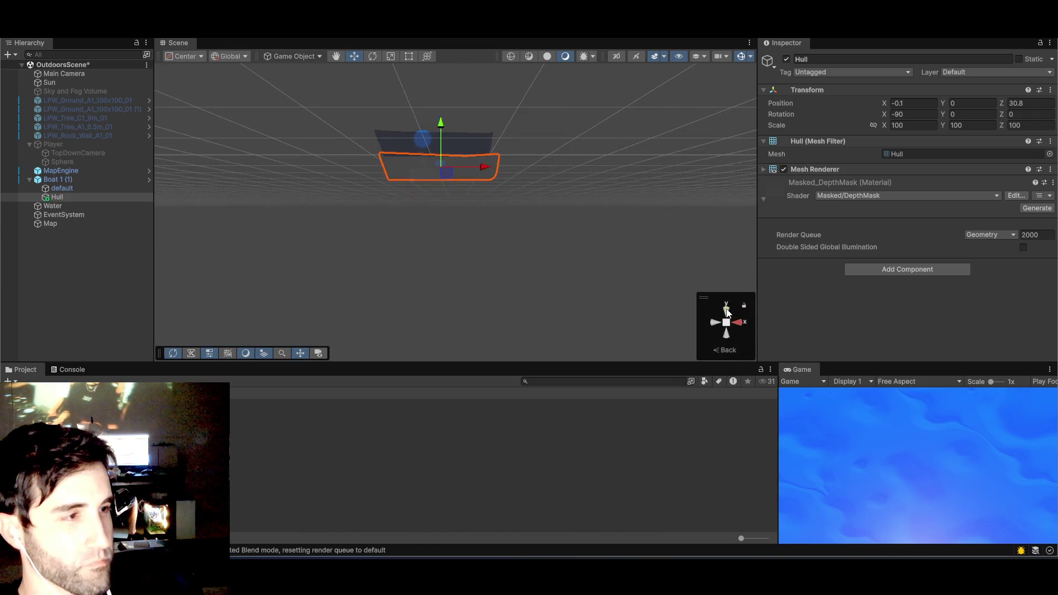
{"action": "left_click", "coordinate": [726, 312]}
{"action": "left_click_drag", "start_coordinate": [491, 236], "coordinate": [545, 260]}
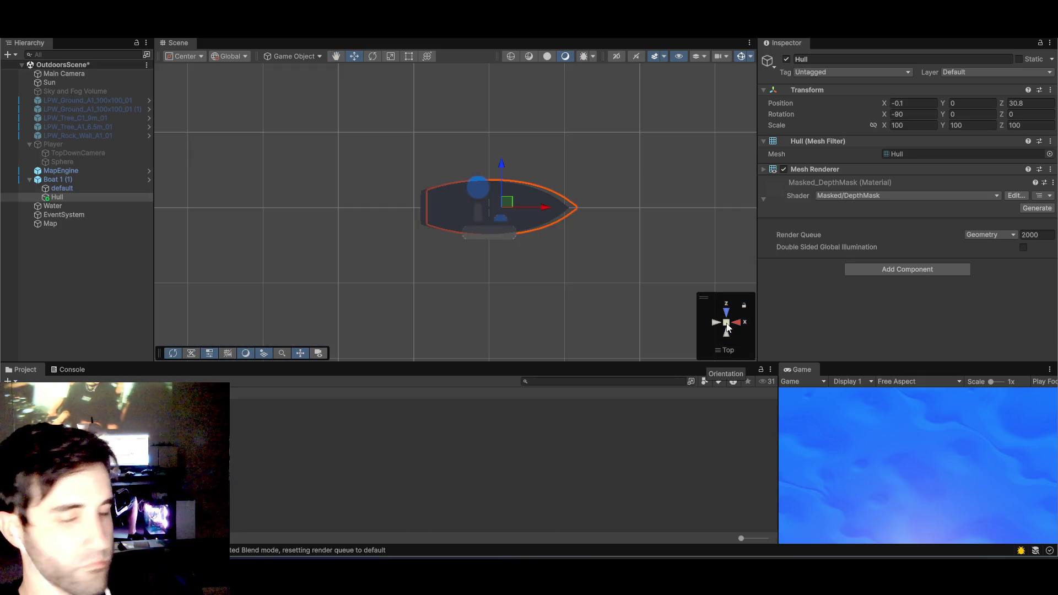
{"action": "left_click", "coordinate": [726, 323]}
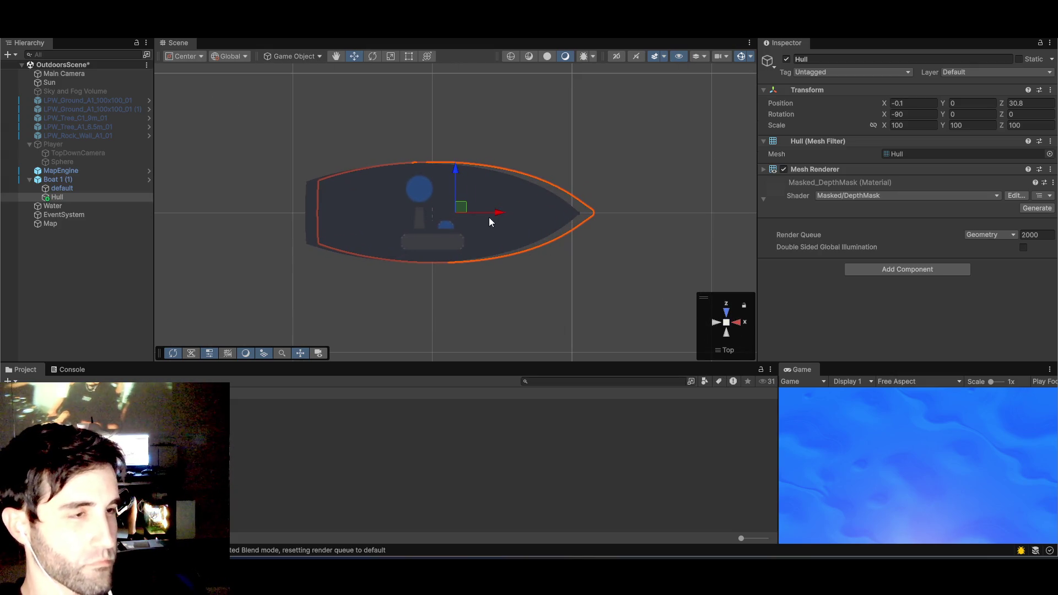
{"action": "mouse_move", "coordinate": [491, 222]}
{"action": "left_mouse_down"}
{"action": "mouse_move", "coordinate": [504, 215]}
{"action": "mouse_move", "coordinate": [478, 216]}
{"action": "mouse_move", "coordinate": [522, 251]}
{"action": "mouse_move", "coordinate": [556, 106]}
{"action": "left_mouse_up"}
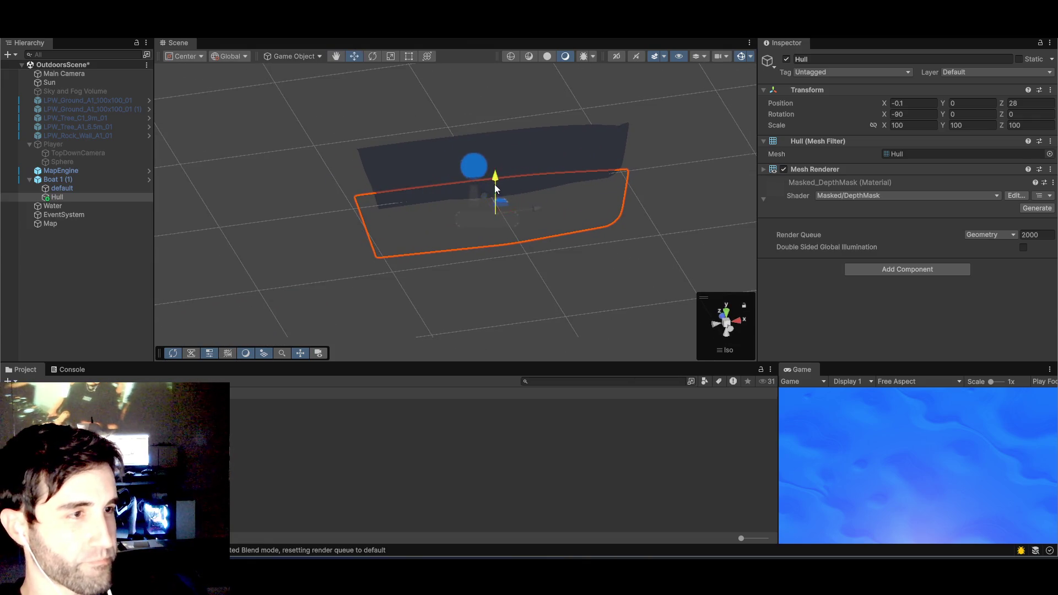
{"action": "left_click_drag", "start_coordinate": [496, 188], "coordinate": [497, 134]}
{"action": "mouse_move", "coordinate": [504, 223]}
{"action": "left_mouse_down", "text": "alt"}
{"action": "mouse_move", "coordinate": [488, 164]}
{"action": "mouse_move", "coordinate": [462, 222]}
{"action": "left_mouse_up", "text": "alt"}
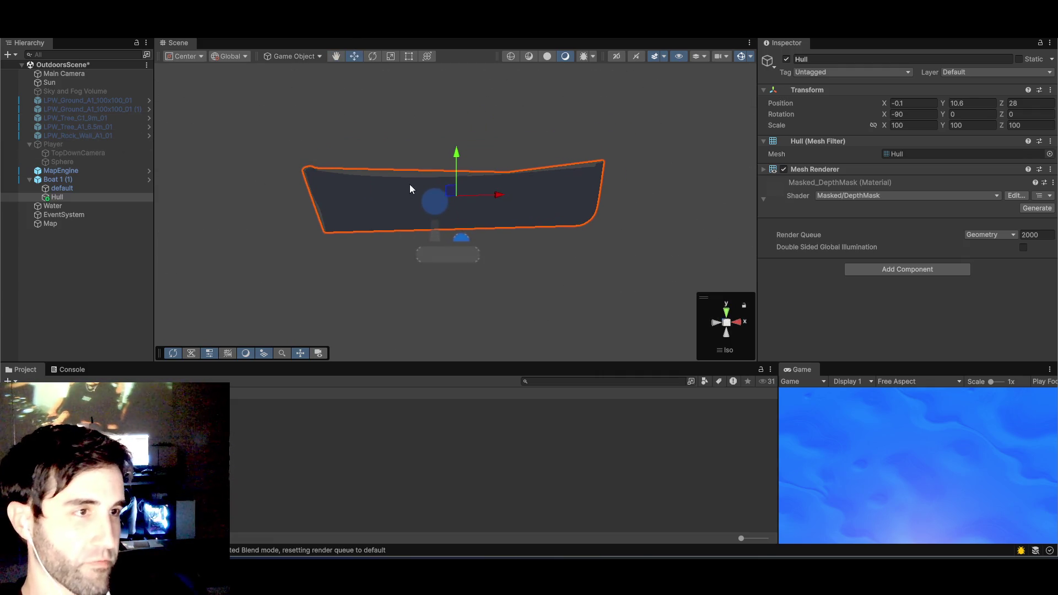
- In a flat 2D side view, shrink the Hull to about 94 and flatten its height
{"action": "mouse_move", "coordinate": [436, 279]}
{"action": "left_mouse_down", "text": "alt"}
{"action": "mouse_move", "coordinate": [413, 286]}
{"action": "mouse_move", "coordinate": [422, 271]}
{"action": "left_mouse_up", "text": "alt"}
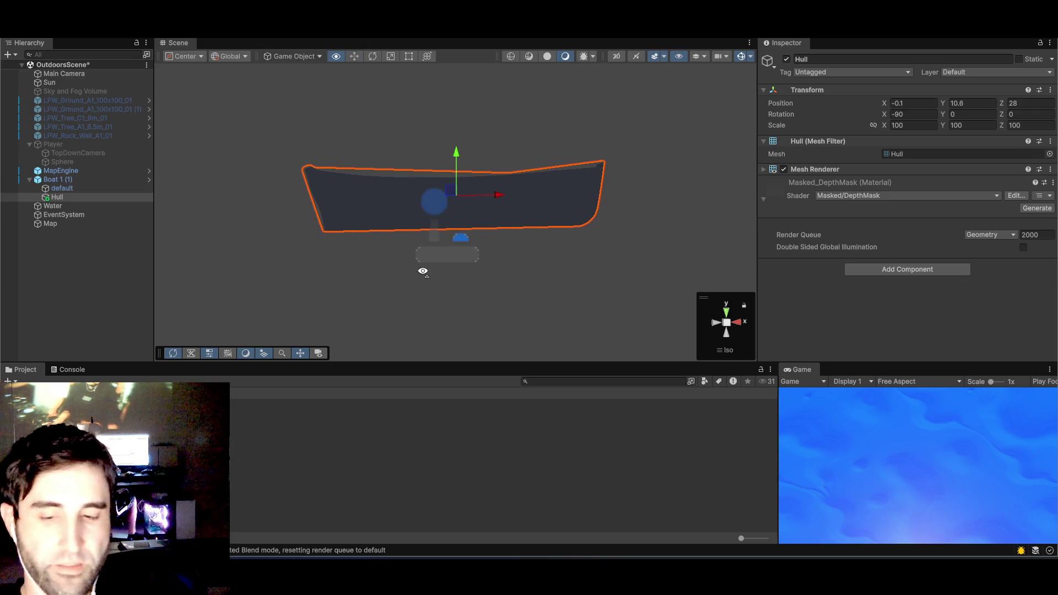
{"action": "key", "text": "t"}
{"action": "key", "text": "2"}
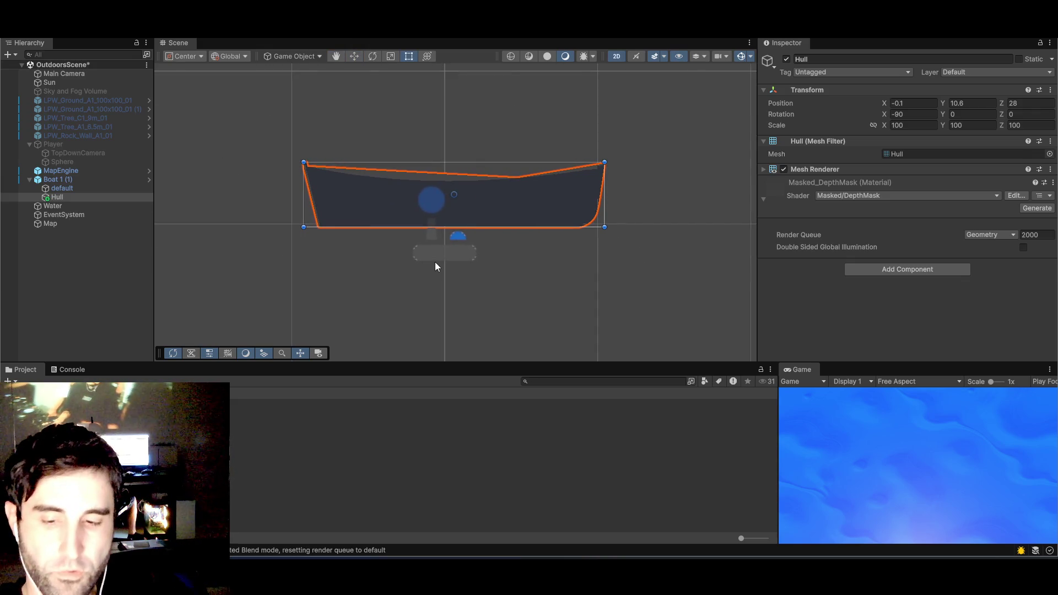
{"action": "key", "text": "e"}
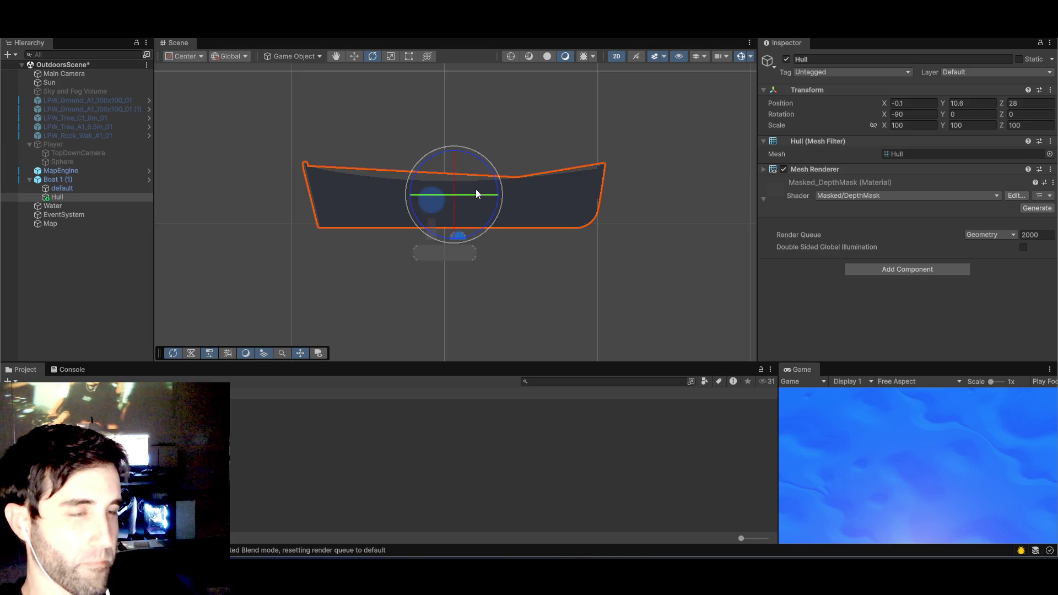
{"action": "left_click_drag", "start_coordinate": [477, 177], "coordinate": [476, 182]}
{"action": "key", "text": "ctrl+z"}
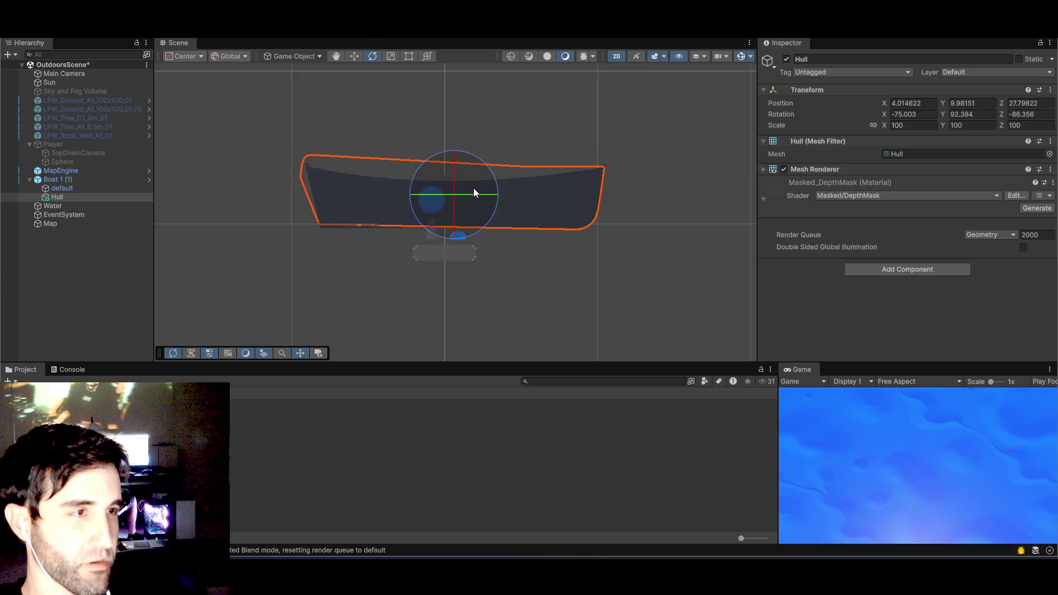
{"action": "key", "text": "r"}
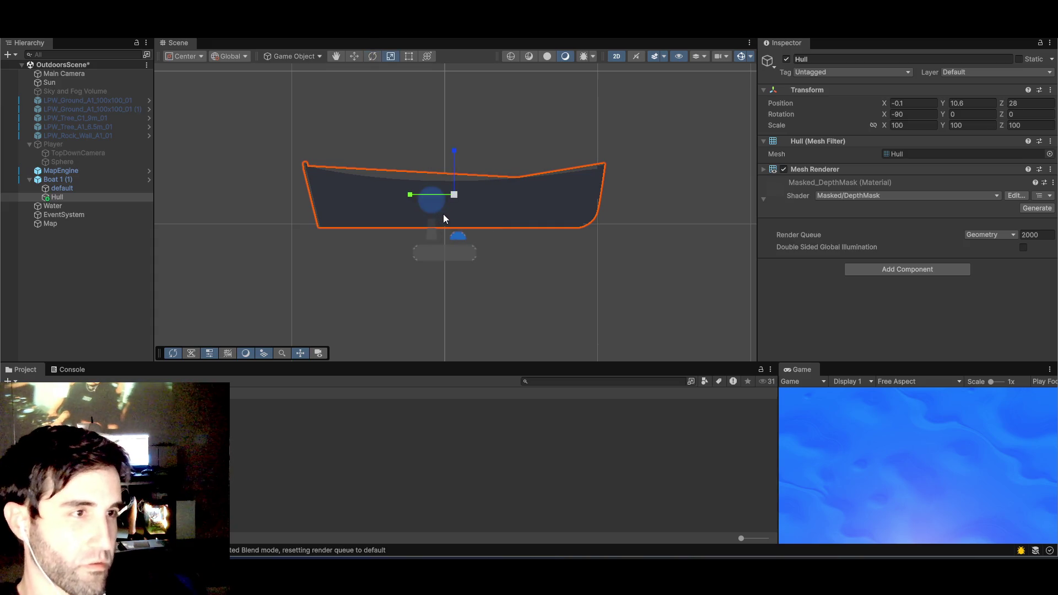
{"action": "left_click_drag", "start_coordinate": [458, 198], "coordinate": [458, 200]}
{"action": "left_click_drag", "start_coordinate": [454, 155], "coordinate": [455, 163]}
- Enlarge the Hull to about 96, flatten Z scale to 75.89, and nudge it to Z 27.38
{"action": "key", "text": "w"}
{"action": "scroll", "coordinate": [441, 221], "scroll_direction": "up", "scroll_amount": 5}
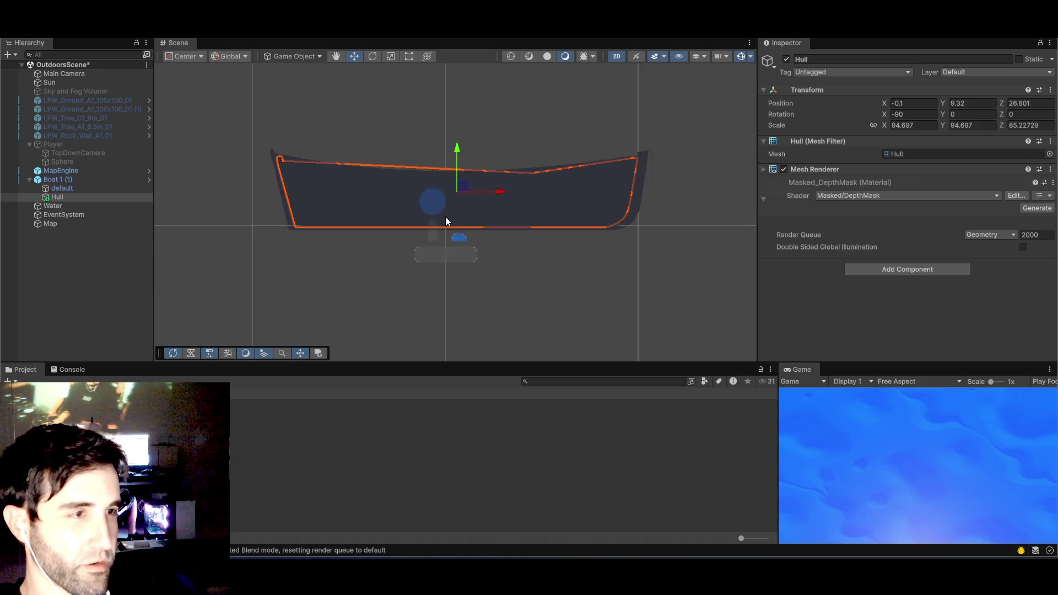
{"action": "key", "text": "r"}
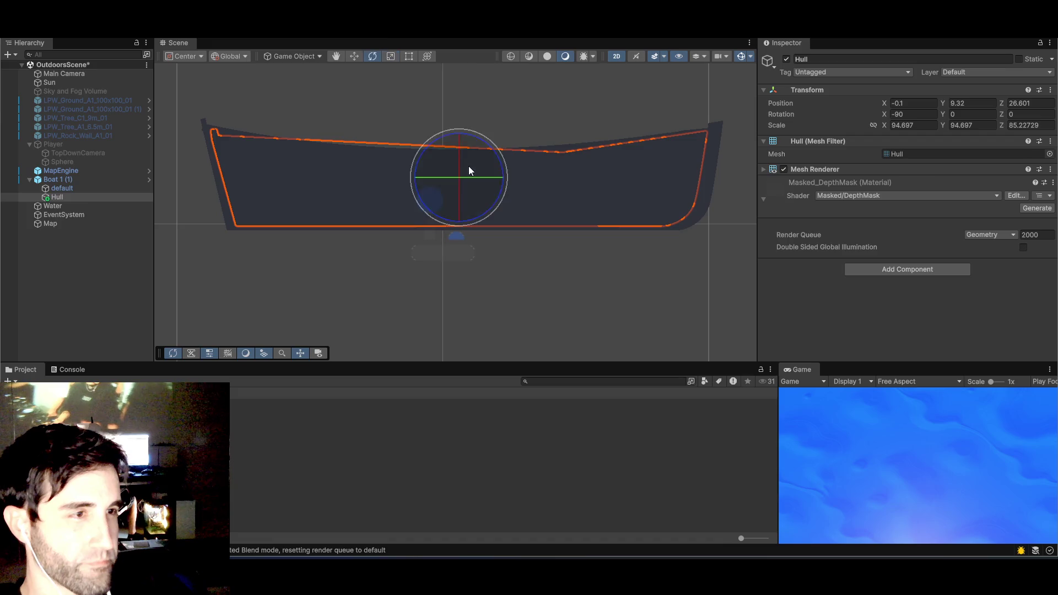
{"action": "left_click_drag", "start_coordinate": [460, 177], "coordinate": [459, 178]}
{"action": "key", "text": "e"}
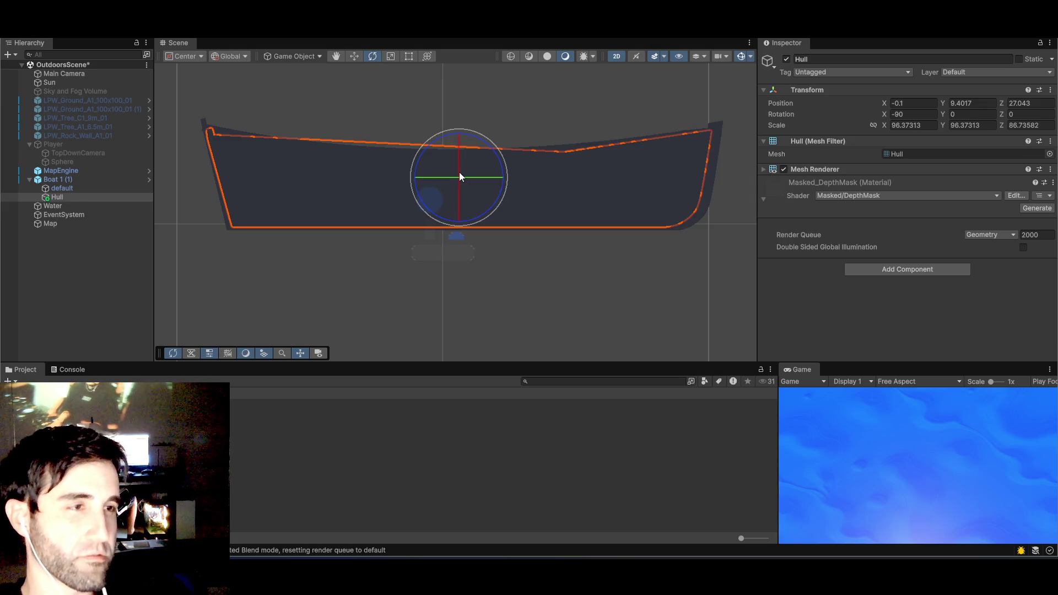
{"action": "key", "text": "w"}
{"action": "key", "text": "e"}
{"action": "key", "text": "r"}
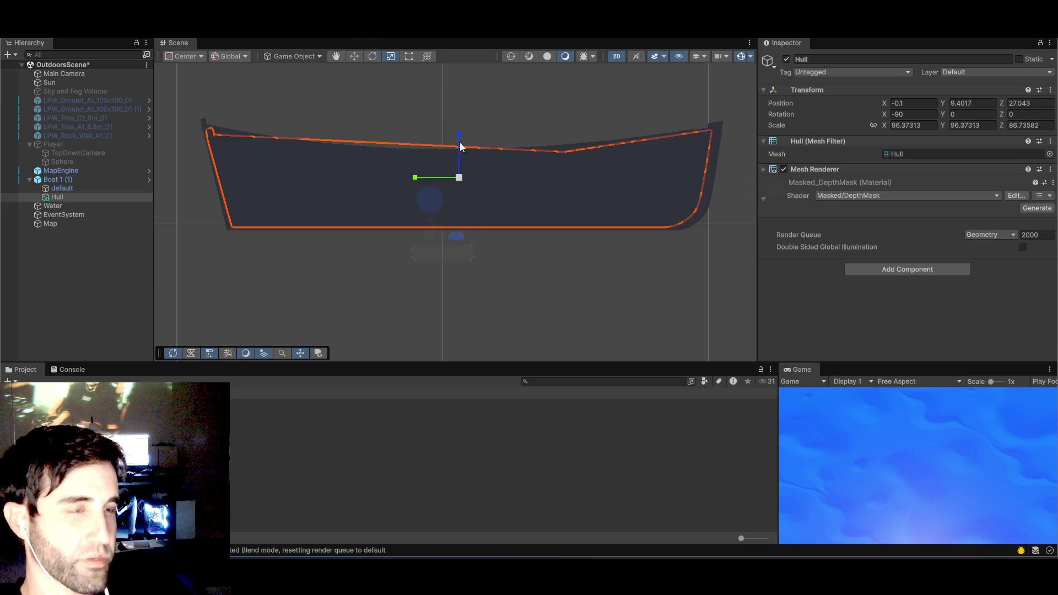
{"action": "left_click_drag", "start_coordinate": [458, 144], "coordinate": [459, 141]}
{"action": "key", "text": "w"}
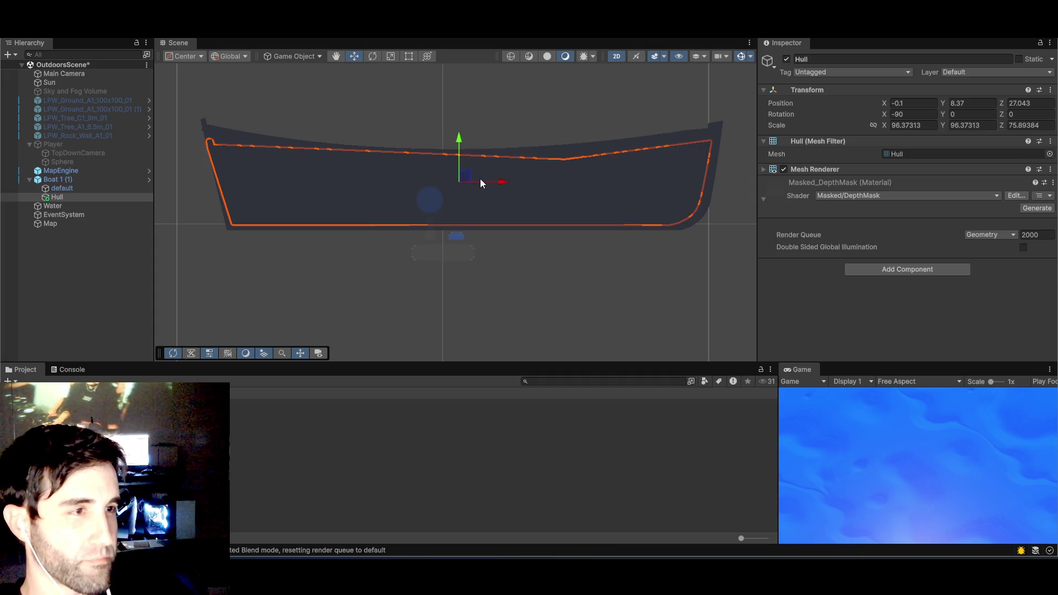
{"action": "left_click_drag", "start_coordinate": [481, 181], "coordinate": [484, 183]}
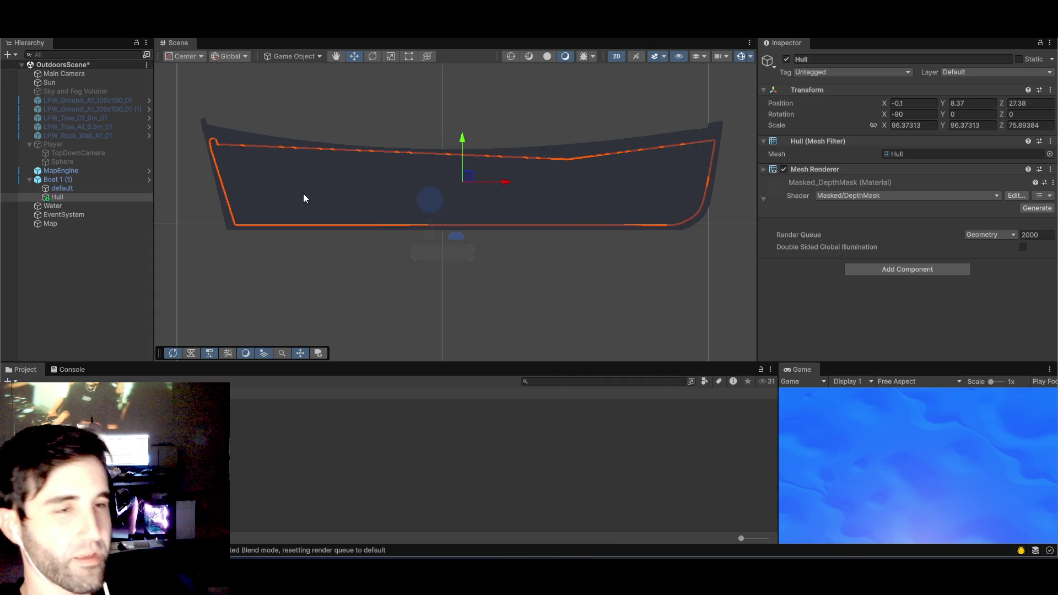
- Select and frame Boat 1 (1), returning the scene view to 3D perspective
{"action": "left_click", "coordinate": [302, 115]}
{"action": "scroll", "coordinate": [347, 149], "scroll_direction": "down", "scroll_amount": 4}
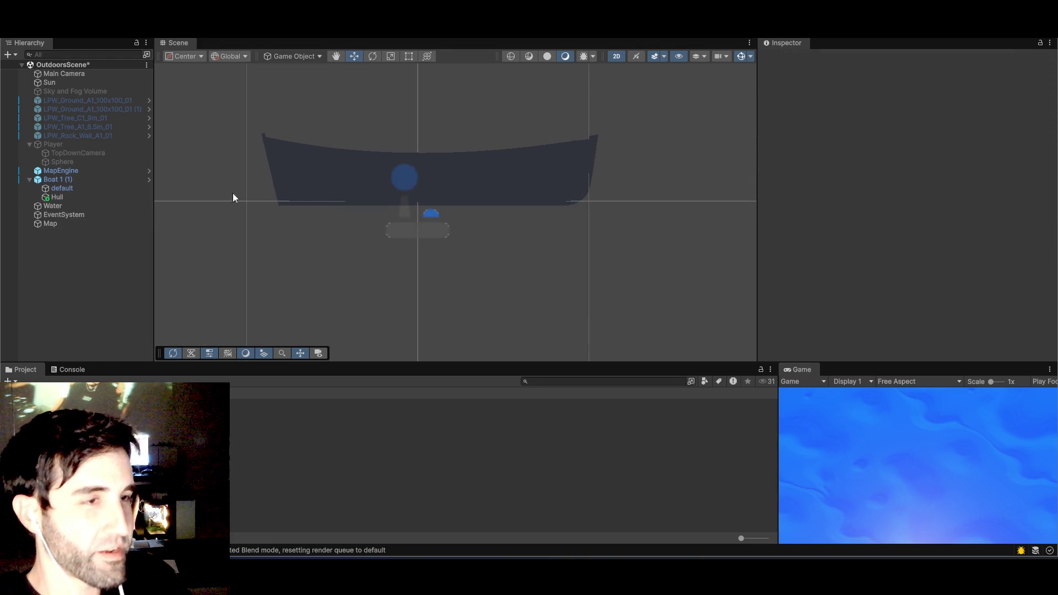
{"action": "left_click", "coordinate": [58, 179]}
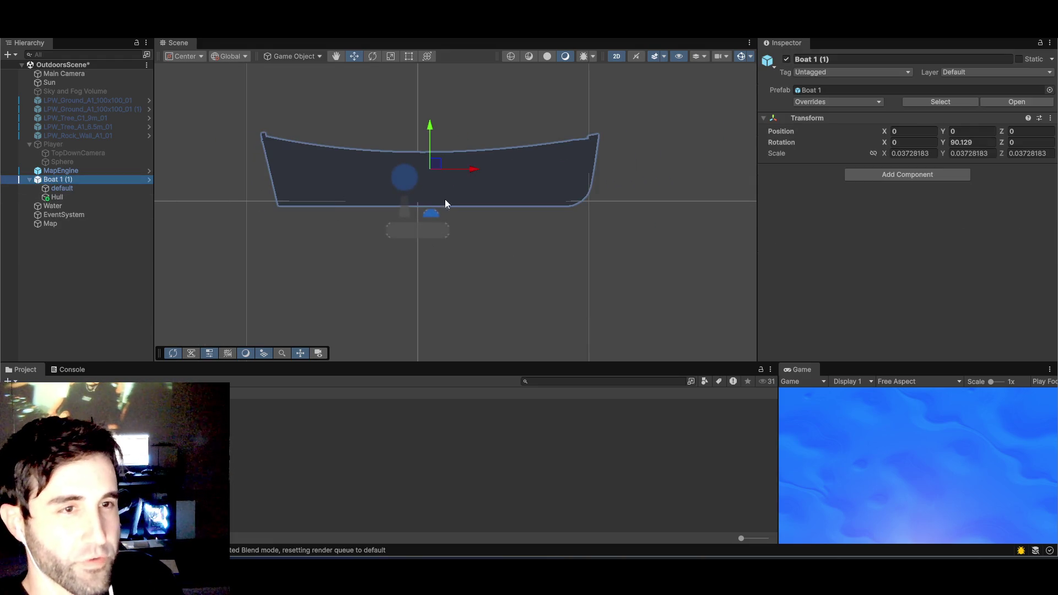
{"action": "key", "text": "f"}
{"action": "scroll", "coordinate": [370, 229], "scroll_direction": "down", "scroll_amount": 3}
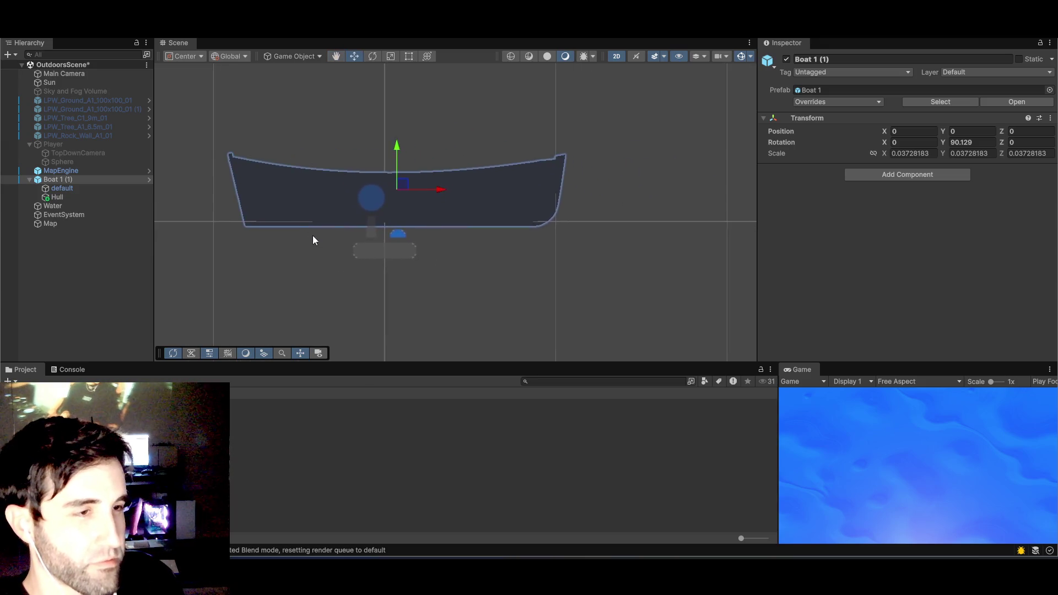
{"action": "scroll", "coordinate": [334, 246], "scroll_direction": "down", "scroll_amount": 5}
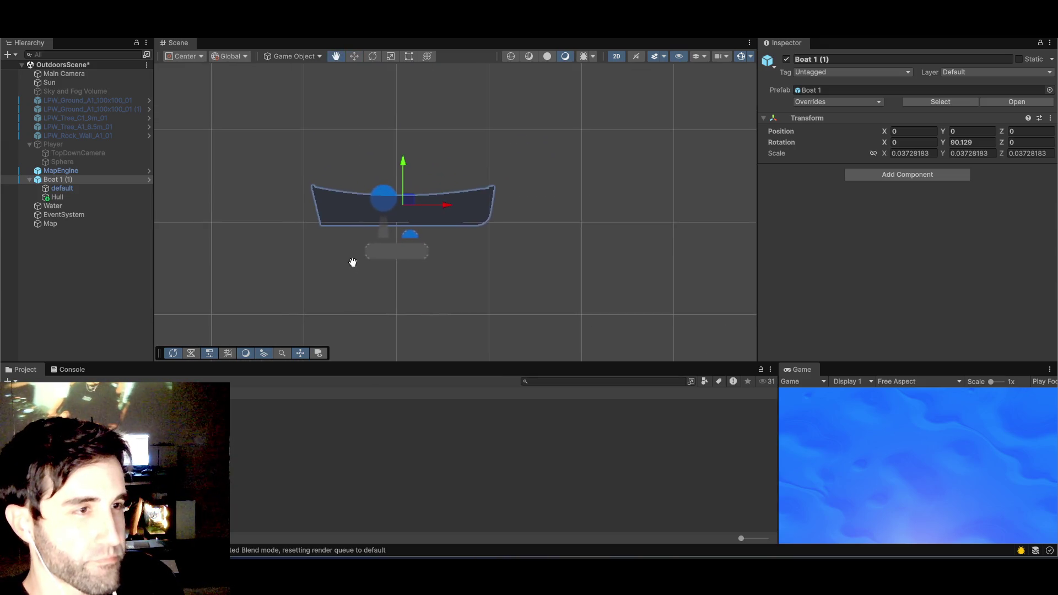
{"action": "left_click", "coordinate": [618, 57]}
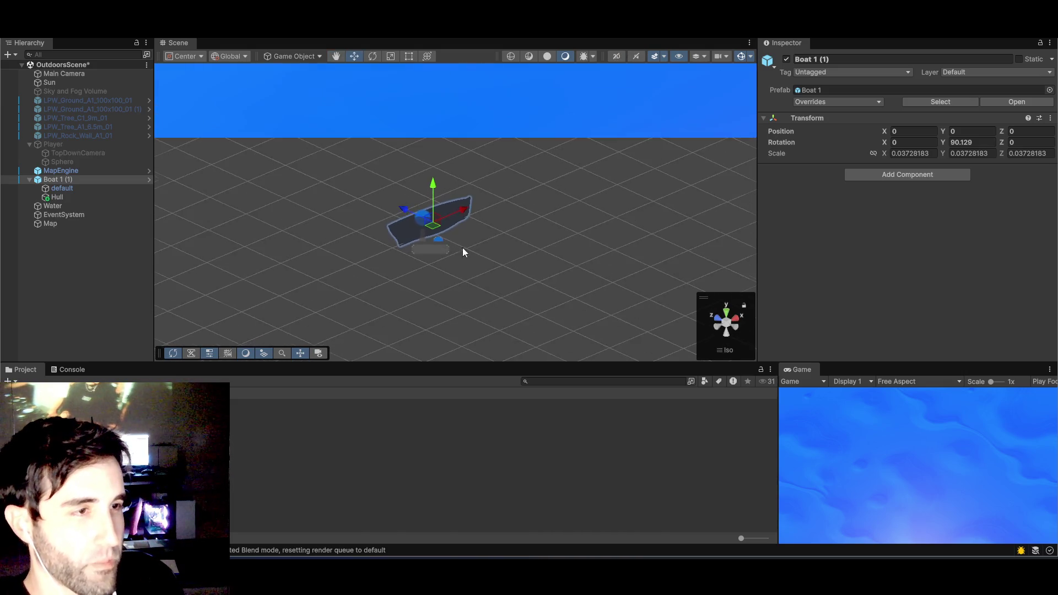
{"action": "left_click", "coordinate": [723, 351]}
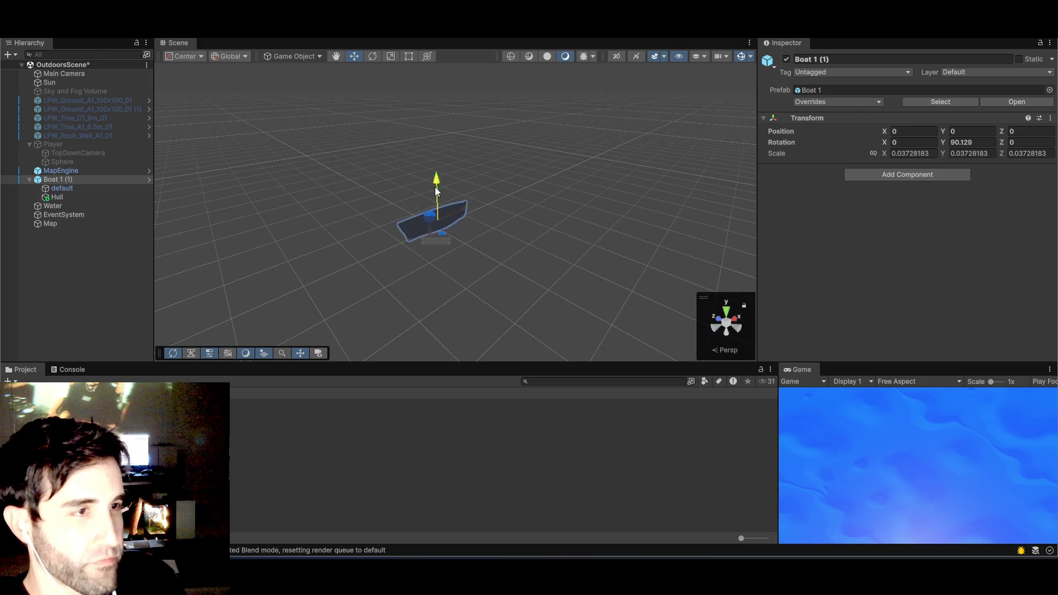
- Lift Boat 1 (1) to about Y 3.7 above the water and inspect it close up
{"action": "left_click_drag", "start_coordinate": [434, 187], "coordinate": [434, 83]}
{"action": "mouse_move", "coordinate": [477, 174]}
{"action": "left_mouse_down"}
{"action": "mouse_move", "coordinate": [498, 153]}
{"action": "mouse_move", "coordinate": [527, 190]}
{"action": "mouse_move", "coordinate": [522, 249]}
{"action": "left_mouse_up"}
{"action": "mouse_move", "coordinate": [450, 200]}
{"action": "left_mouse_down"}
{"action": "mouse_move", "coordinate": [458, 89]}
{"action": "mouse_move", "coordinate": [444, 222]}
{"action": "left_mouse_up"}
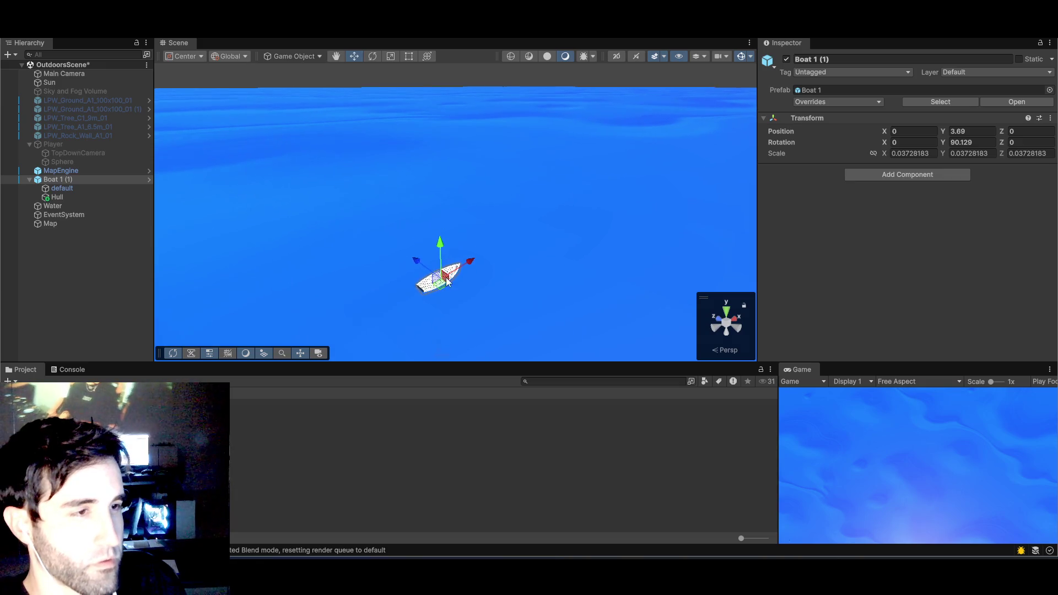
{"action": "scroll", "coordinate": [539, 236], "scroll_direction": "up", "scroll_amount": 5}
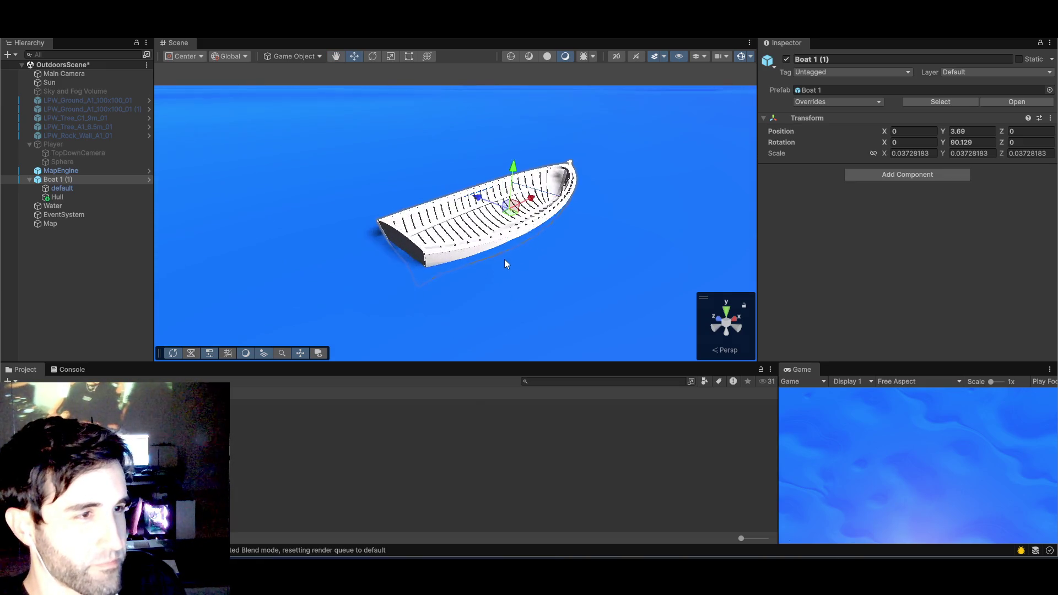
{"action": "scroll", "coordinate": [505, 259], "scroll_direction": "up", "scroll_amount": 5}
{"action": "mouse_move", "coordinate": [460, 270]}
{"action": "left_mouse_down"}
{"action": "mouse_move", "coordinate": [526, 244]}
{"action": "mouse_move", "coordinate": [510, 164]}
{"action": "mouse_move", "coordinate": [523, 181]}
{"action": "left_mouse_up"}
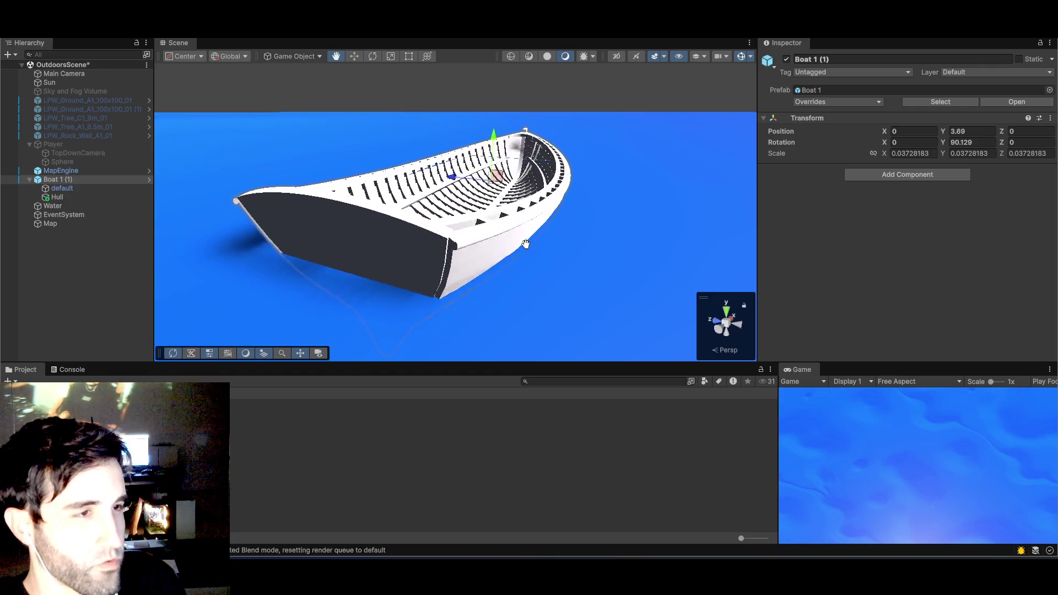
{"action": "scroll", "coordinate": [616, 233], "scroll_direction": "up", "scroll_amount": 5}
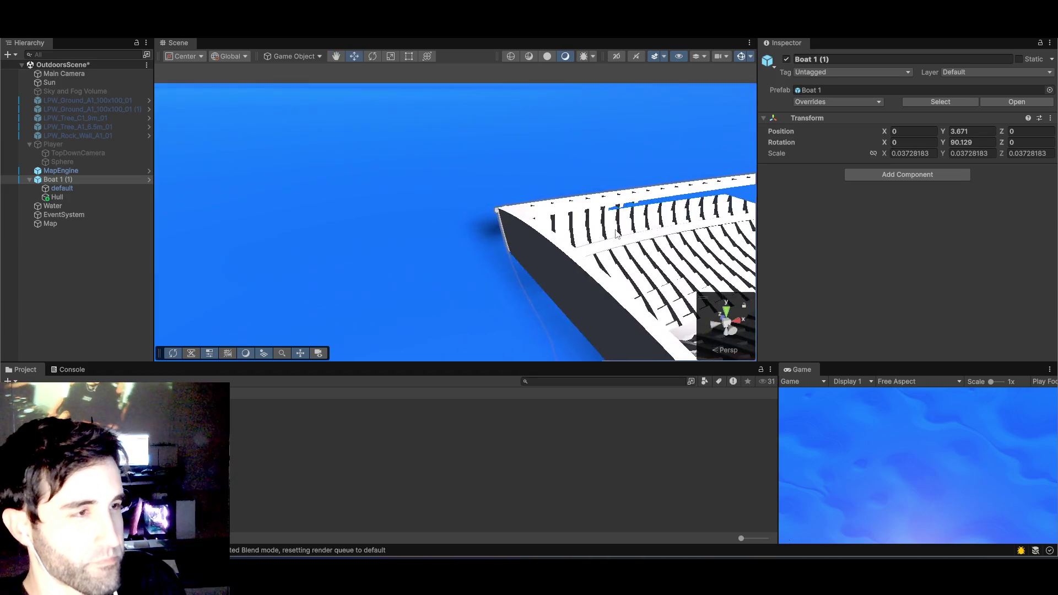
{"action": "scroll", "coordinate": [617, 234], "scroll_direction": "down", "scroll_amount": 5}
{"action": "mouse_move", "coordinate": [484, 225]}
{"action": "left_mouse_down"}
{"action": "mouse_move", "coordinate": [506, 236]}
{"action": "mouse_move", "coordinate": [470, 227]}
{"action": "mouse_move", "coordinate": [460, 178]}
{"action": "mouse_move", "coordinate": [317, 184]}
{"action": "left_mouse_up"}
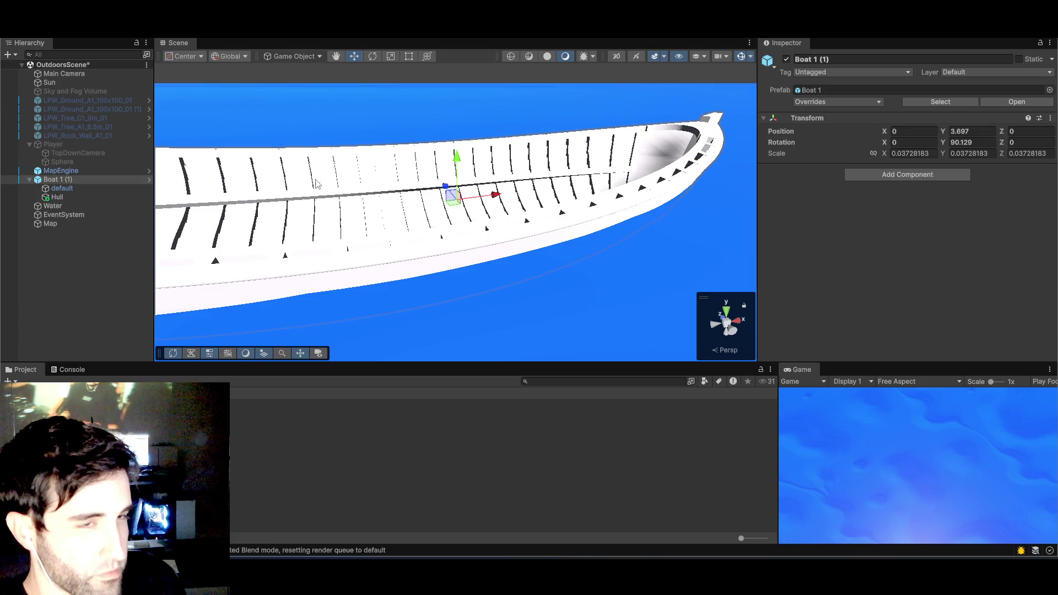
- Frame the Hull from behind the boat and stretch its Z scale to 88.92
{"action": "left_click", "coordinate": [57, 197]}
{"action": "mouse_move", "coordinate": [323, 241]}
{"action": "left_mouse_down"}
{"action": "mouse_move", "coordinate": [389, 192]}
{"action": "mouse_move", "coordinate": [342, 193]}
{"action": "mouse_move", "coordinate": [408, 209]}
{"action": "left_mouse_up"}
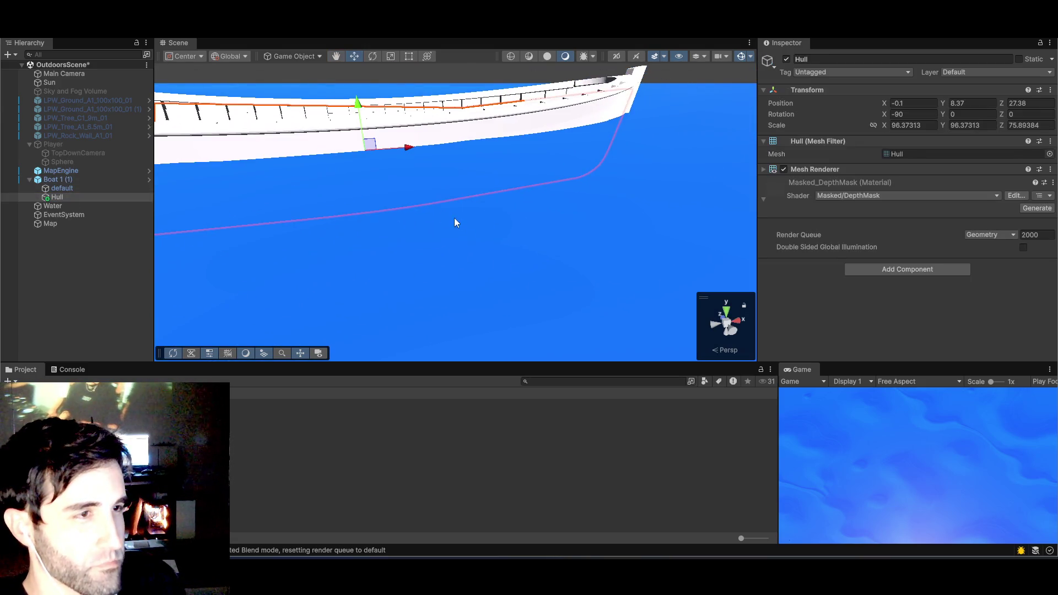
{"action": "left_click", "coordinate": [724, 329]}
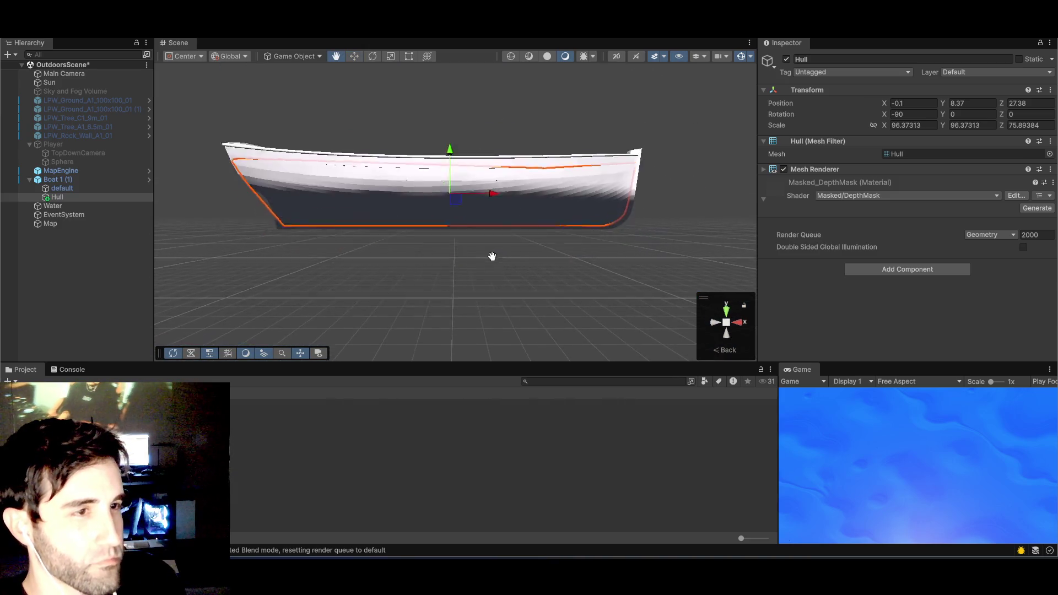
{"action": "mouse_move", "coordinate": [493, 257]}
{"action": "left_mouse_down"}
{"action": "mouse_move", "coordinate": [572, 246]}
{"action": "mouse_move", "coordinate": [524, 253]}
{"action": "mouse_move", "coordinate": [538, 218]}
{"action": "mouse_move", "coordinate": [530, 228]}
{"action": "left_mouse_up"}
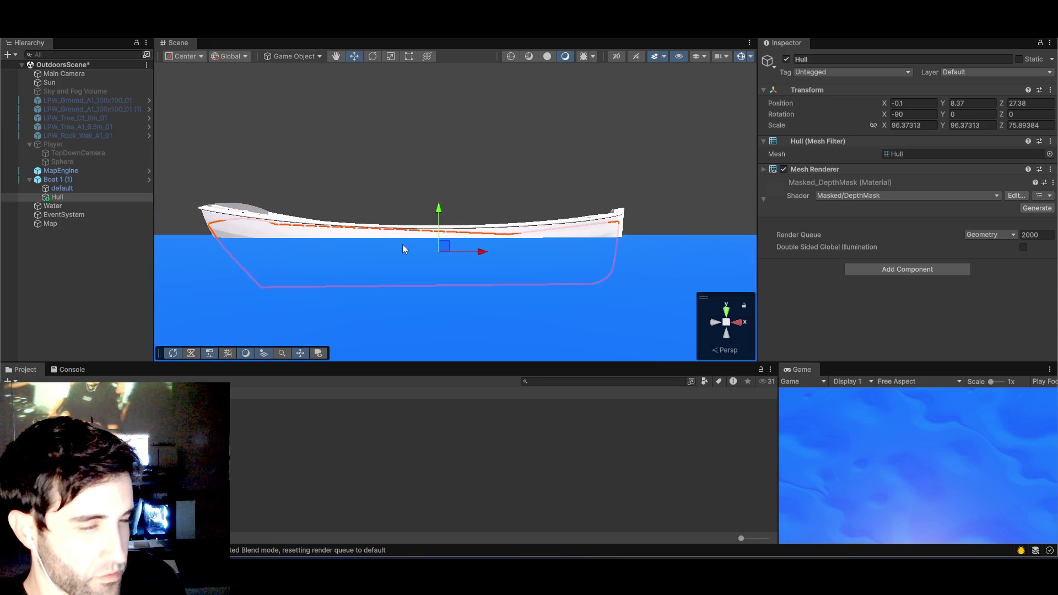
{"action": "left_click", "coordinate": [727, 322]}
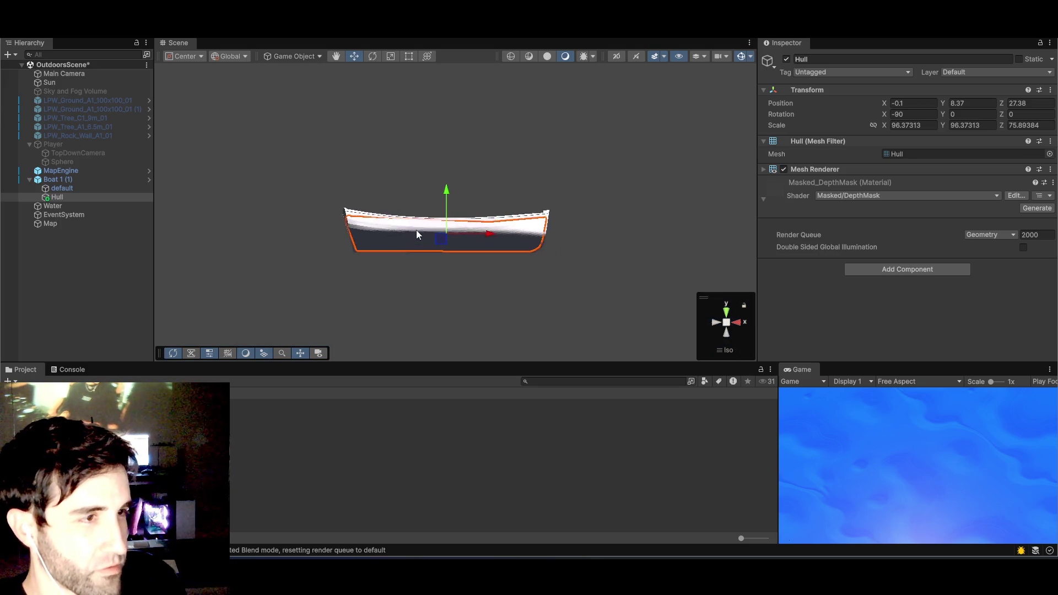
{"action": "key", "text": "f"}
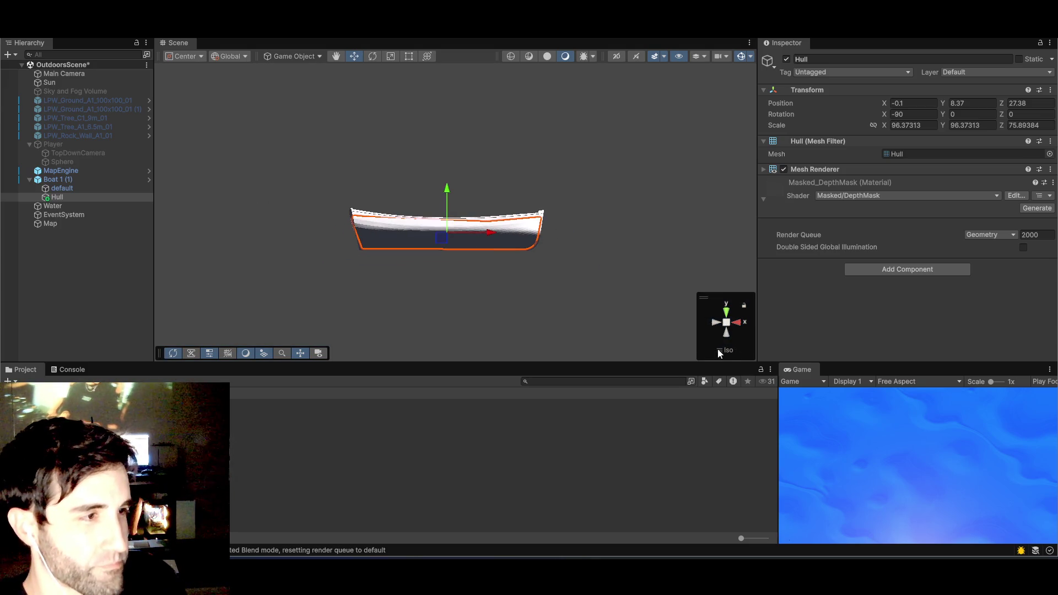
{"action": "left_click", "coordinate": [723, 351]}
{"action": "left_click_drag", "start_coordinate": [451, 286], "coordinate": [463, 274]}
{"action": "key", "text": "r"}
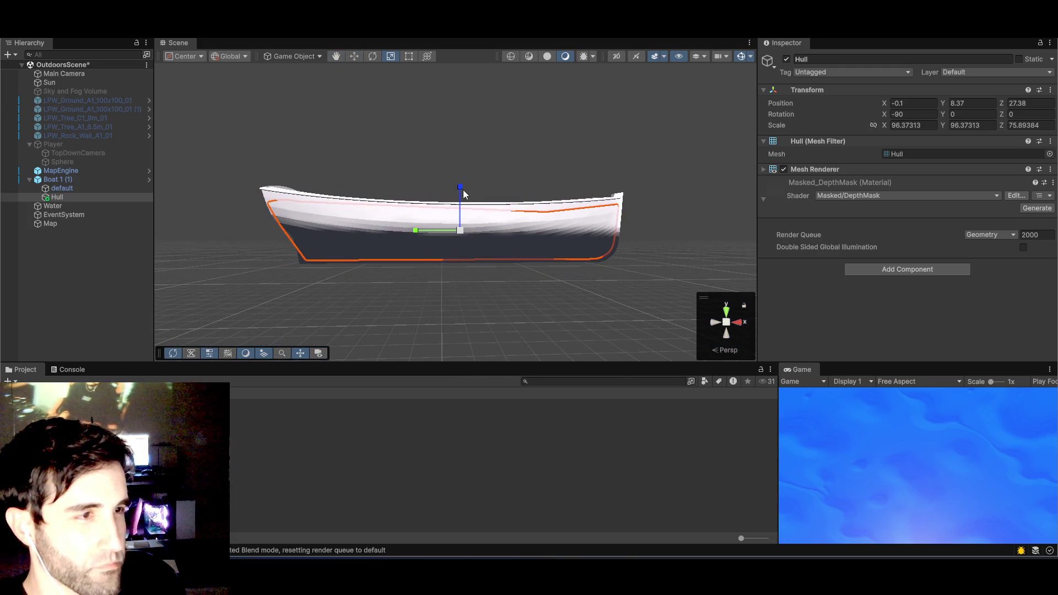
{"action": "left_click_drag", "start_coordinate": [461, 189], "coordinate": [461, 185]}
{"action": "mouse_move", "coordinate": [450, 221]}
{"action": "left_mouse_down"}
{"action": "mouse_move", "coordinate": [454, 196]}
{"action": "mouse_move", "coordinate": [414, 226]}
{"action": "left_mouse_up"}
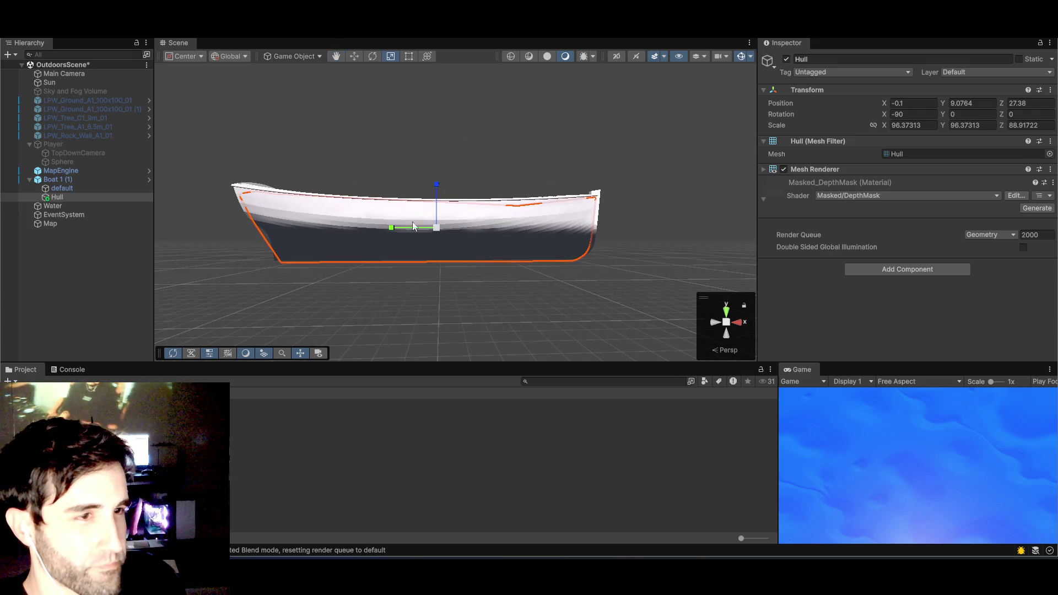
- Return to the Move tool, select the Water object and orbit and zoom the Scene view around the boat
{"action": "key", "text": "w"}
{"action": "left_click", "coordinate": [52, 205]}
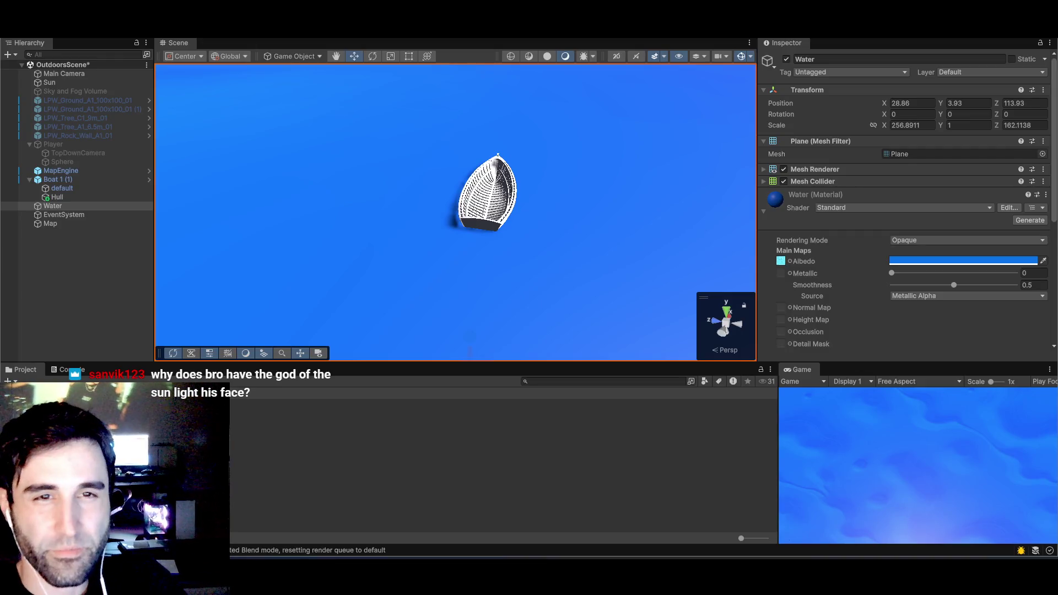
{"action": "mouse_move", "coordinate": [373, 237]}
{"action": "left_mouse_down"}
{"action": "mouse_move", "coordinate": [432, 253]}
{"action": "mouse_move", "coordinate": [431, 265]}
{"action": "mouse_move", "coordinate": [466, 265]}
{"action": "mouse_move", "coordinate": [471, 277]}
{"action": "left_mouse_up"}
{"action": "scroll", "coordinate": [432, 264], "scroll_direction": "up", "scroll_amount": 3}
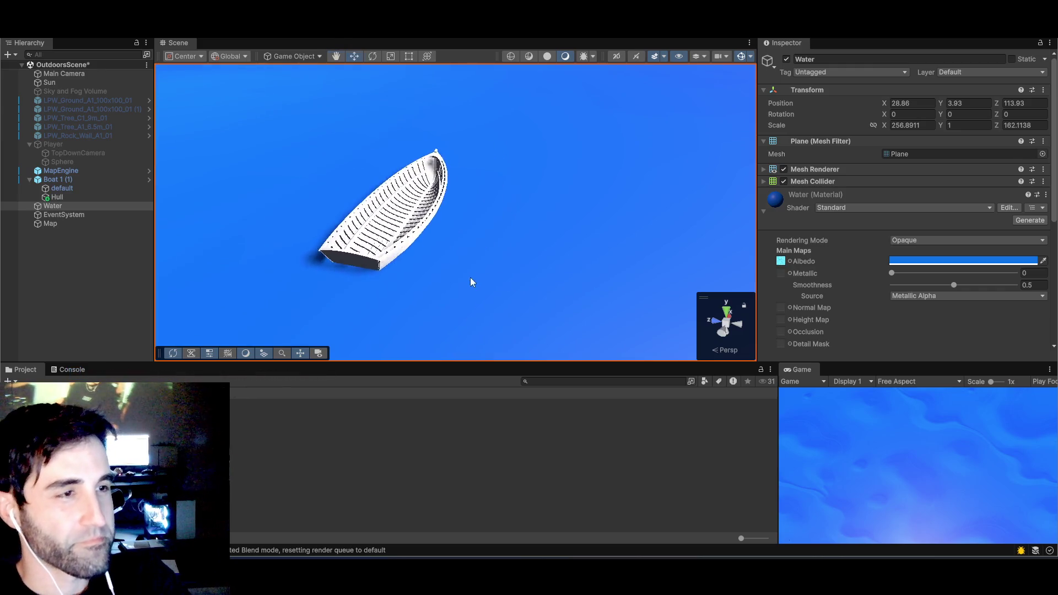
{"action": "scroll", "coordinate": [477, 264], "scroll_direction": "down", "scroll_amount": 5}
{"action": "scroll", "coordinate": [482, 269], "scroll_direction": "up", "scroll_amount": 2}
{"action": "scroll", "coordinate": [483, 274], "scroll_direction": "up", "scroll_amount": 1}
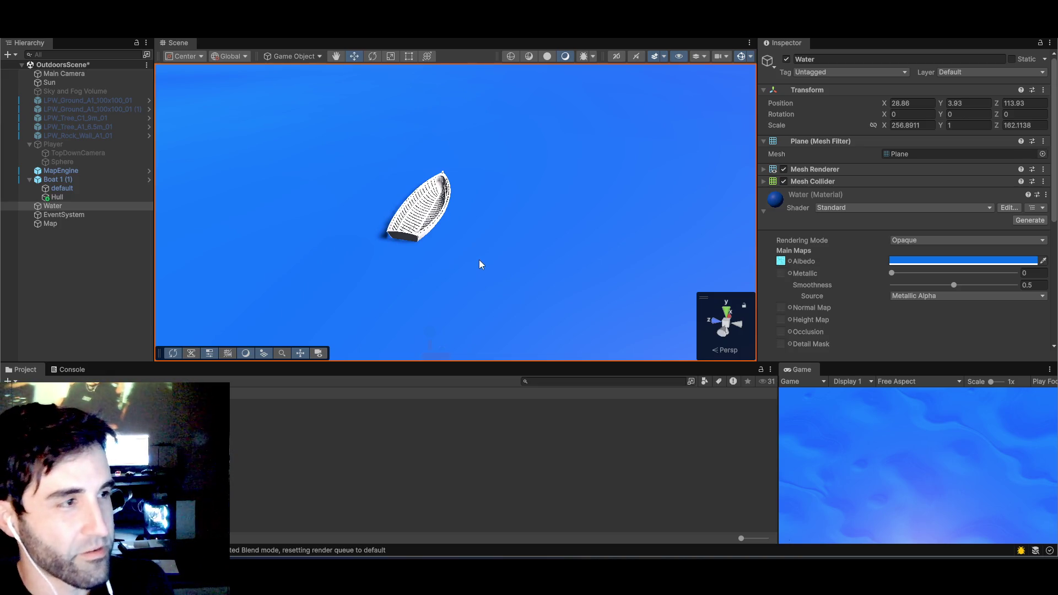
{"action": "scroll", "coordinate": [447, 250], "scroll_direction": "up", "scroll_amount": 4}
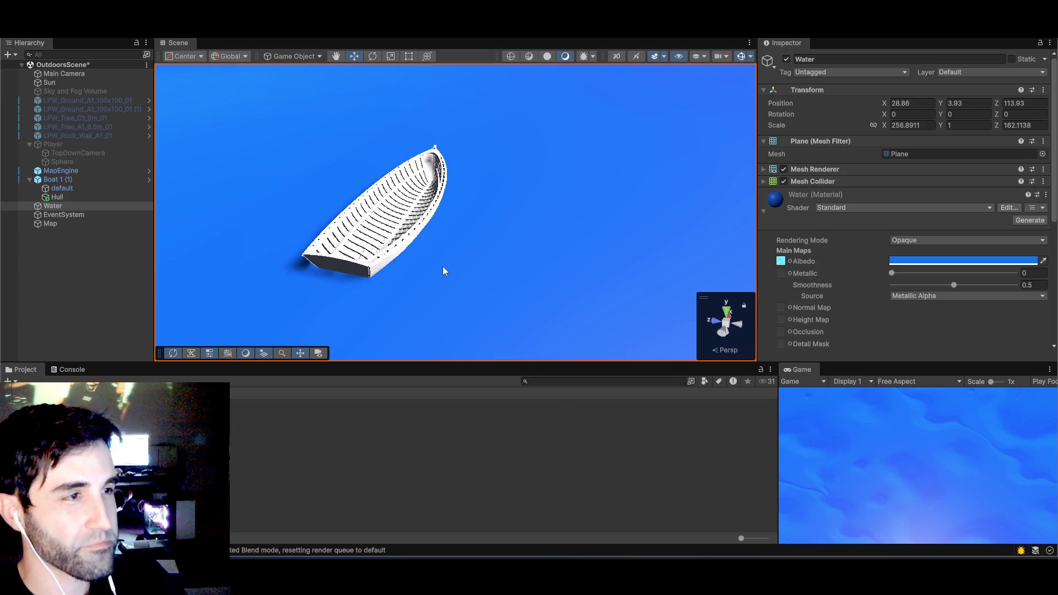
- Select Boat 1 (1)'s default mesh and show its defaultMat material settings in the Inspector
{"action": "left_click", "coordinate": [60, 180]}
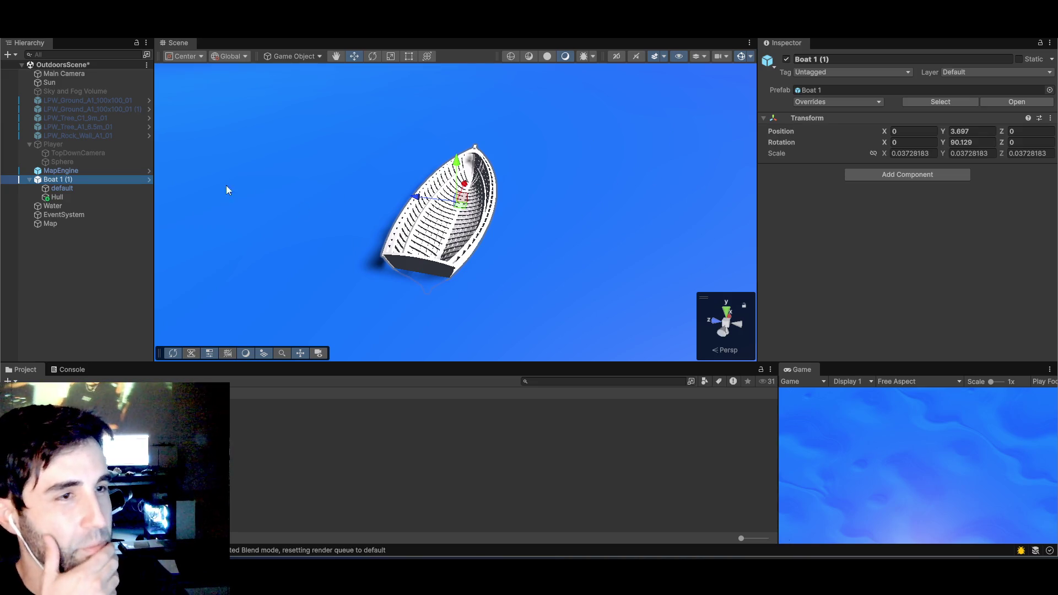
{"action": "left_click", "coordinate": [60, 190]}
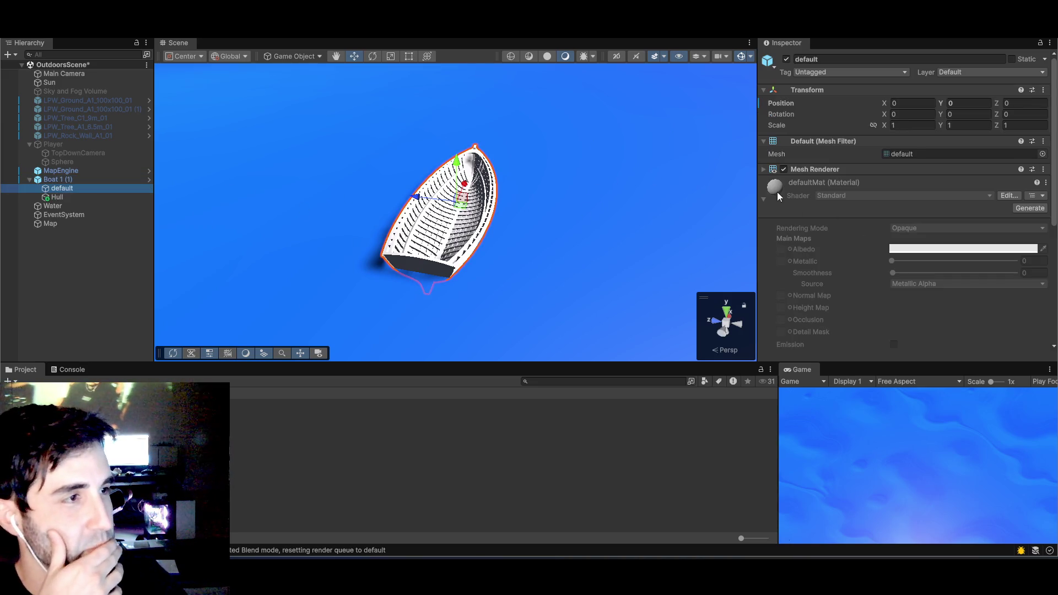
{"action": "left_click", "coordinate": [774, 189]}
{"action": "left_click", "coordinate": [774, 189]}
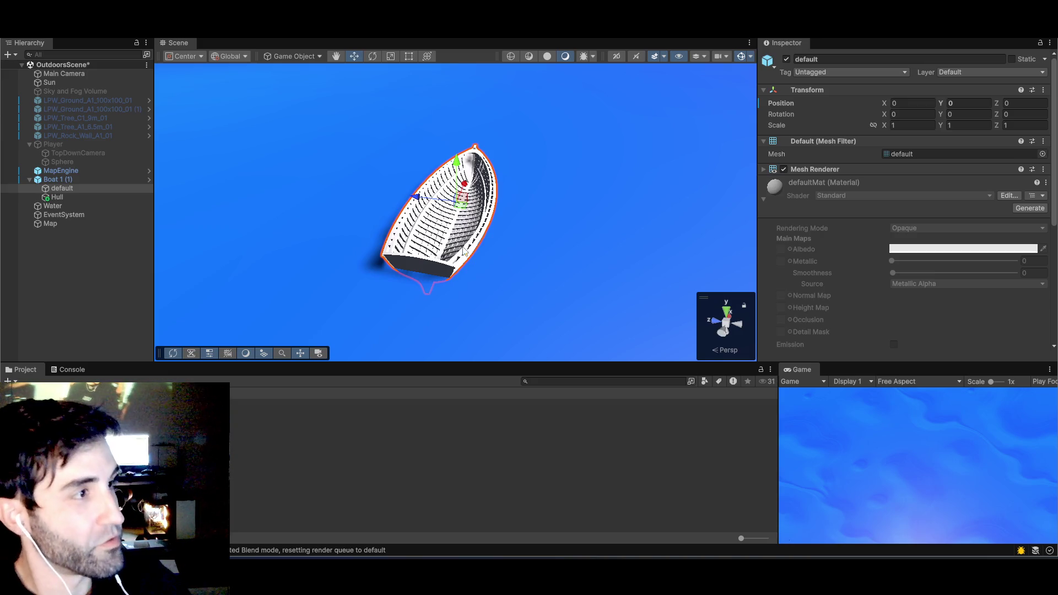
- Generate an AI texture for Boat 1 using the prompt 'wood'
{"action": "left_click", "coordinate": [1019, 209]}
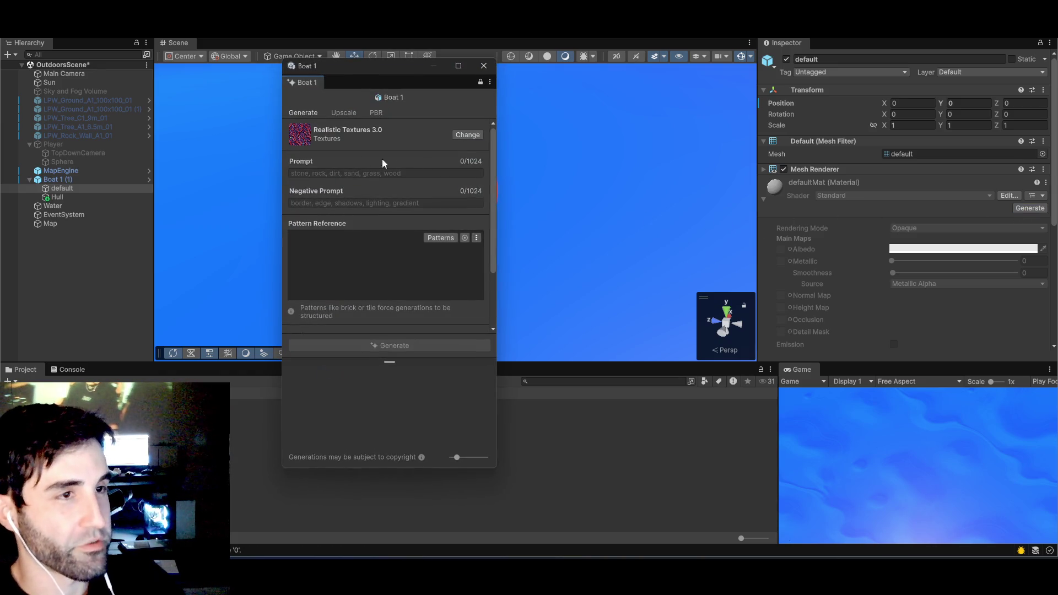
{"action": "left_click_drag", "start_coordinate": [364, 82], "coordinate": [372, 84]}
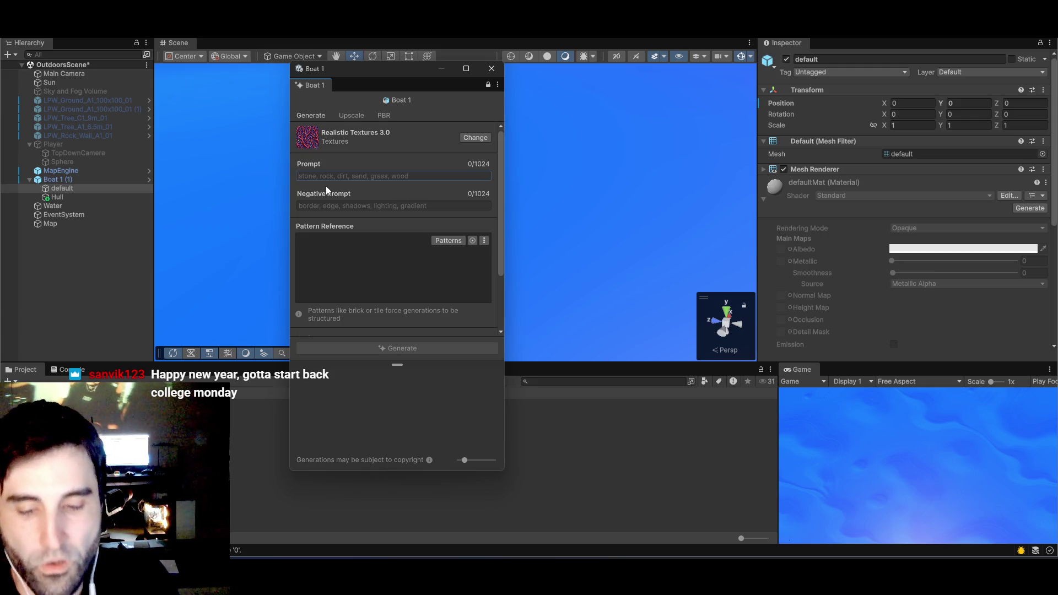
{"action": "type", "text": "woode"}
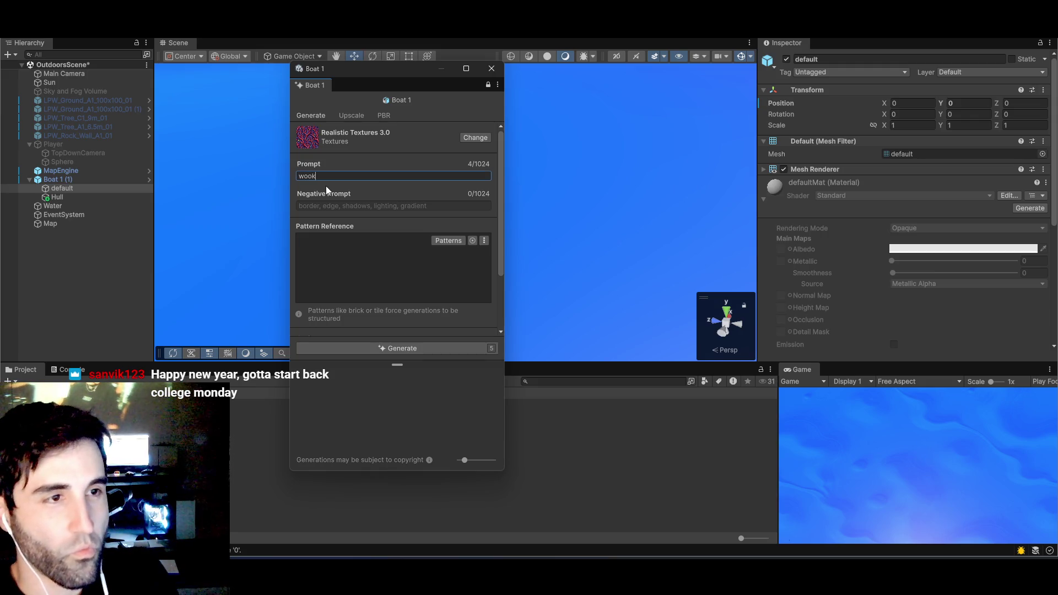
{"action": "key", "text": "BackSpace"}
{"action": "key", "text": "BackSpace"}
{"action": "key", "text": "BackSpace"}
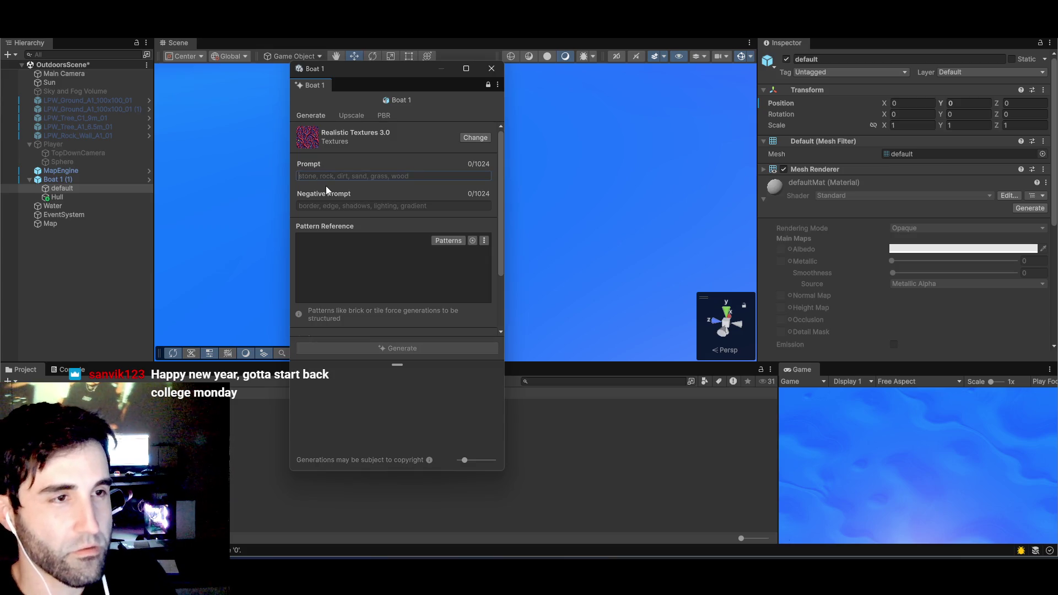
{"action": "type", "text": "wood"}
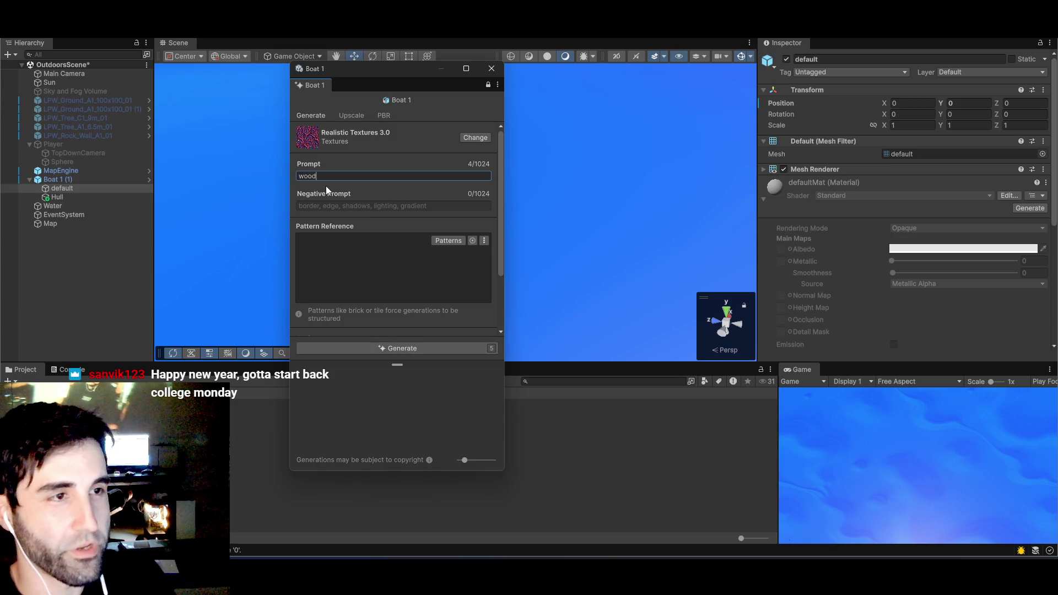
{"action": "left_click", "coordinate": [381, 351]}
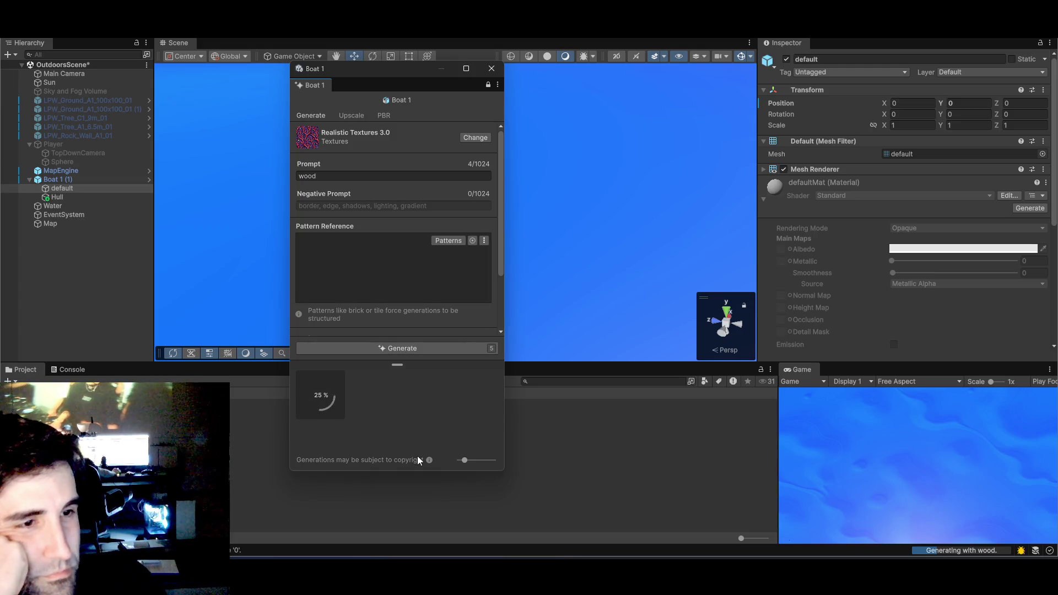
- Enlarge the texture generator, check its AI model list, and move the window left
{"action": "mouse_move", "coordinate": [503, 471]}
{"action": "left_mouse_down"}
{"action": "mouse_move", "coordinate": [637, 515]}
{"action": "mouse_move", "coordinate": [732, 505]}
{"action": "mouse_move", "coordinate": [703, 513]}
{"action": "left_mouse_up"}
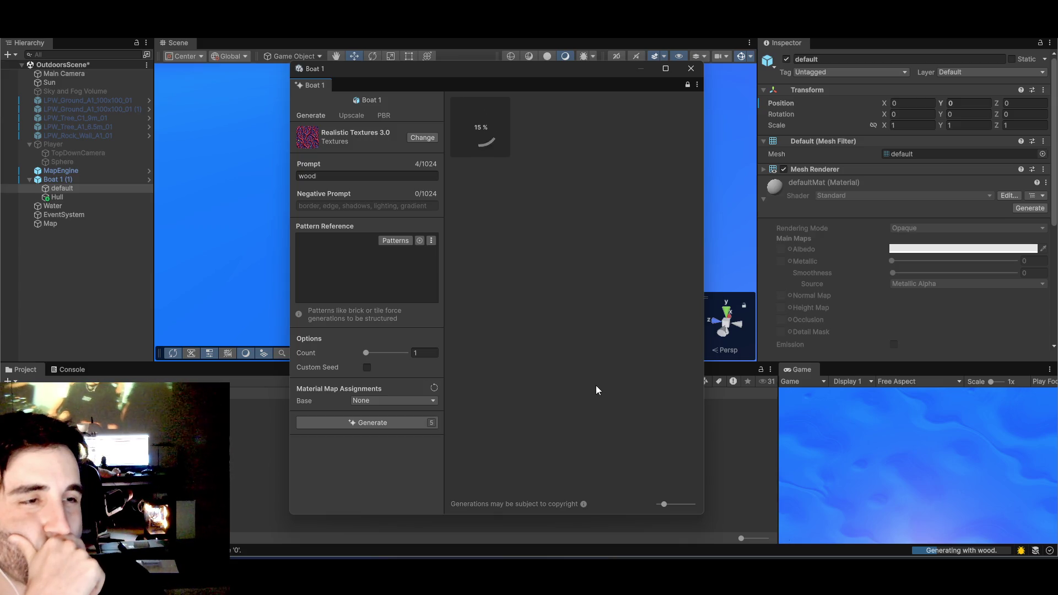
{"action": "left_click", "coordinate": [421, 137]}
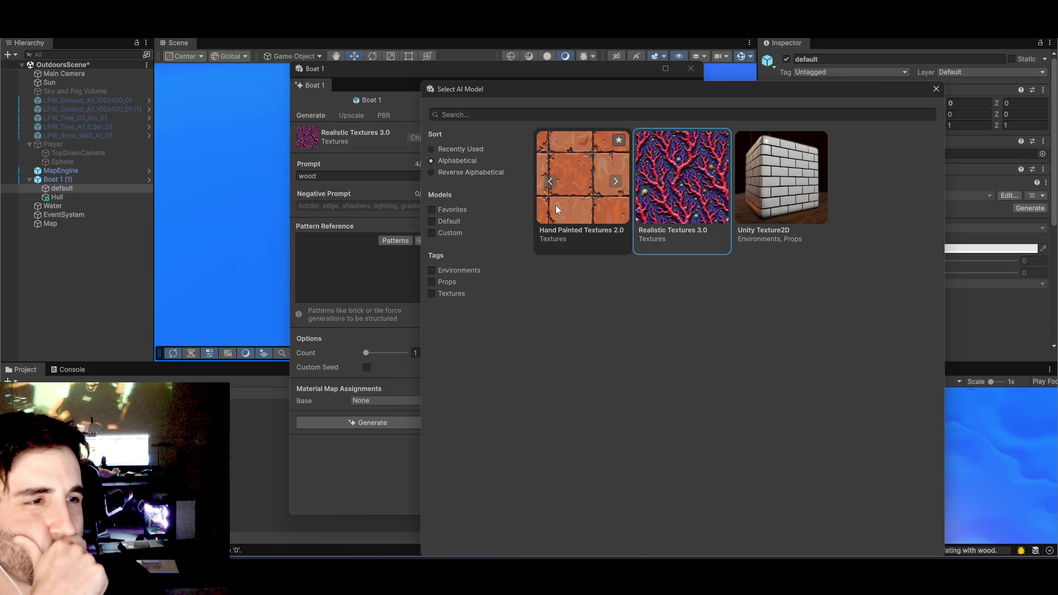
{"action": "left_click_drag", "start_coordinate": [574, 94], "coordinate": [267, 140]}
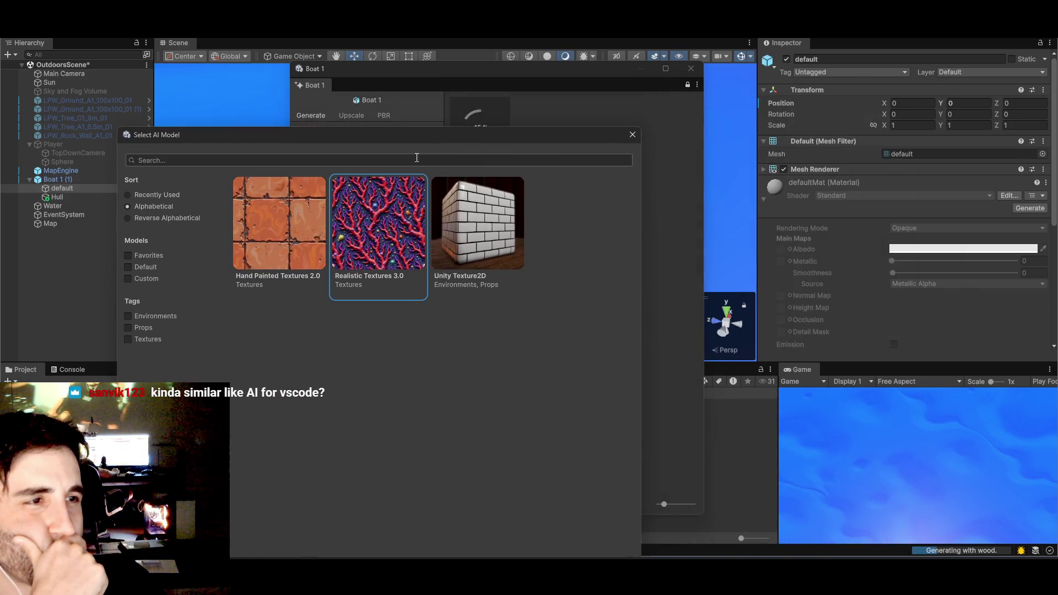
{"action": "left_click", "coordinate": [630, 134]}
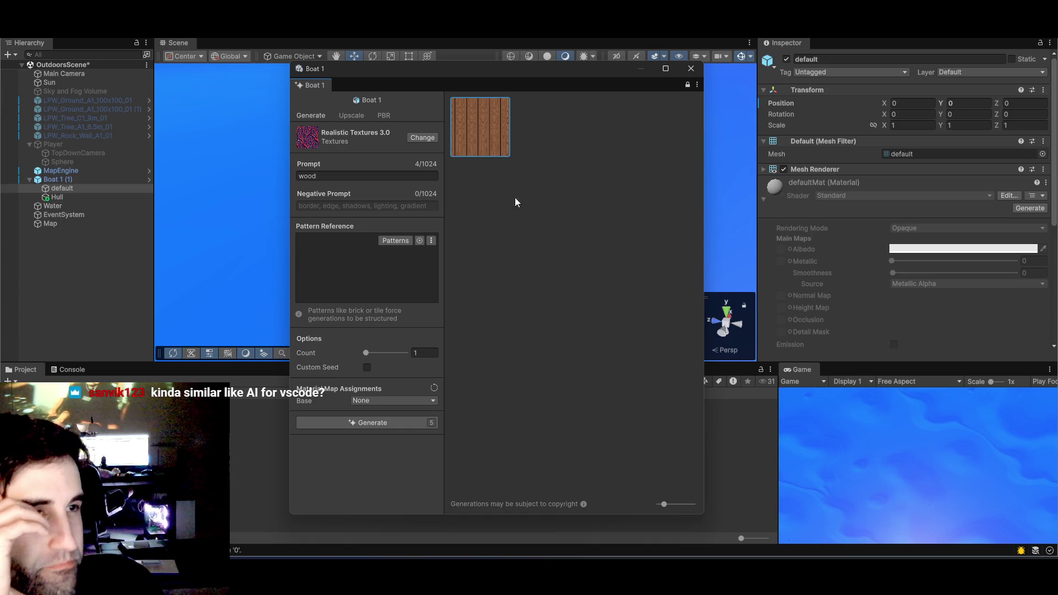
{"action": "left_click_drag", "start_coordinate": [474, 68], "coordinate": [393, 65]}
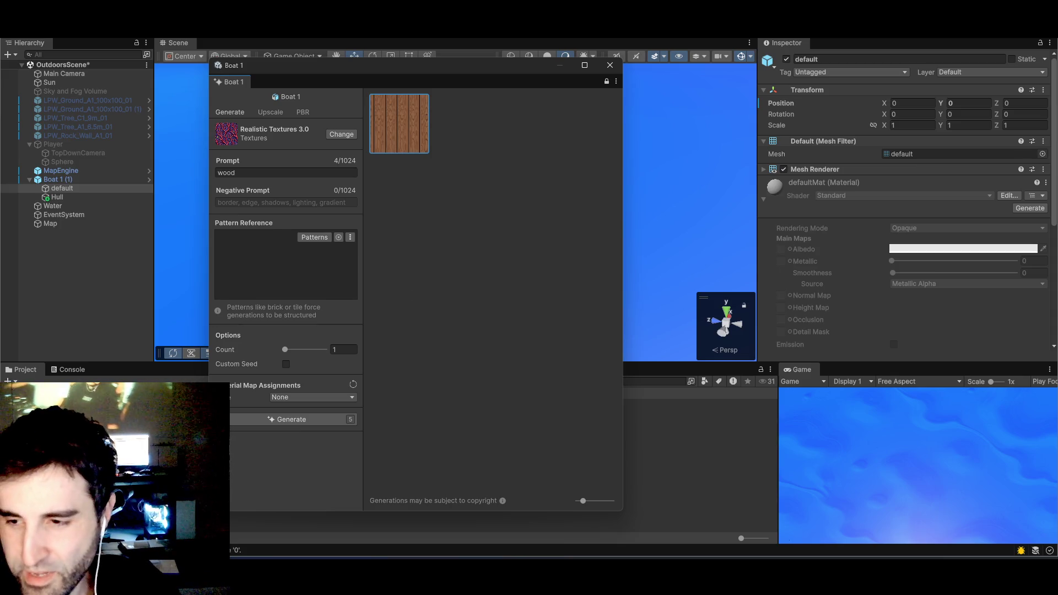
- In a new Chrome tab, search Google for 'rogus ai' and then 'rofus ai'
{"action": "key", "text": "alt+Tab"}
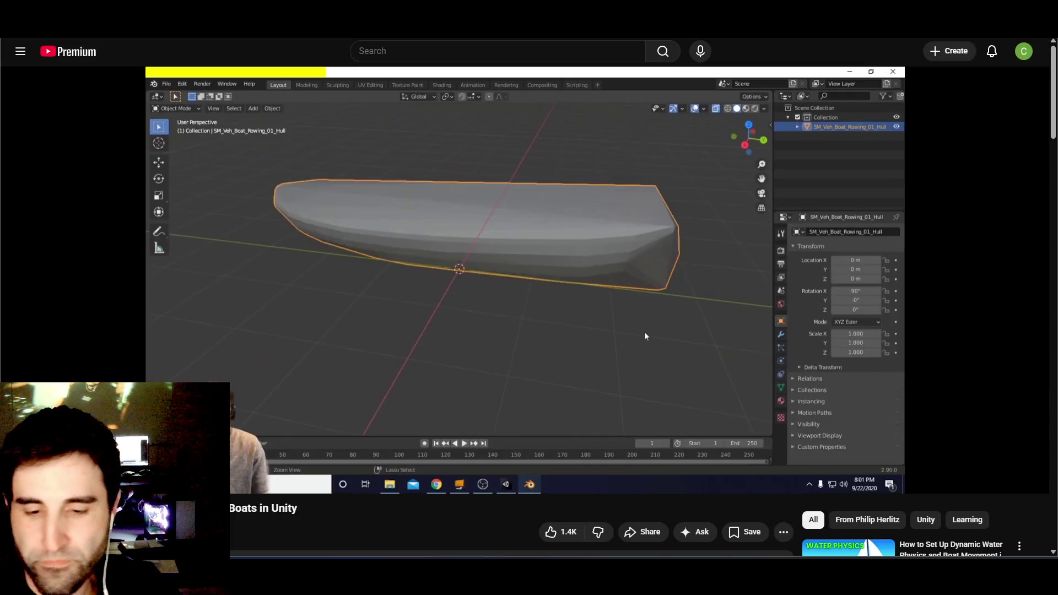
{"action": "key", "text": "ctrl+t"}
{"action": "type", "text": "ro"}
{"action": "type", "text": "gud"}
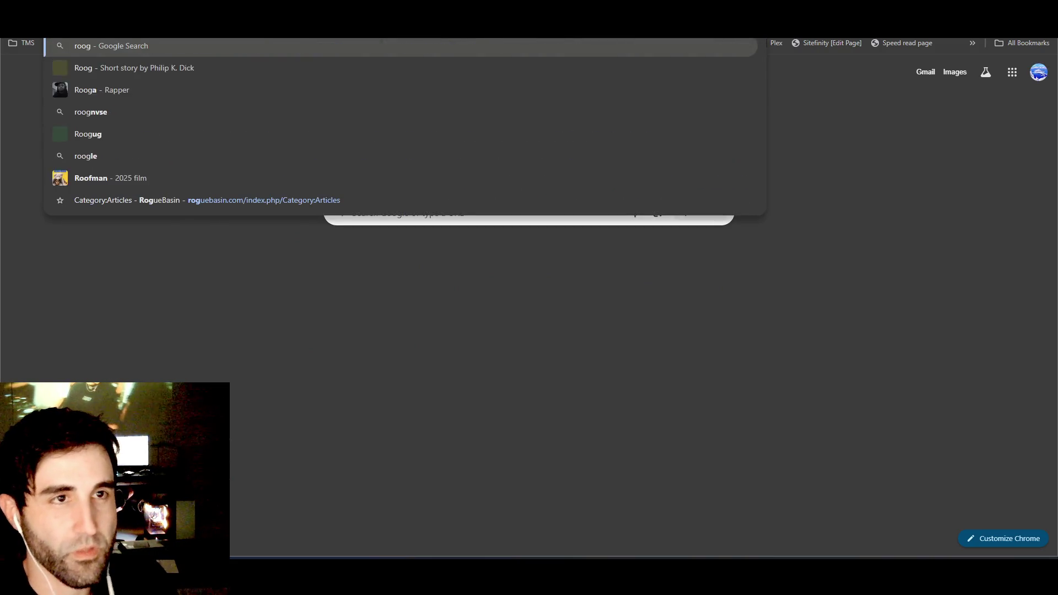
{"action": "key", "text": "BackSpace"}
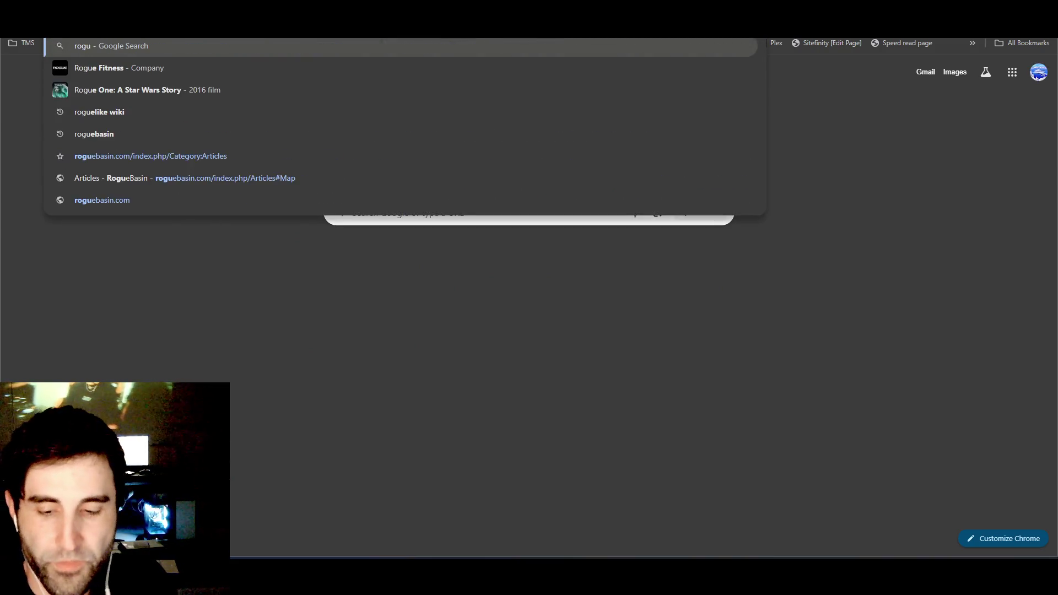
{"action": "type", "text": "s ai"}
{"action": "key", "text": "Return"}
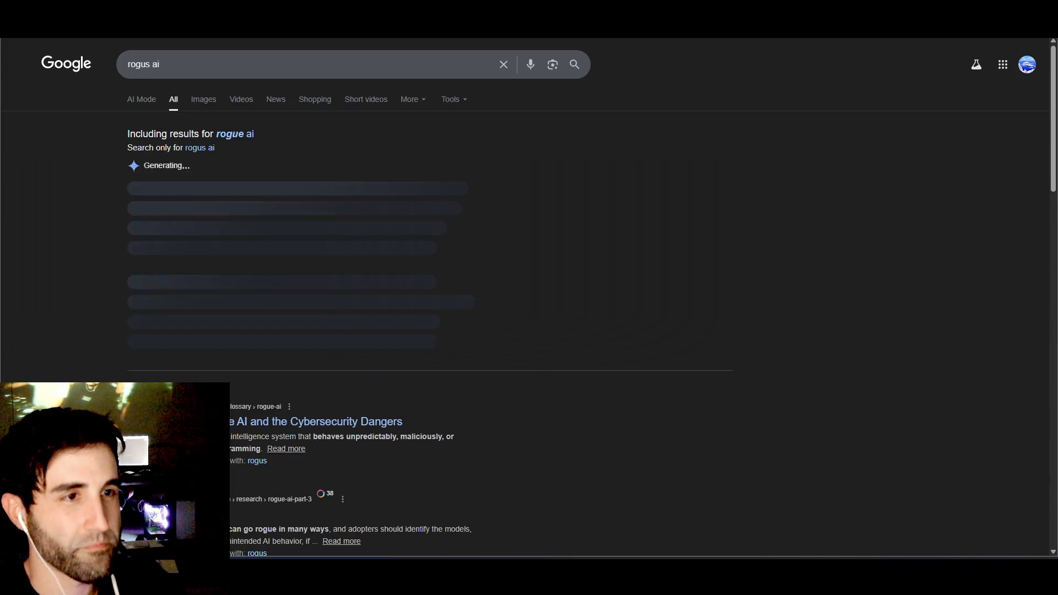
{"action": "type", "text": "rofus ai"}
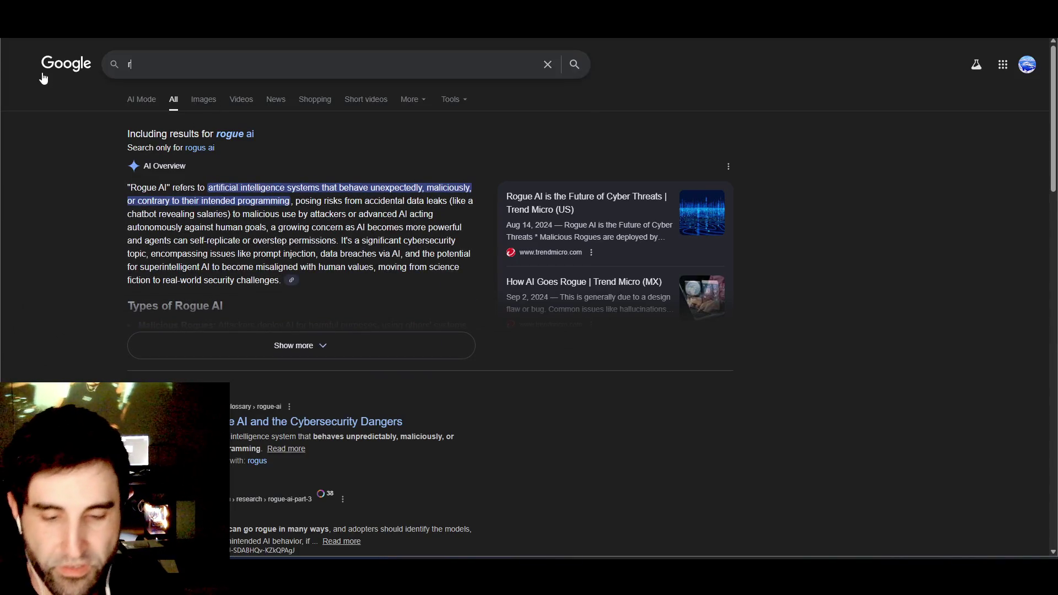
{"action": "key", "text": "Return"}
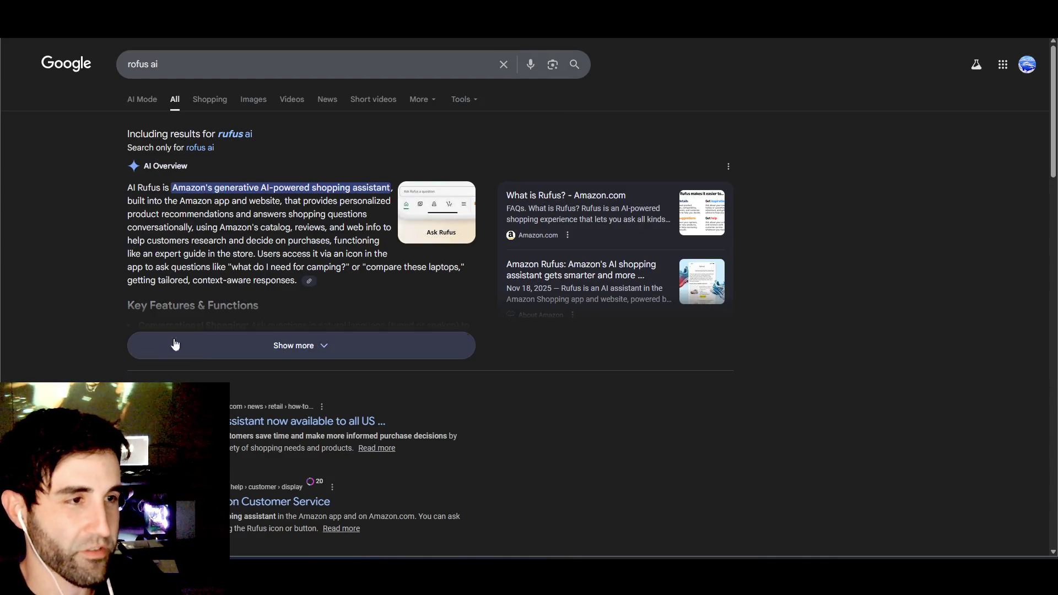
- Replace the query with 'slack ai name' and scroll through the results
{"action": "triple_click", "coordinate": [166, 69]}
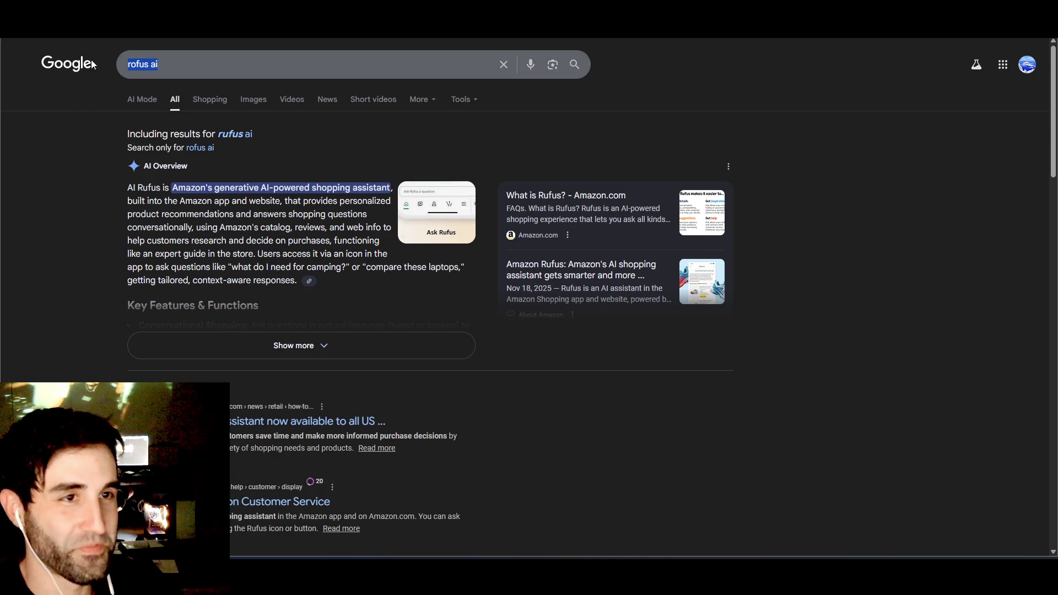
{"action": "type", "text": "slack ai name"}
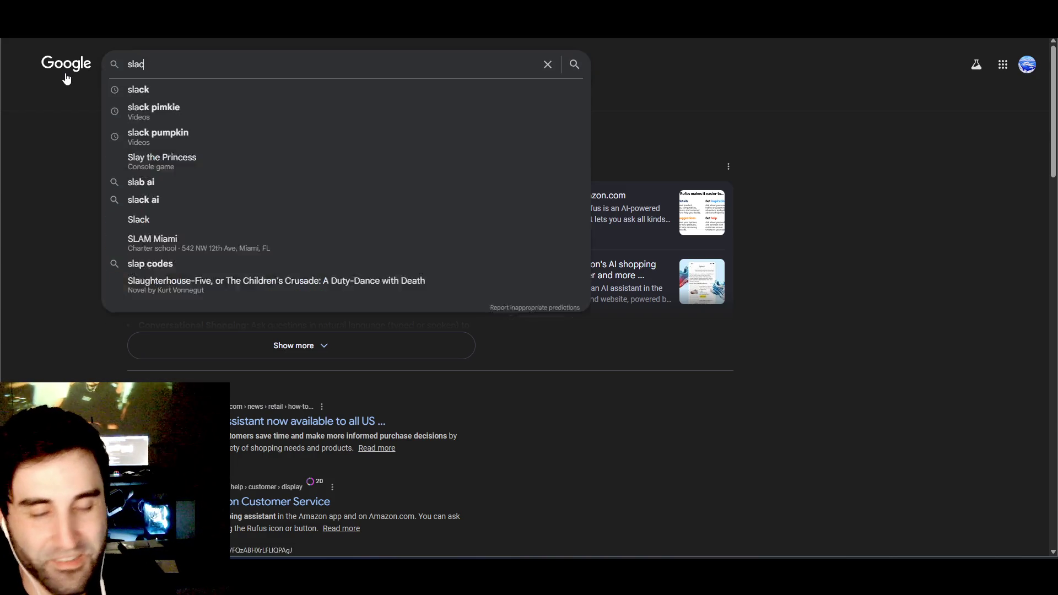
{"action": "key", "text": "Return"}
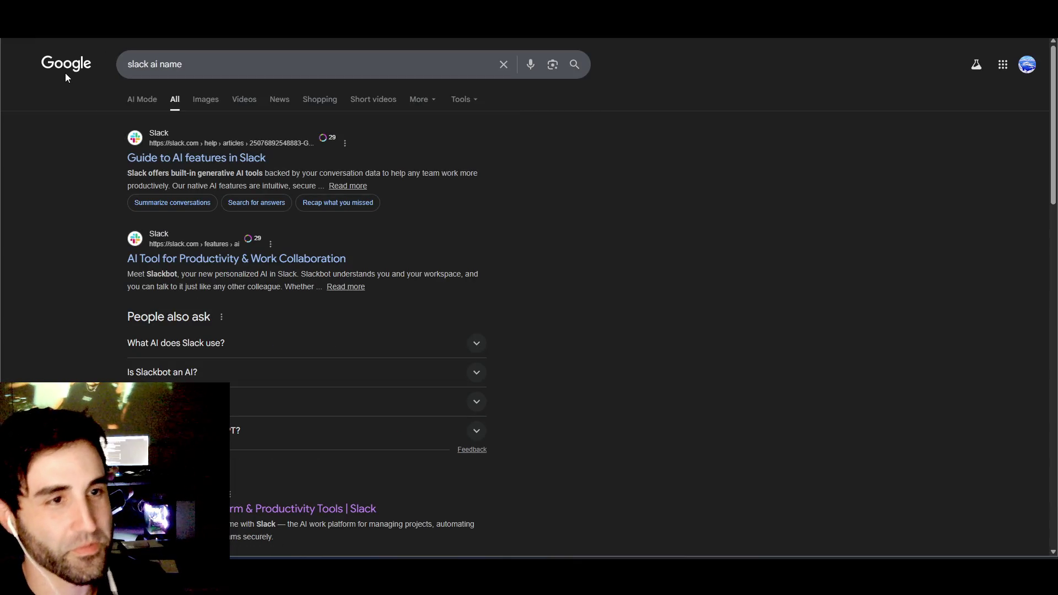
{"action": "scroll", "coordinate": [32, 282], "scroll_direction": "down", "scroll_amount": 3}
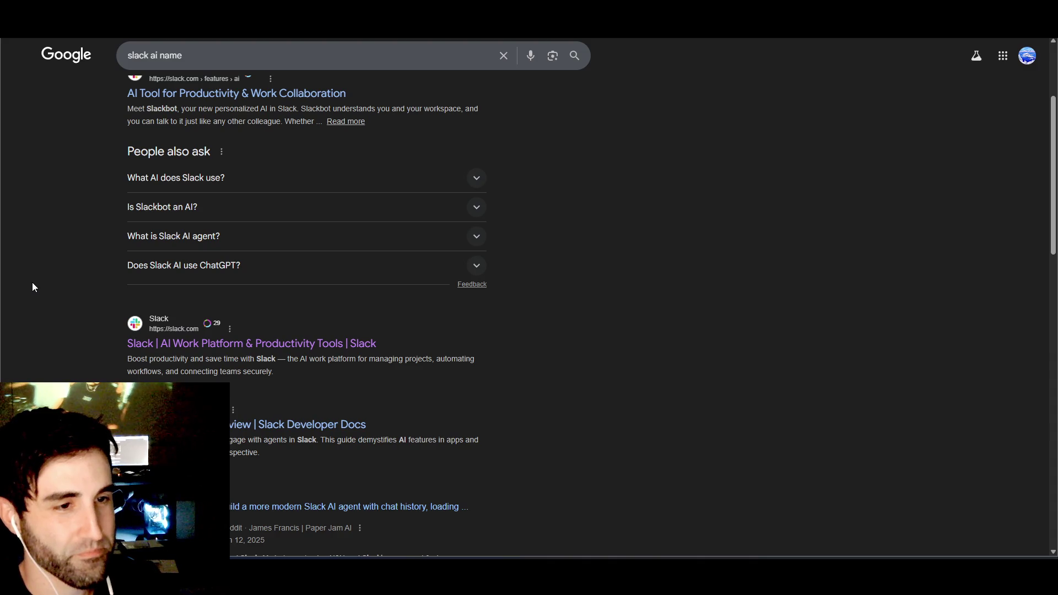
{"action": "scroll", "coordinate": [33, 286], "scroll_direction": "down", "scroll_amount": 1}
{"action": "scroll", "coordinate": [32, 287], "scroll_direction": "down", "scroll_amount": 7}
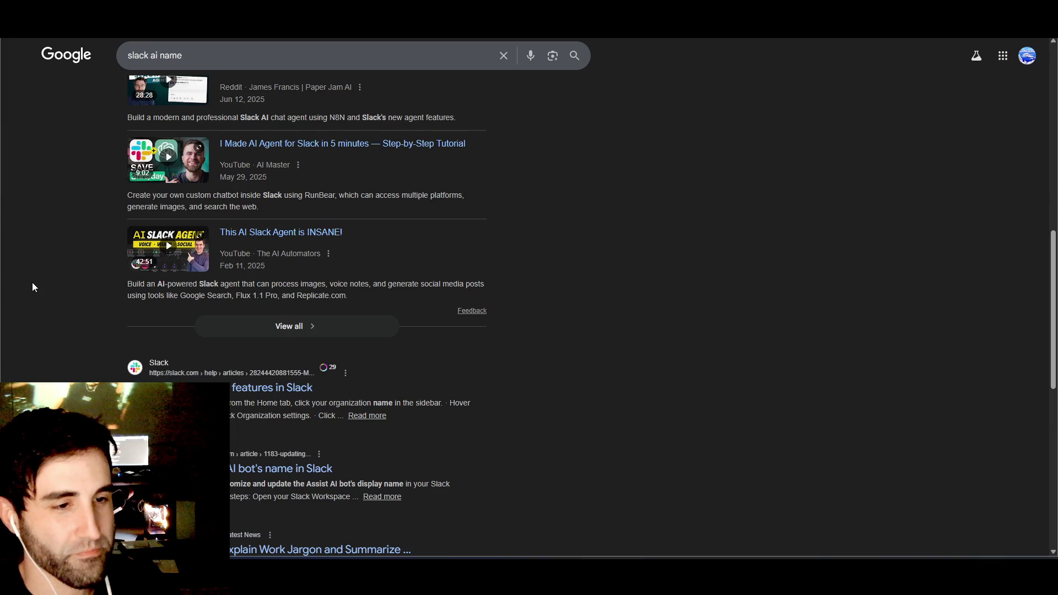
{"action": "scroll", "coordinate": [32, 287], "scroll_direction": "up", "scroll_amount": 5}
{"action": "scroll", "coordinate": [32, 289], "scroll_direction": "down", "scroll_amount": 5}
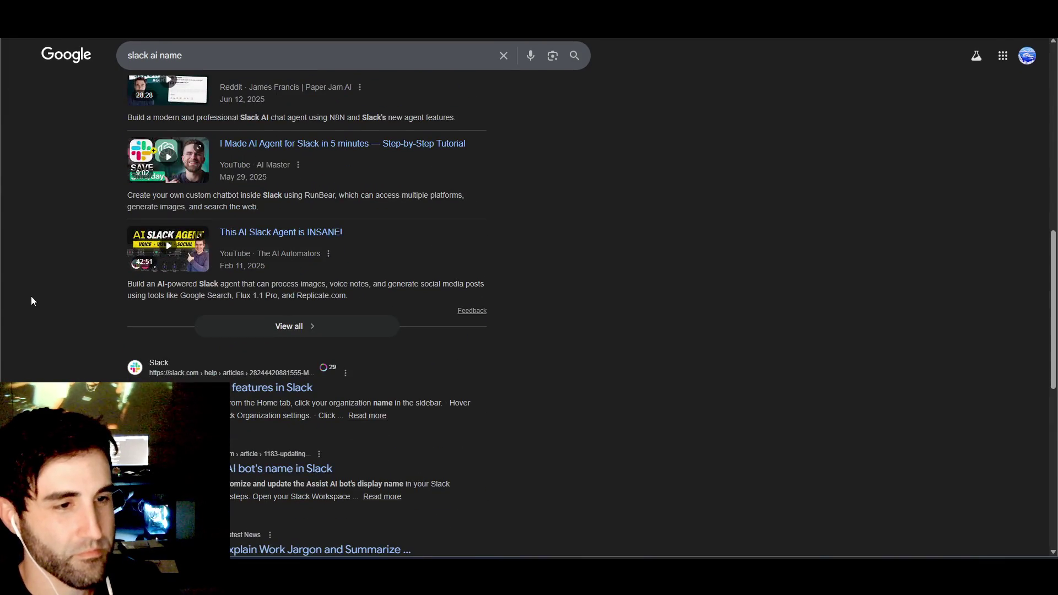
{"action": "scroll", "coordinate": [32, 300], "scroll_direction": "down", "scroll_amount": 3}
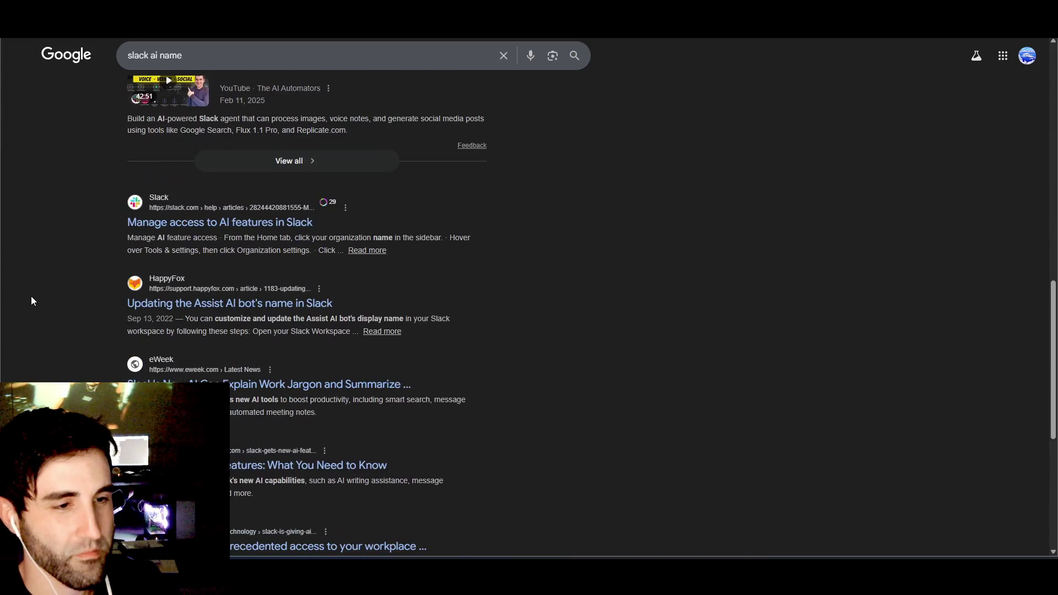
{"action": "scroll", "coordinate": [31, 296], "scroll_direction": "up", "scroll_amount": 15}
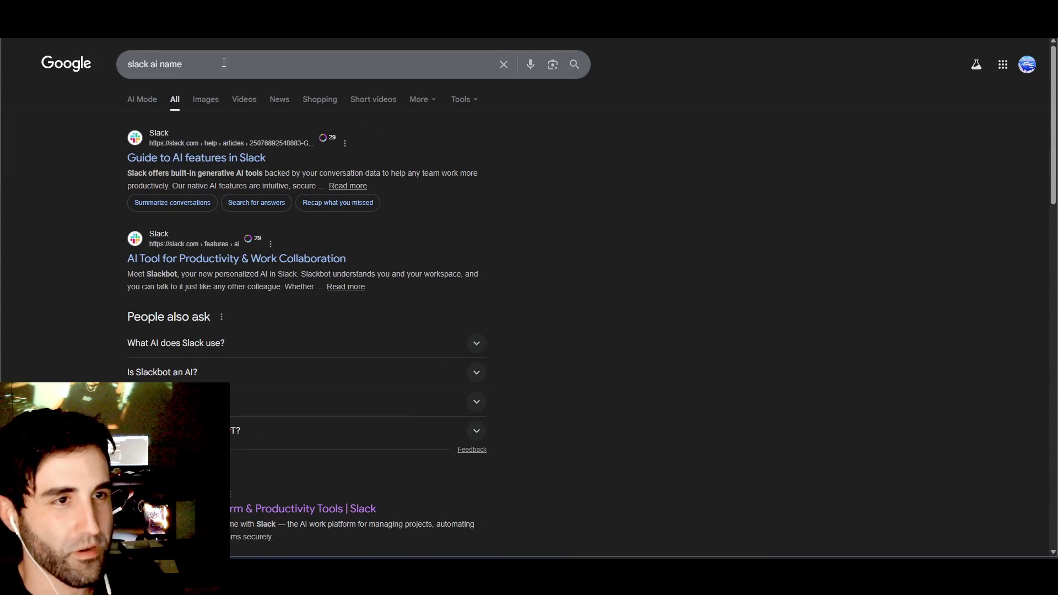
- Search Google for 'name of ai in atlassian jira'
{"action": "left_click_drag", "start_coordinate": [224, 64], "coordinate": [128, 64]}
{"action": "type", "text": "n"}
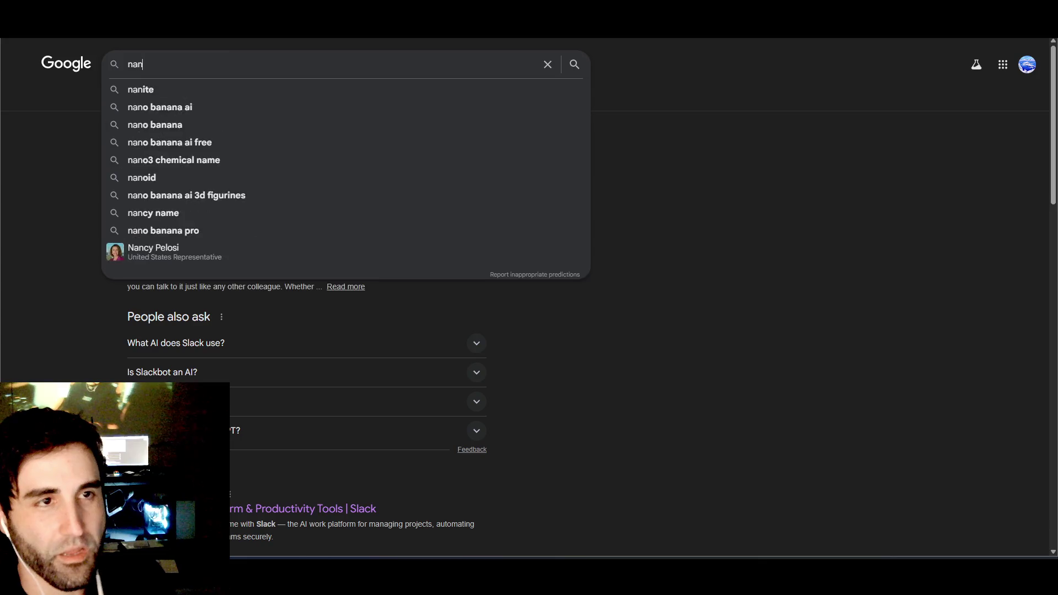
{"action": "type", "text": "ame of ai "}
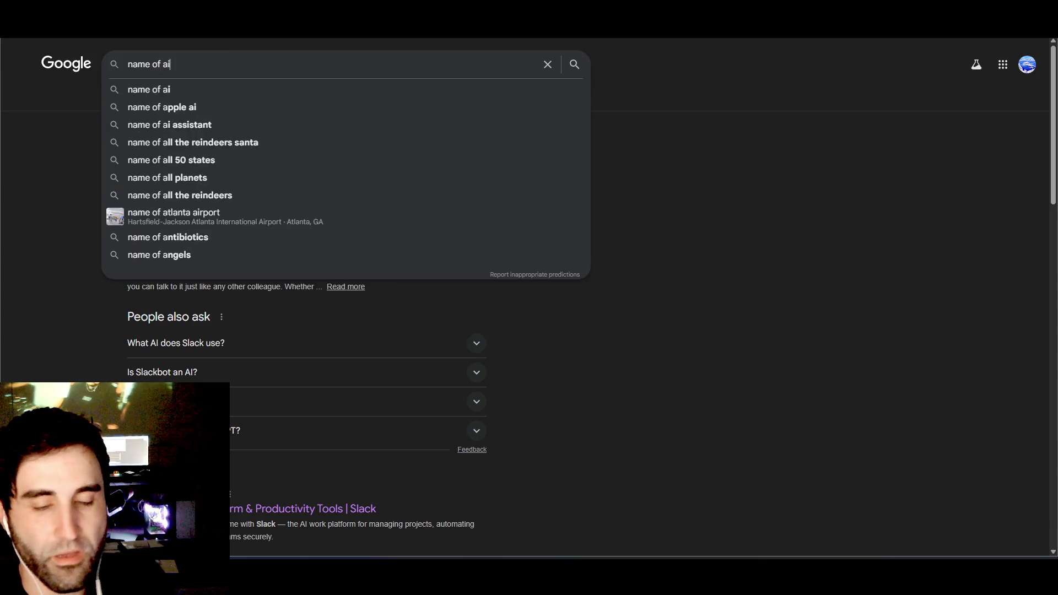
{"action": "type", "text": "in a"}
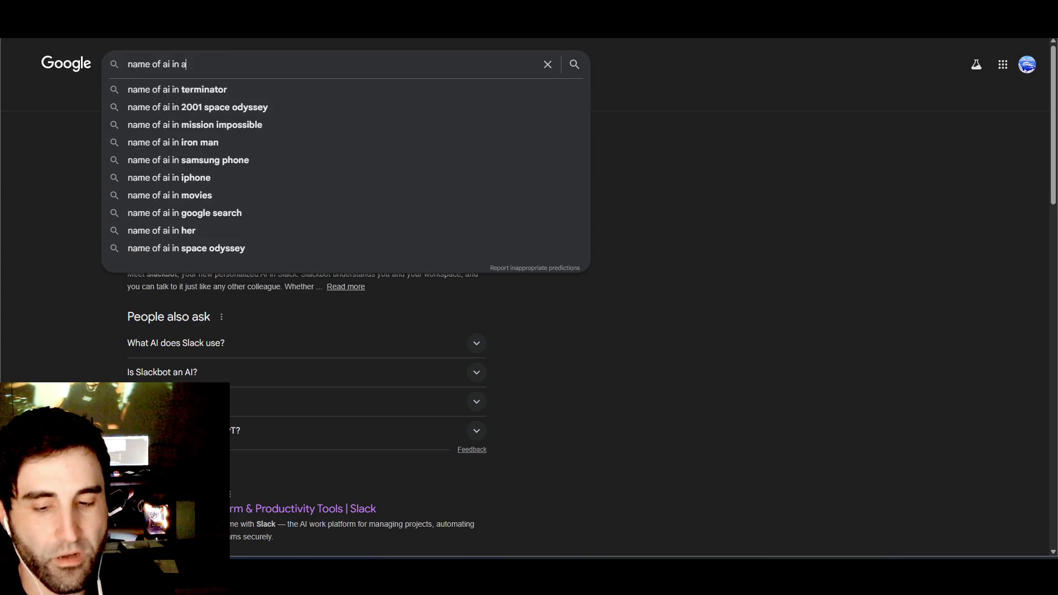
{"action": "type", "text": "tlassian jira"}
{"action": "key", "text": "Return"}
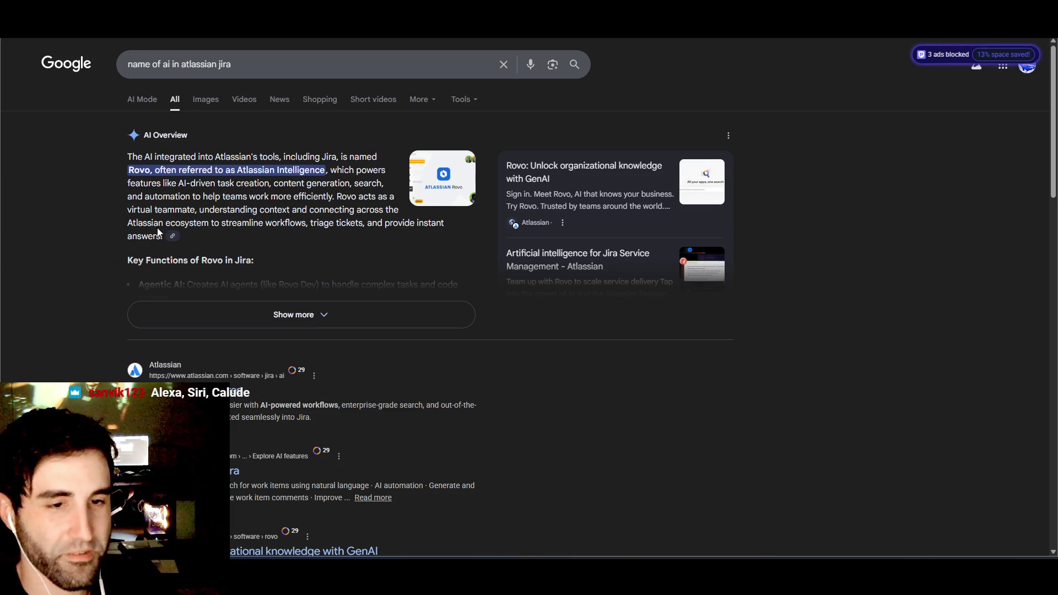
- Change the query to 'name of ai in azure' and expand its AI Overview
{"action": "left_click_drag", "start_coordinate": [262, 65], "coordinate": [54, 68]}
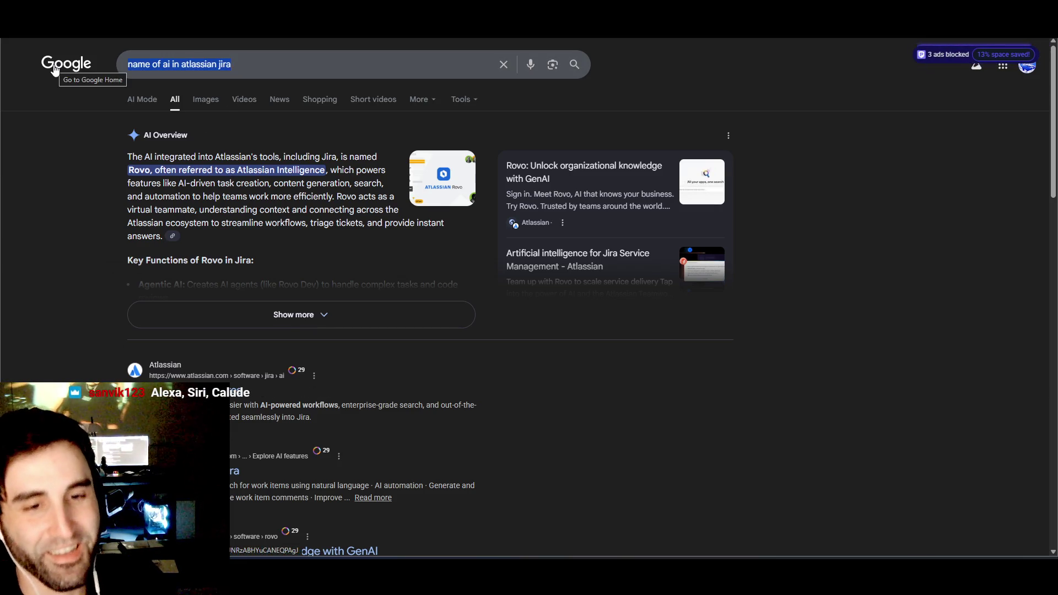
{"action": "key", "text": "ctrl+shift+Right"}
{"action": "key", "text": "ctrl+shift+Right"}
{"action": "key", "text": "ctrl+shift+Right"}
{"action": "key", "text": "ctrl+shift+Left"}
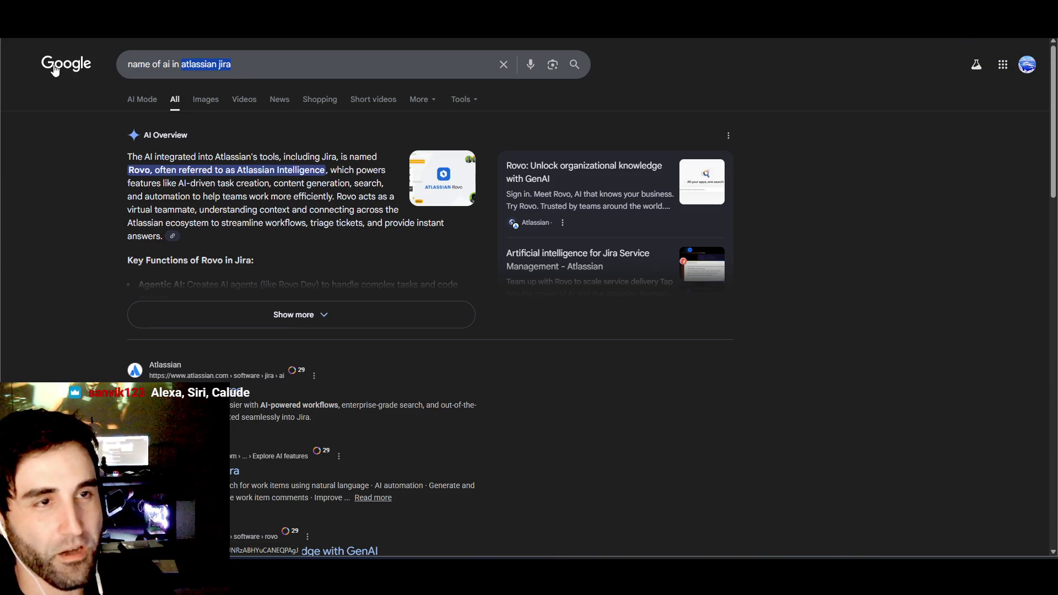
{"action": "key", "text": "BackSpace"}
{"action": "type", "text": "azure"}
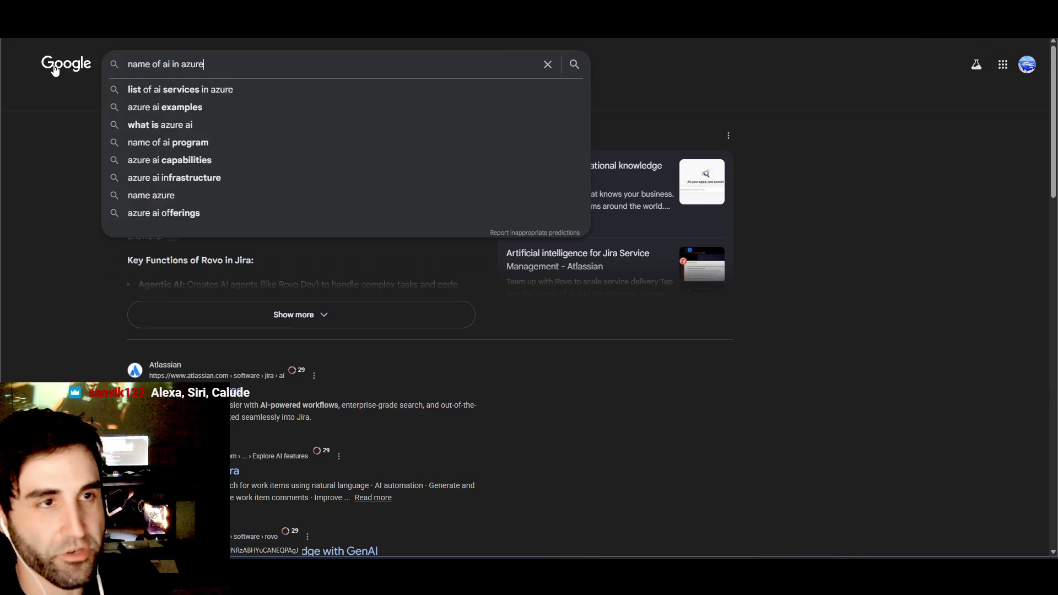
{"action": "key", "text": "Return"}
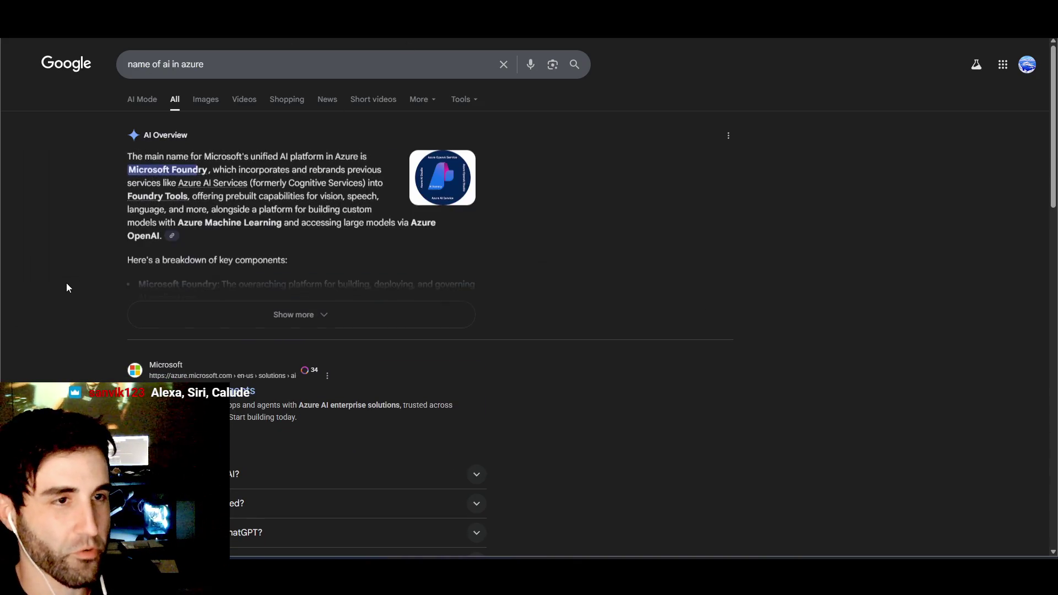
{"action": "left_click", "coordinate": [217, 310]}
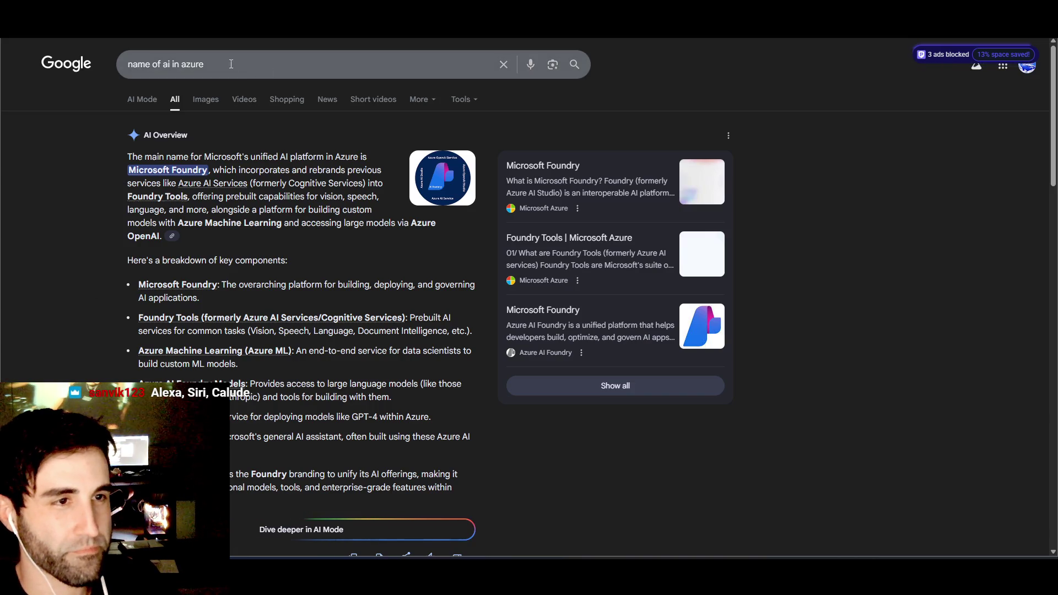
- Search 'name of ai in slack' and expand the AI Overview naming Slackbot
{"action": "left_click_drag", "start_coordinate": [230, 64], "coordinate": [171, 64]}
{"action": "double_click", "coordinate": [183, 63]}
{"action": "type", "text": "slack"}
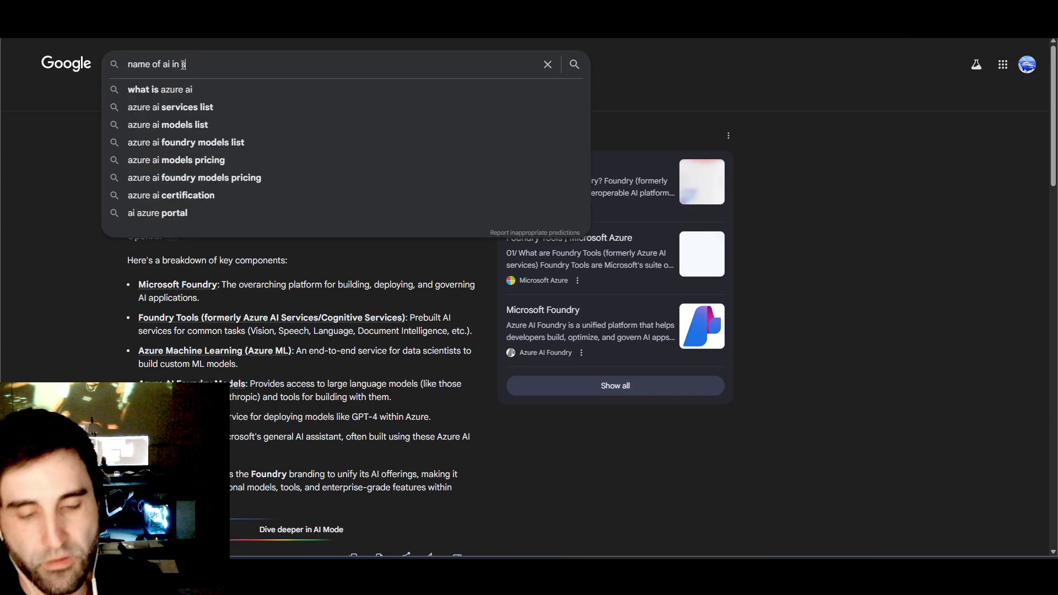
{"action": "key", "text": "Return"}
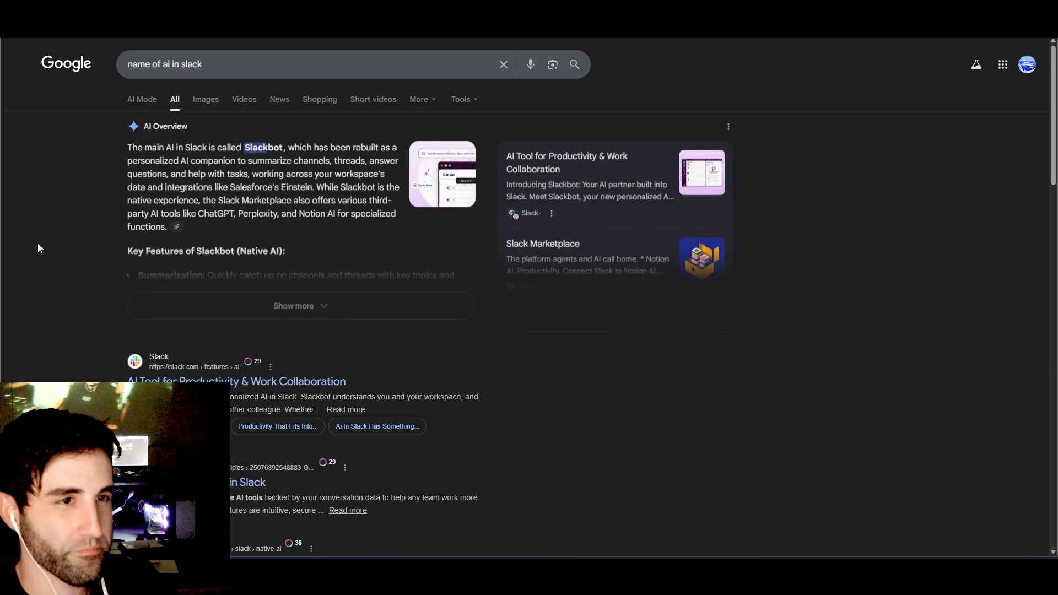
{"action": "left_click", "coordinate": [144, 310]}
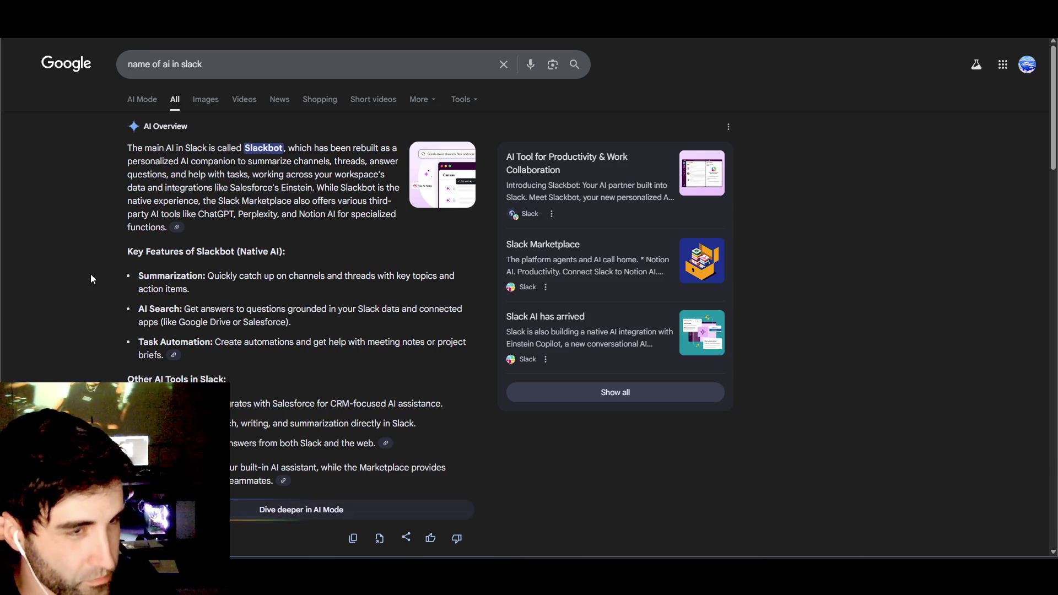
{"action": "scroll", "coordinate": [113, 273], "scroll_direction": "down", "scroll_amount": 6}
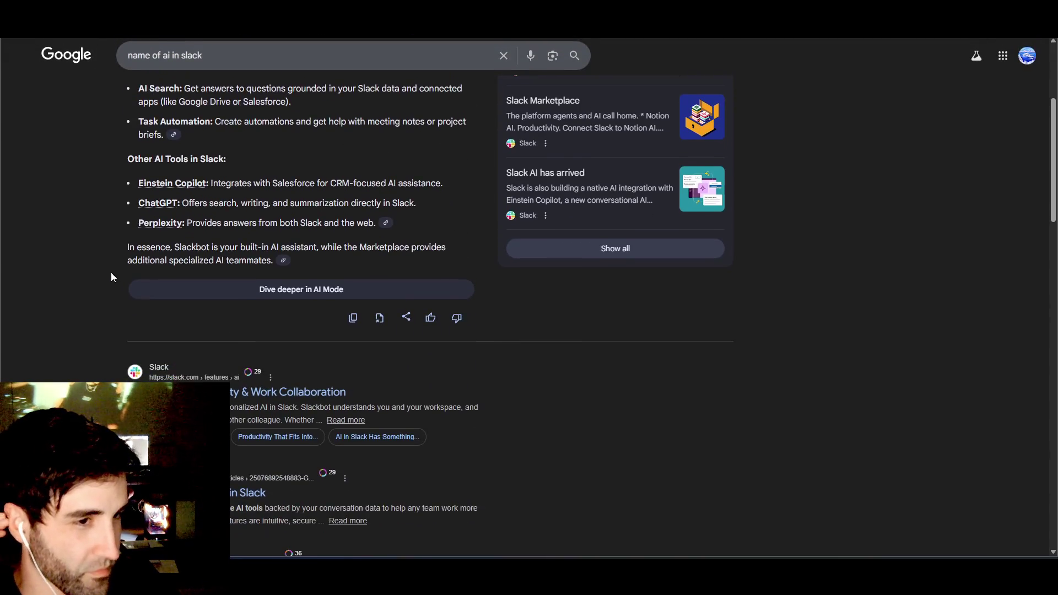
{"action": "scroll", "coordinate": [111, 273], "scroll_direction": "up", "scroll_amount": 6}
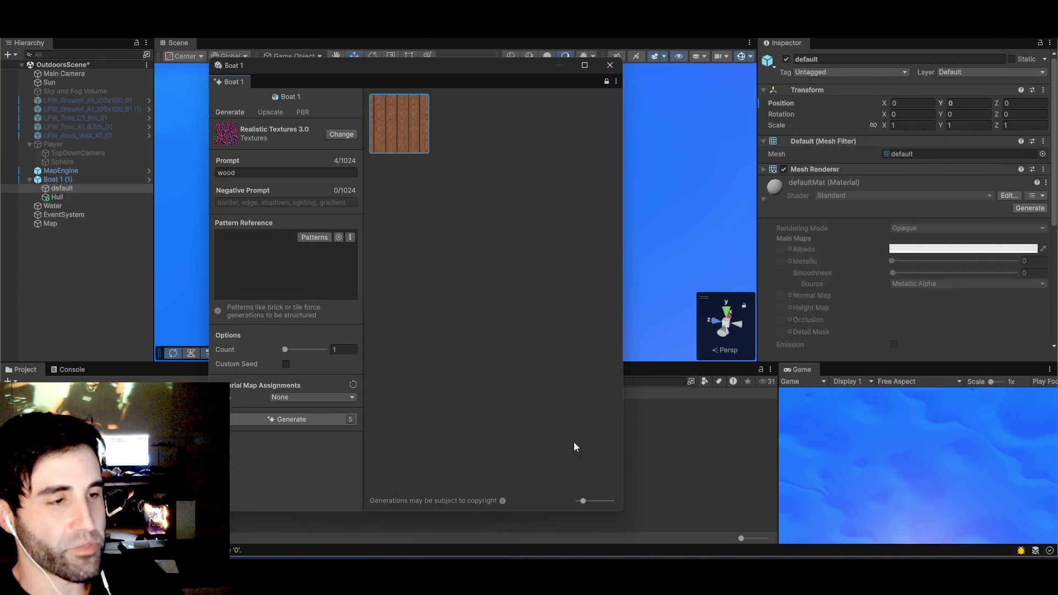
{"action": "left_click_drag", "start_coordinate": [452, 65], "coordinate": [429, 88]}
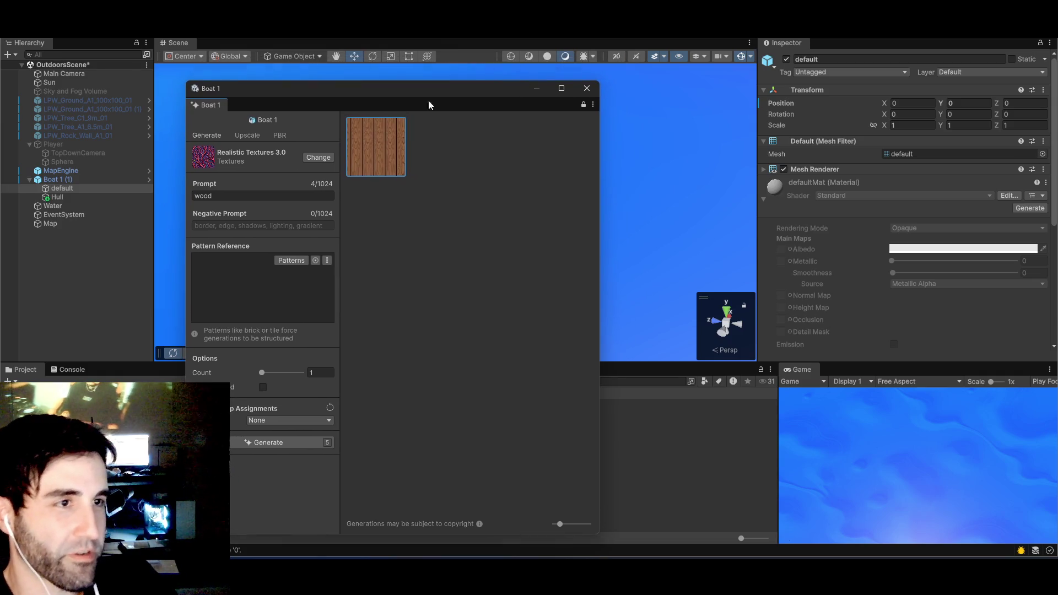
{"action": "mouse_move", "coordinate": [370, 153]}
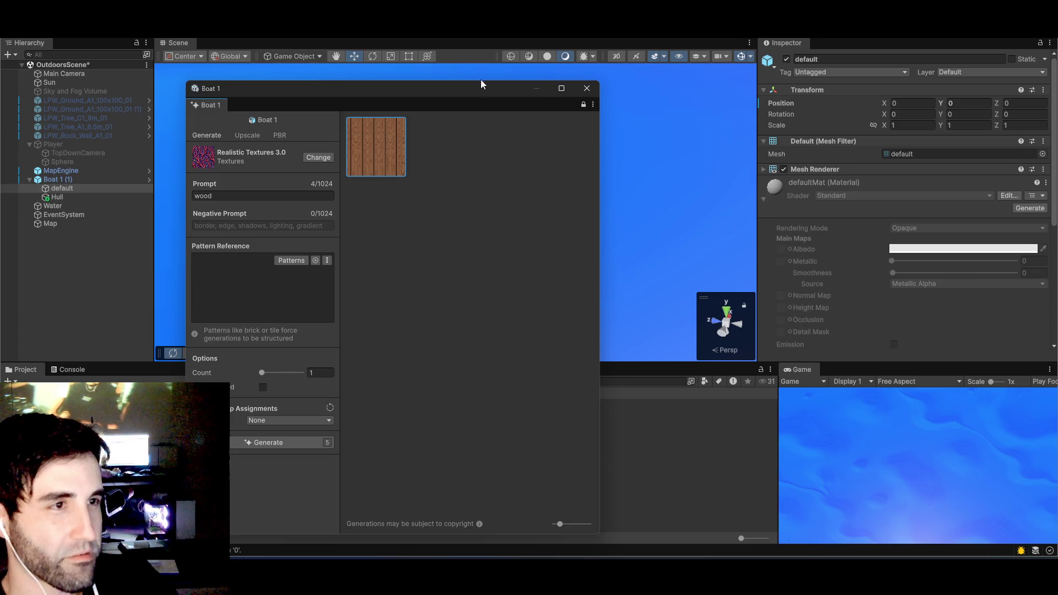
{"action": "mouse_move", "coordinate": [480, 84]}
{"action": "left_mouse_down"}
{"action": "mouse_move", "coordinate": [336, 213]}
{"action": "mouse_move", "coordinate": [802, 132]}
{"action": "mouse_move", "coordinate": [602, 118]}
{"action": "left_mouse_up"}
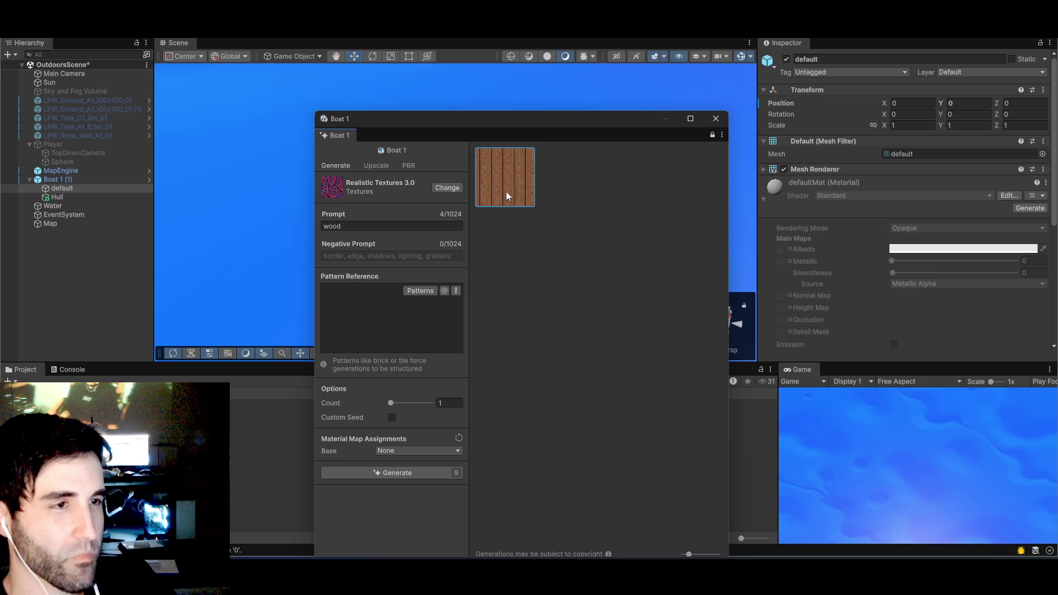
{"action": "mouse_move", "coordinate": [505, 177]}
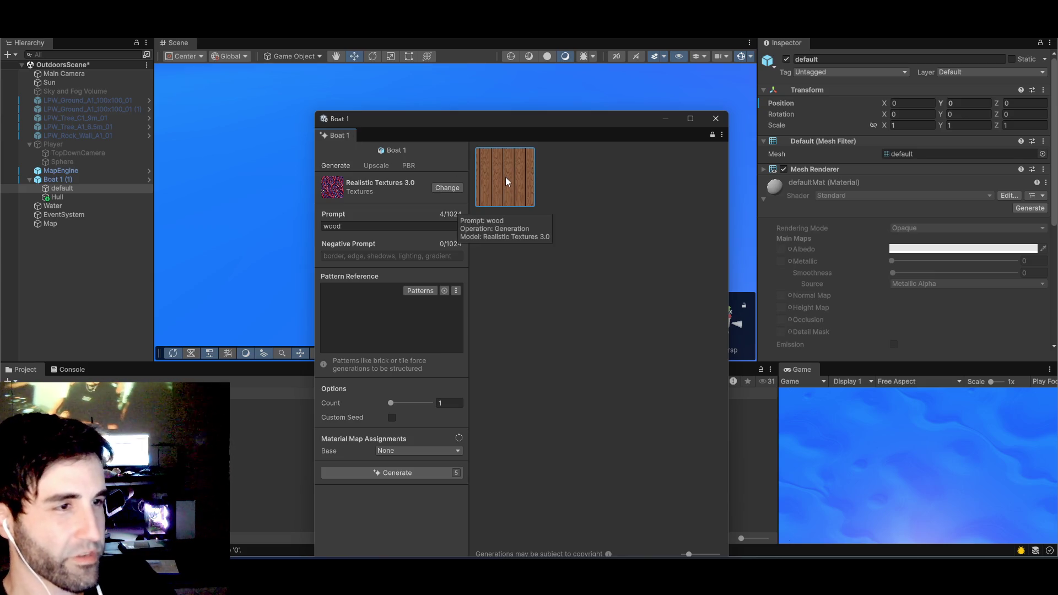
- Select the generated wood texture for Boat 1 and reposition the generator window
{"action": "right_click", "coordinate": [506, 178]}
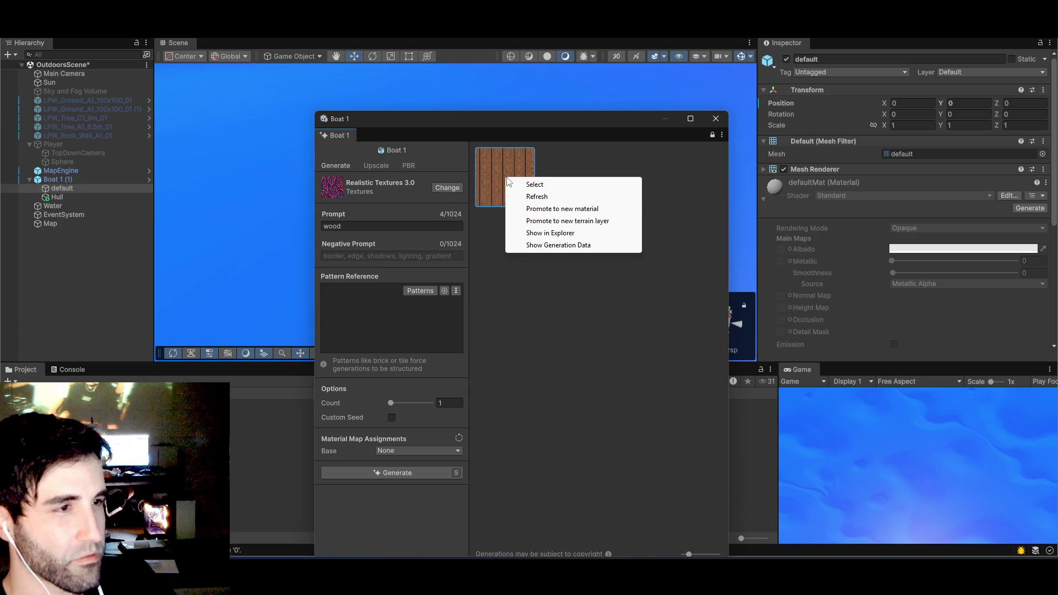
{"action": "left_click", "coordinate": [530, 185]}
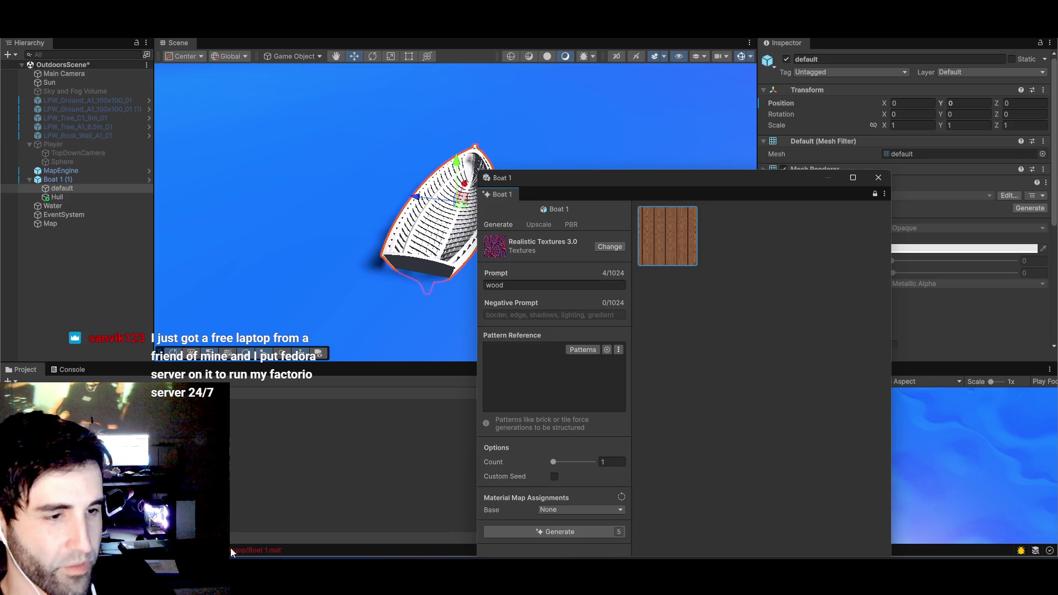
{"action": "left_click_drag", "start_coordinate": [695, 178], "coordinate": [530, 84]}
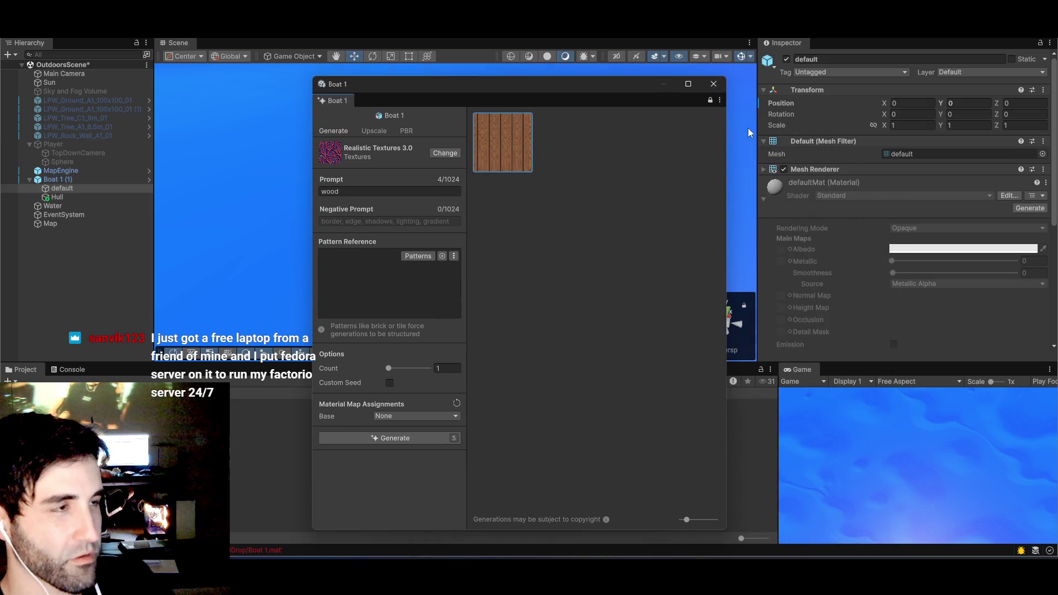
{"action": "left_click_drag", "start_coordinate": [625, 84], "coordinate": [594, 89]}
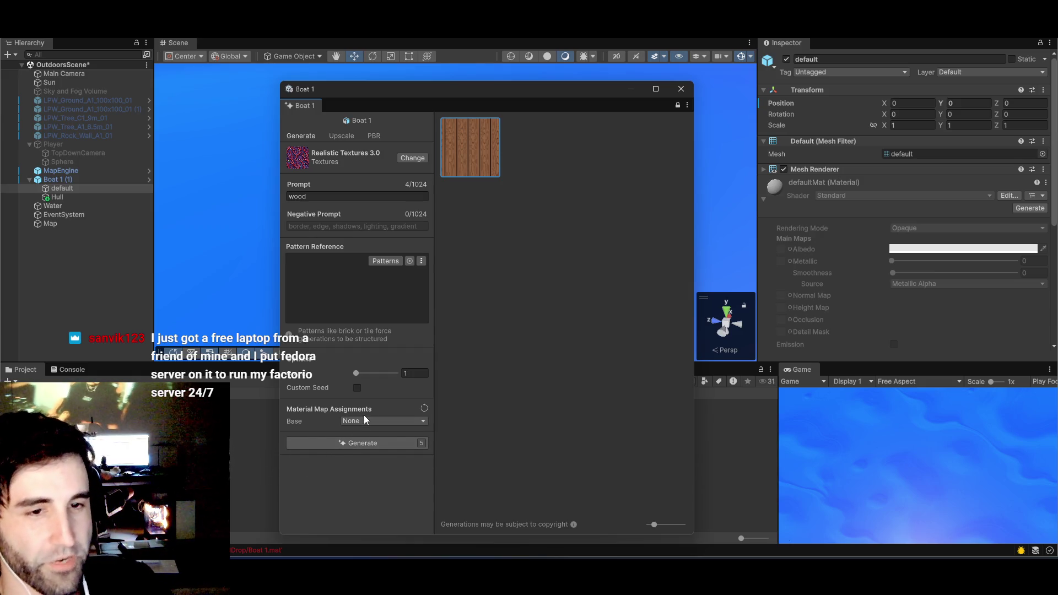
{"action": "mouse_move", "coordinate": [364, 416]}
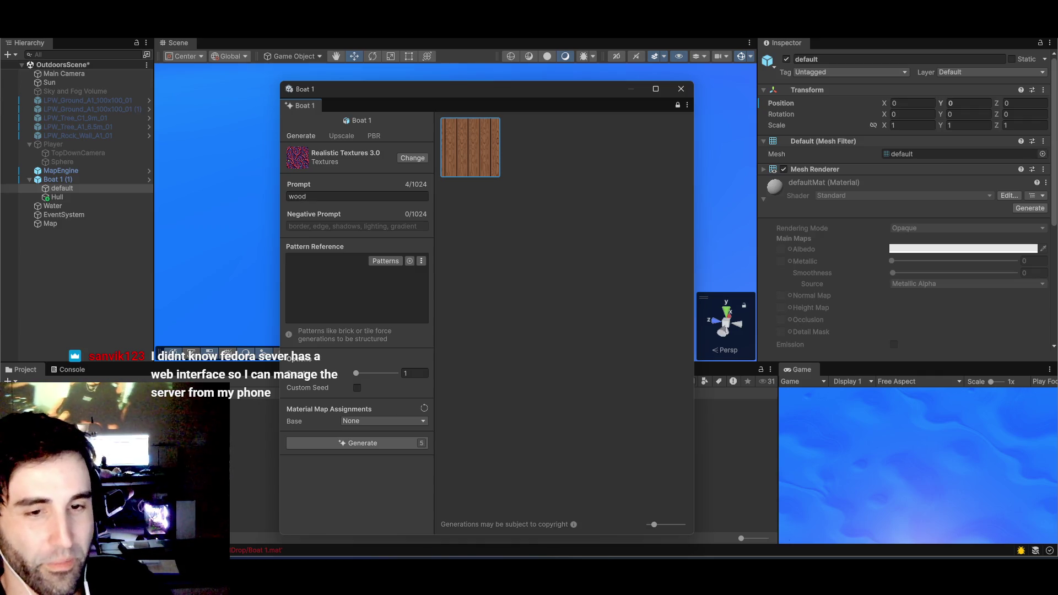
- Search Google for 'fedora linux' and show its image results
{"action": "key", "text": "alt+Tab"}
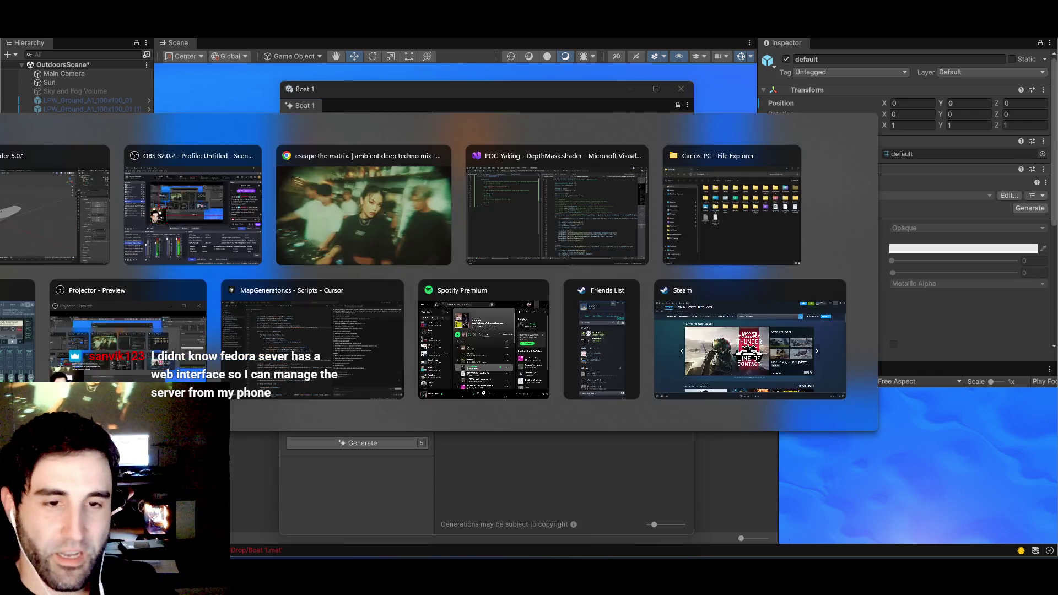
{"action": "key", "text": "alt+Tab"}
{"action": "key", "text": "alt+Tab"}
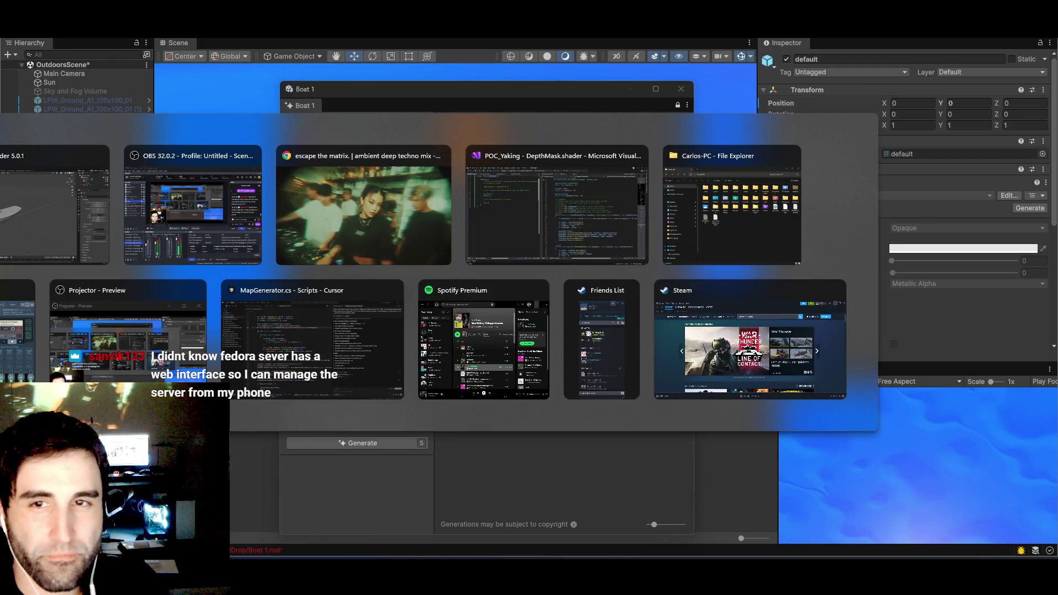
{"action": "key", "text": "ctrl+t"}
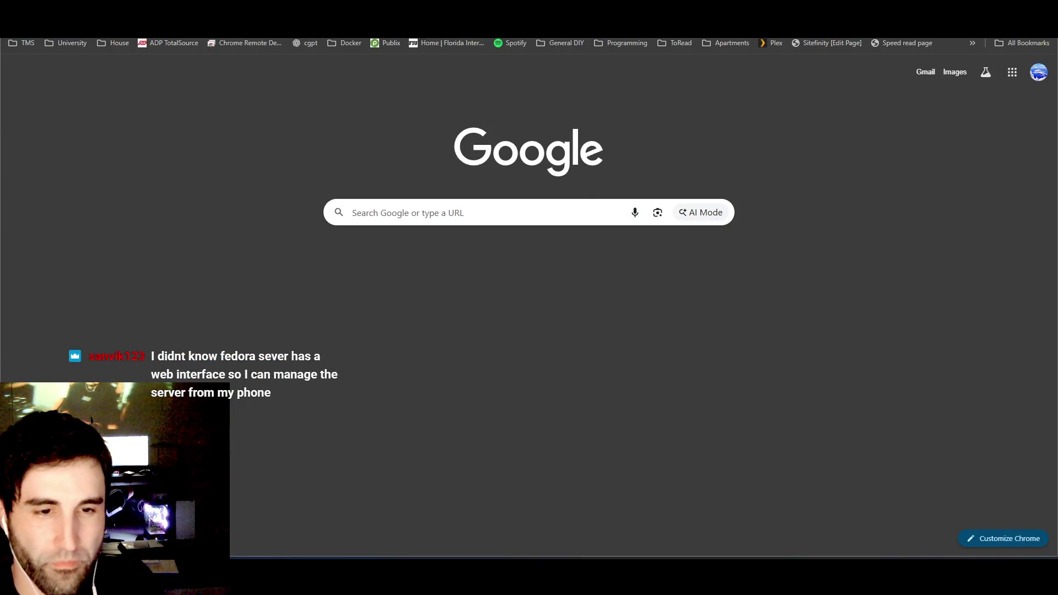
{"action": "type", "text": "pedora"}
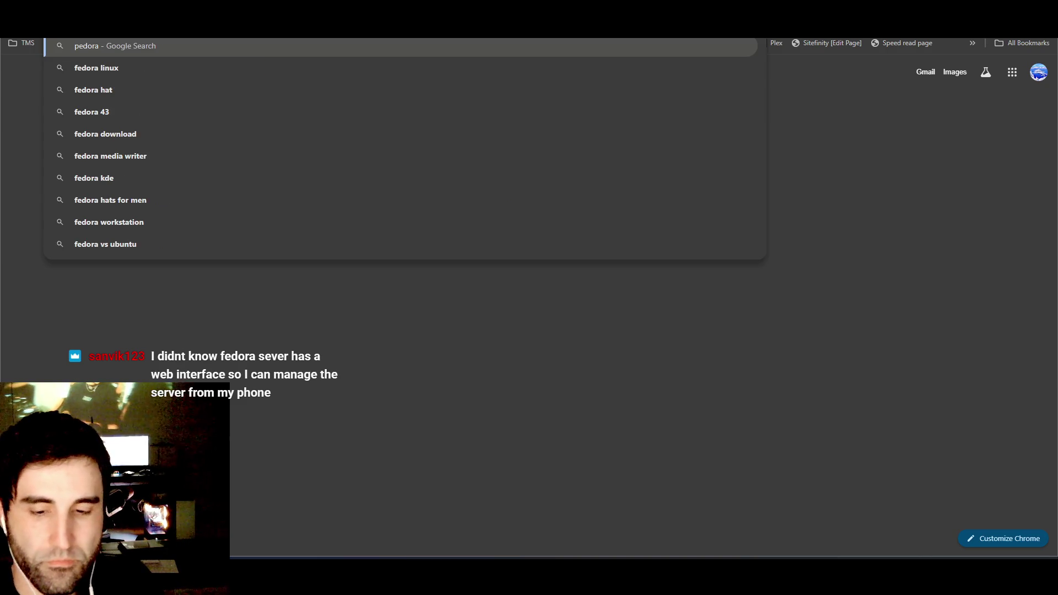
{"action": "key", "text": "Down"}
{"action": "key", "text": "Return"}
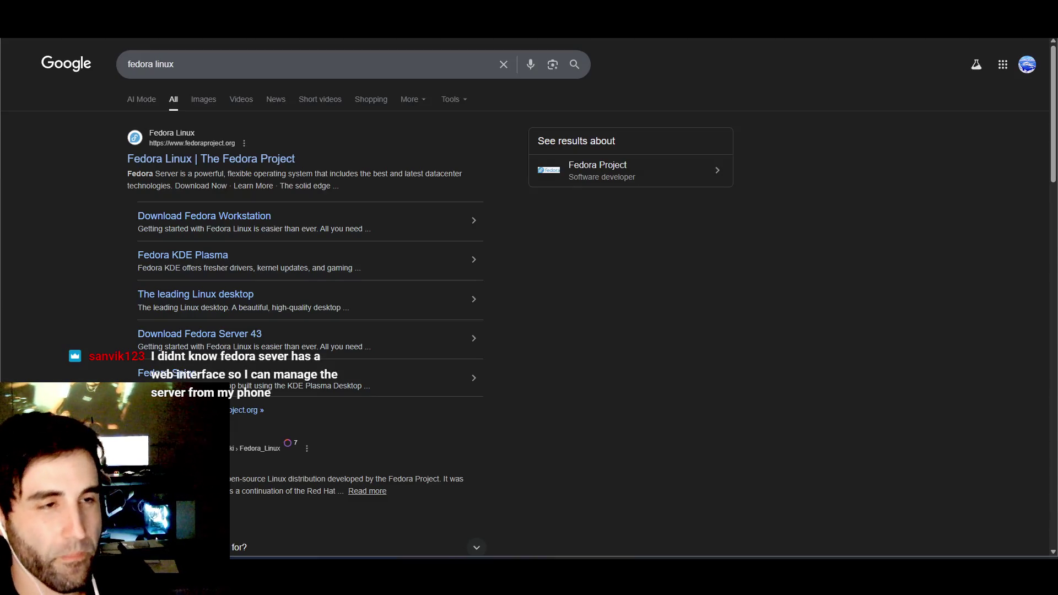
{"action": "left_click", "coordinate": [207, 100]}
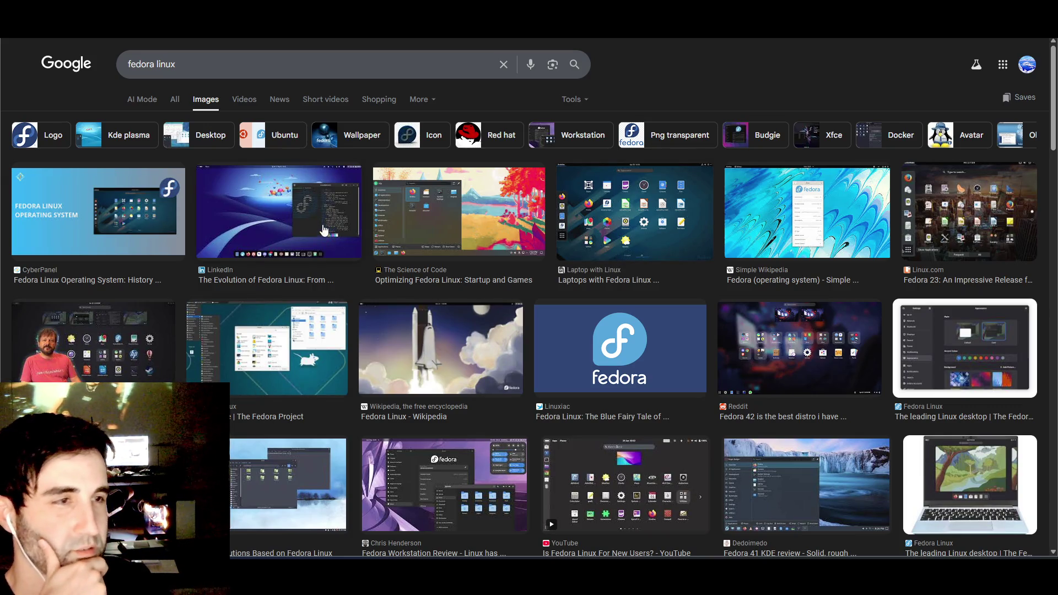
- Scroll through the fedora linux images, then switch to the YouTube boats tutorial tab
{"action": "scroll", "coordinate": [438, 267], "scroll_direction": "down", "scroll_amount": 3}
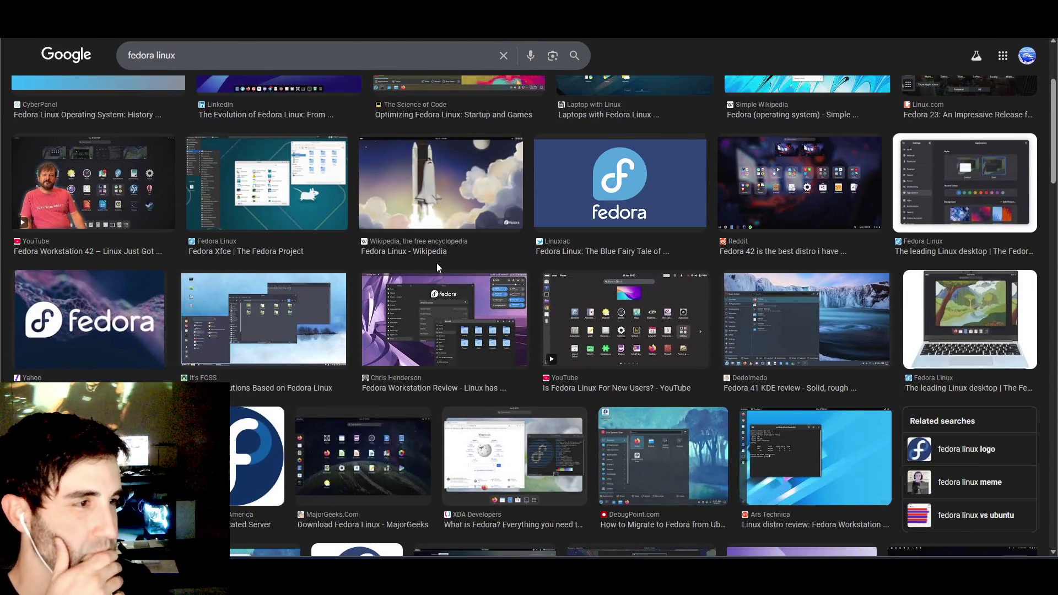
{"action": "scroll", "coordinate": [437, 264], "scroll_direction": "down", "scroll_amount": 1}
{"action": "scroll", "coordinate": [441, 265], "scroll_direction": "up", "scroll_amount": 1}
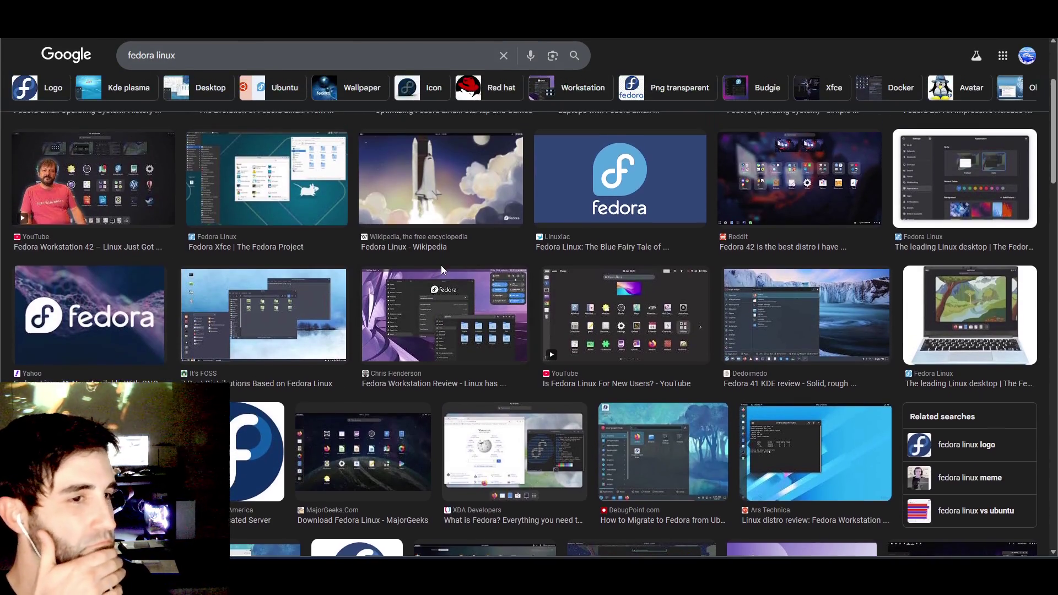
{"action": "scroll", "coordinate": [441, 268], "scroll_direction": "up", "scroll_amount": 3}
{"action": "key", "text": "ctrl+Tab"}
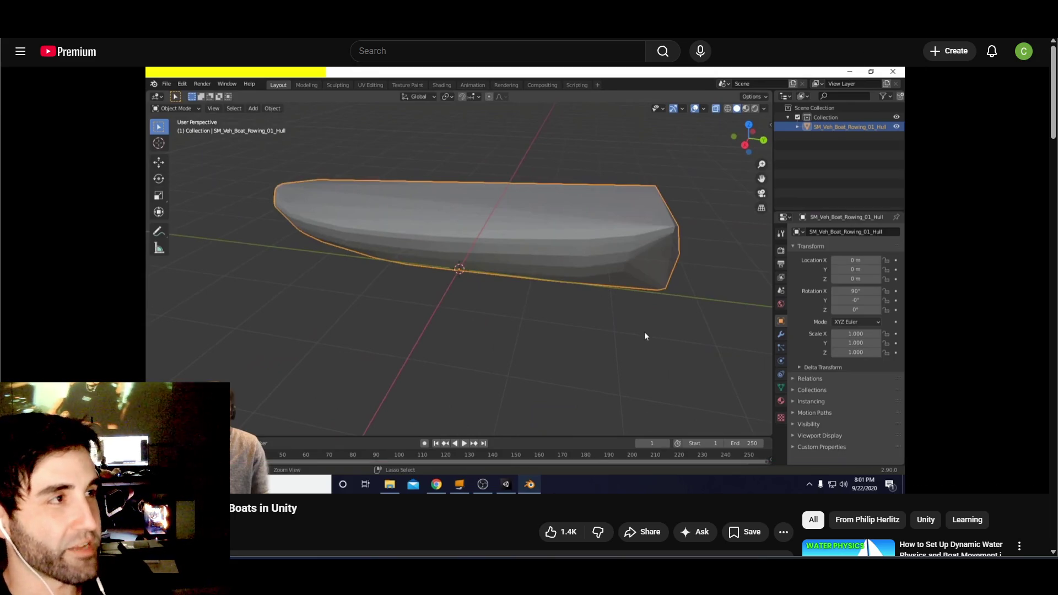
- Move Unity's texture generator window up and left, then return to the YouTube video
{"action": "key", "text": "alt+Tab"}
{"action": "mouse_move", "coordinate": [492, 93]}
{"action": "left_mouse_down"}
{"action": "mouse_move", "coordinate": [420, 82]}
{"action": "mouse_move", "coordinate": [421, 131]}
{"action": "mouse_move", "coordinate": [407, 99]}
{"action": "left_mouse_up"}
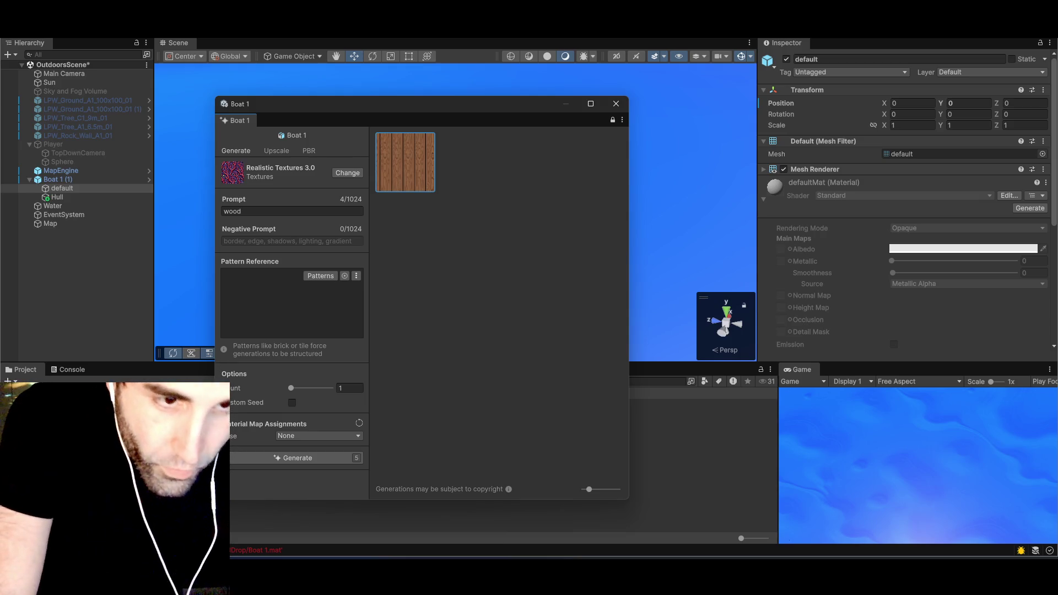
{"action": "key", "text": "alt+Tab"}
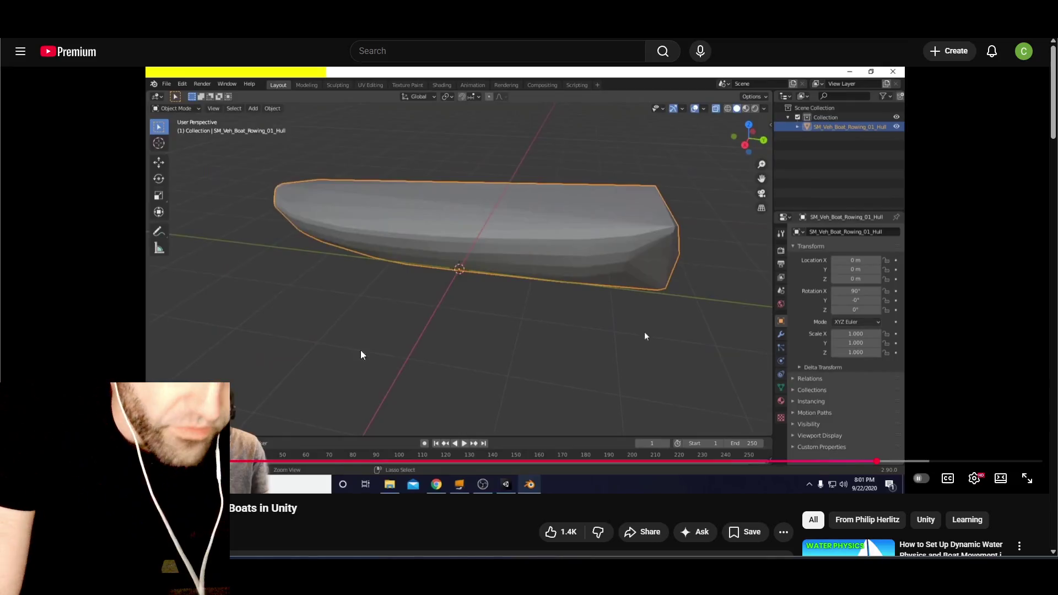
- Search 'fedora factorio server' and glance at the Factorio Wiki Multiplayer page
{"action": "key", "text": "ctrl+t"}
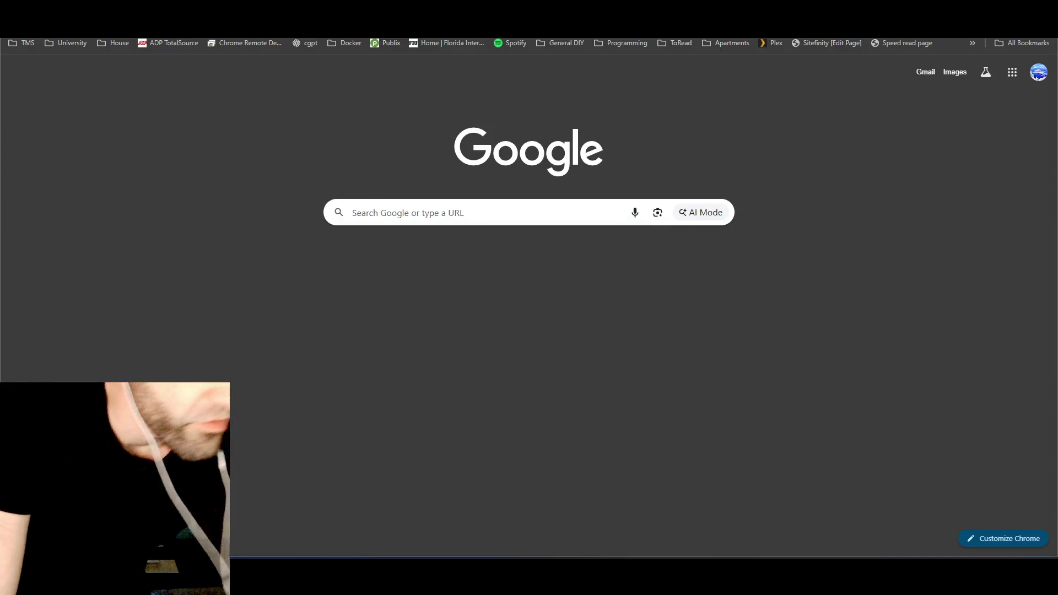
{"action": "type", "text": "fedora"}
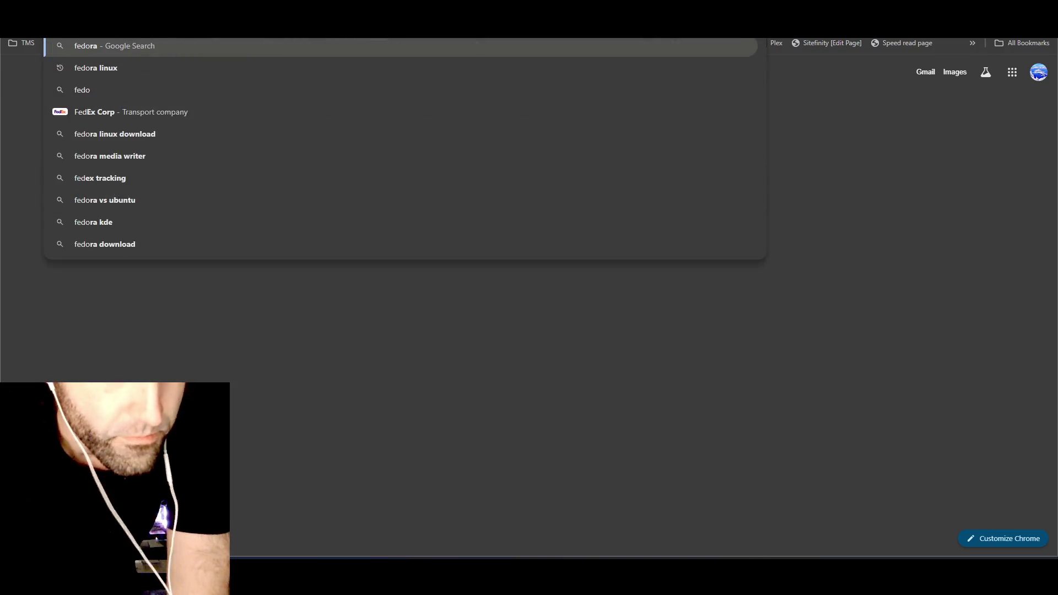
{"action": "type", "text": " factory reset"}
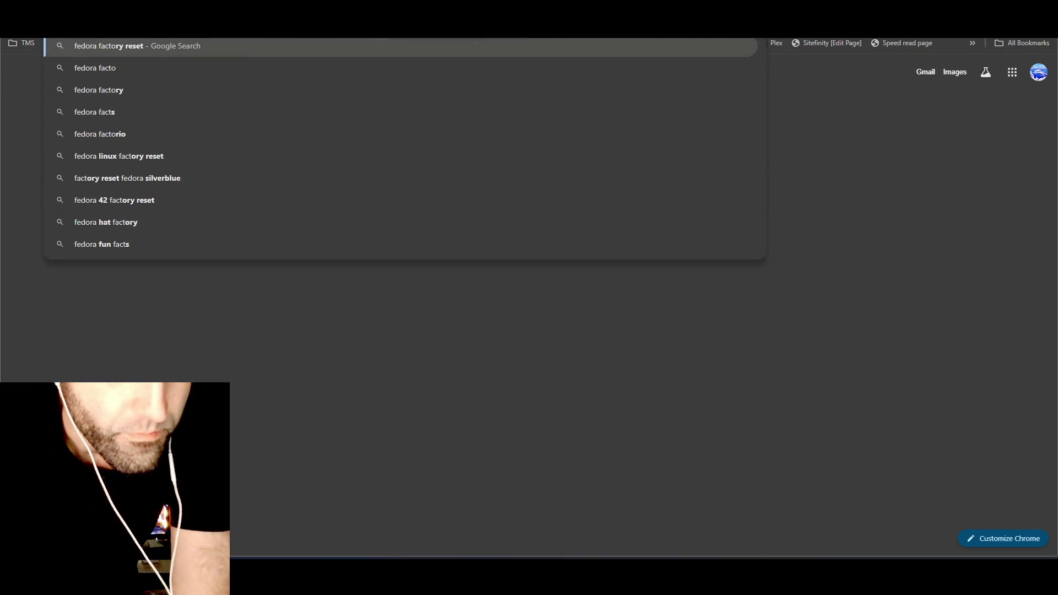
{"action": "type", "text": "rio"}
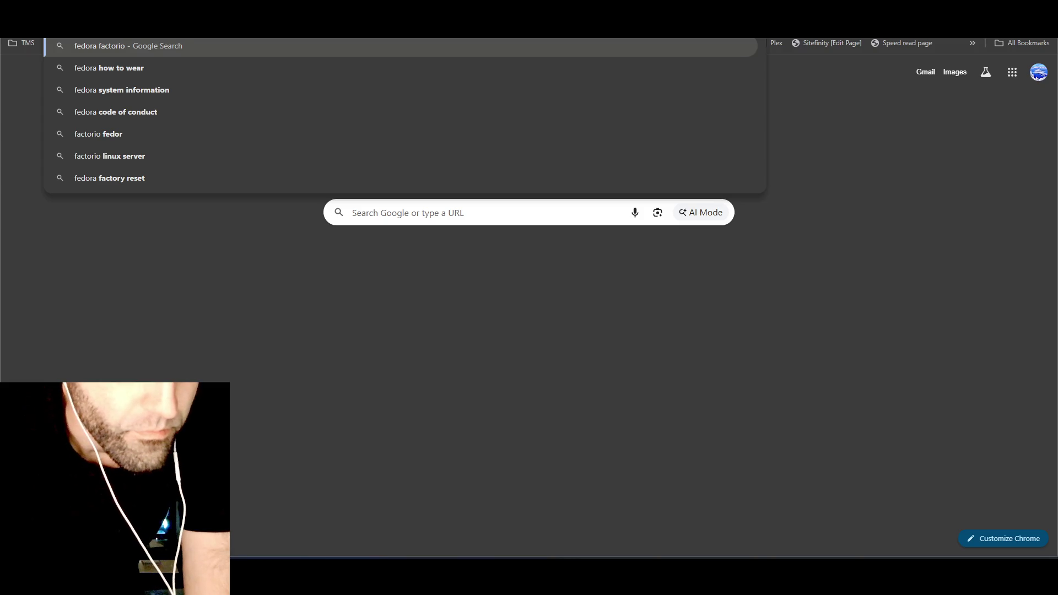
{"action": "type", "text": " server"}
{"action": "key", "text": "Return"}
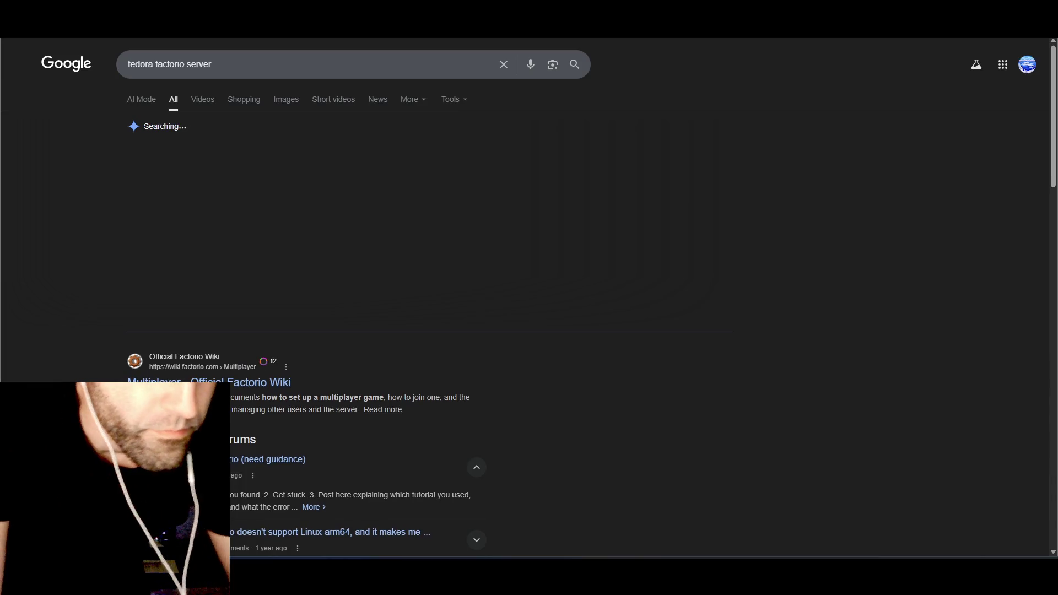
{"action": "left_click", "coordinate": [256, 383]}
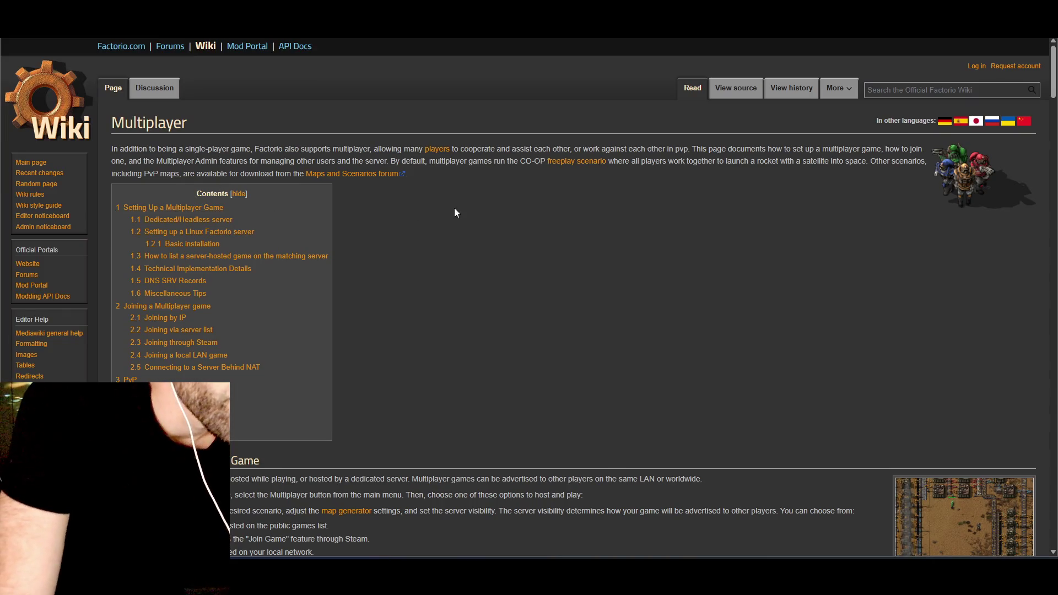
{"action": "scroll", "coordinate": [467, 218], "scroll_direction": "down", "scroll_amount": 1}
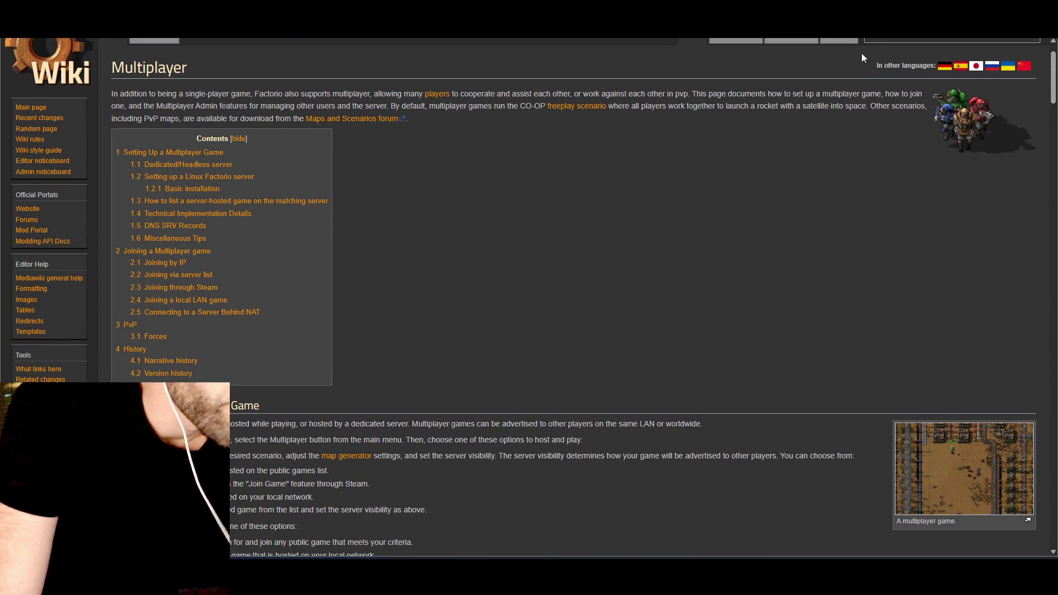
{"action": "key", "text": "alt+Left"}
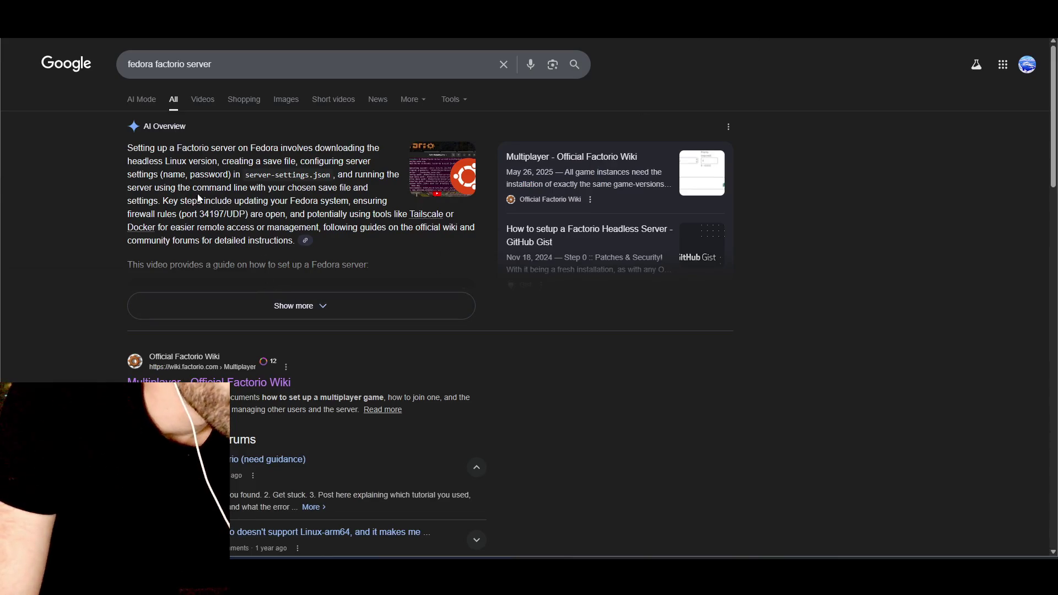
- Read the full AI Overview, view image results, then go back to the render-pipelines search
{"action": "left_click", "coordinate": [278, 306]}
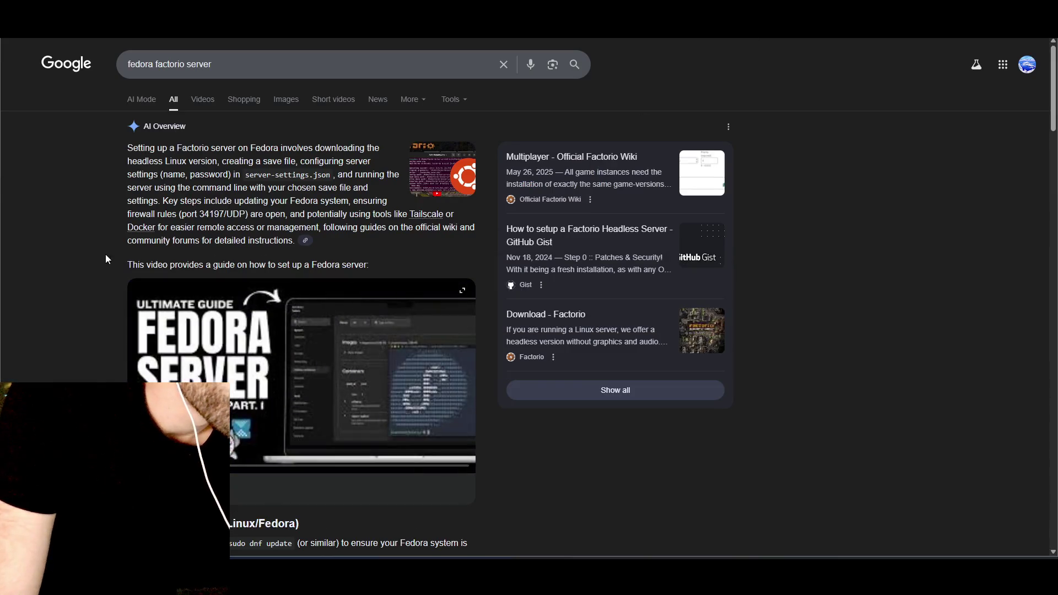
{"action": "scroll", "coordinate": [80, 255], "scroll_direction": "down", "scroll_amount": 1}
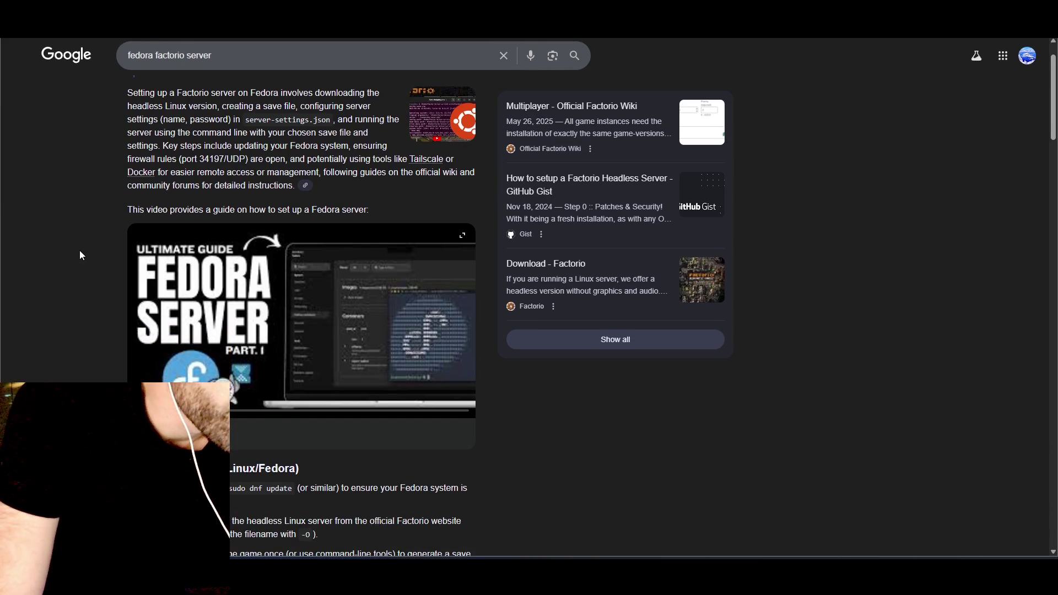
{"action": "scroll", "coordinate": [80, 251], "scroll_direction": "down", "scroll_amount": 3}
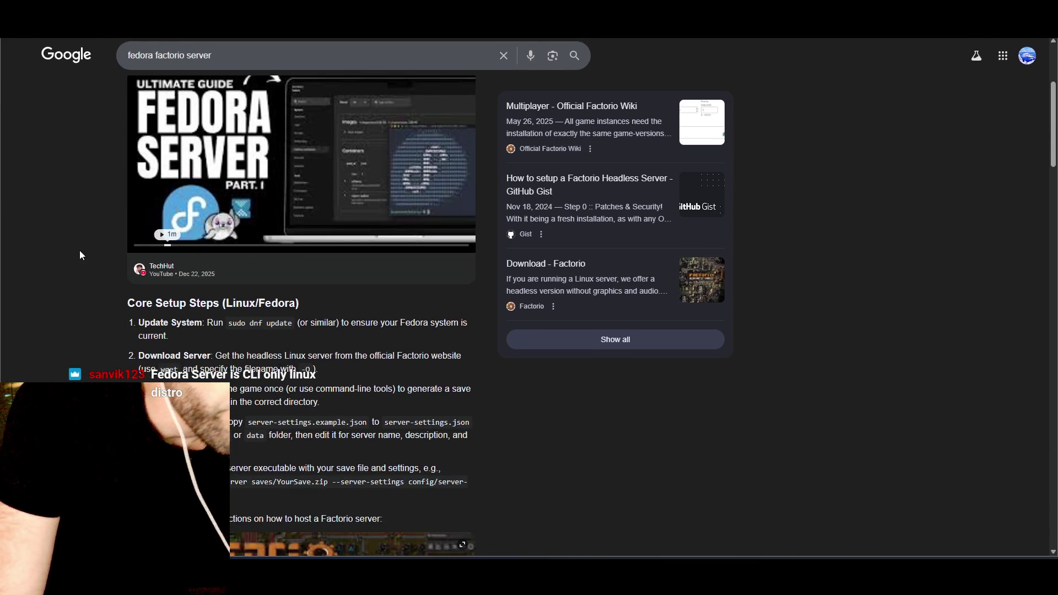
{"action": "scroll", "coordinate": [78, 263], "scroll_direction": "down", "scroll_amount": 2}
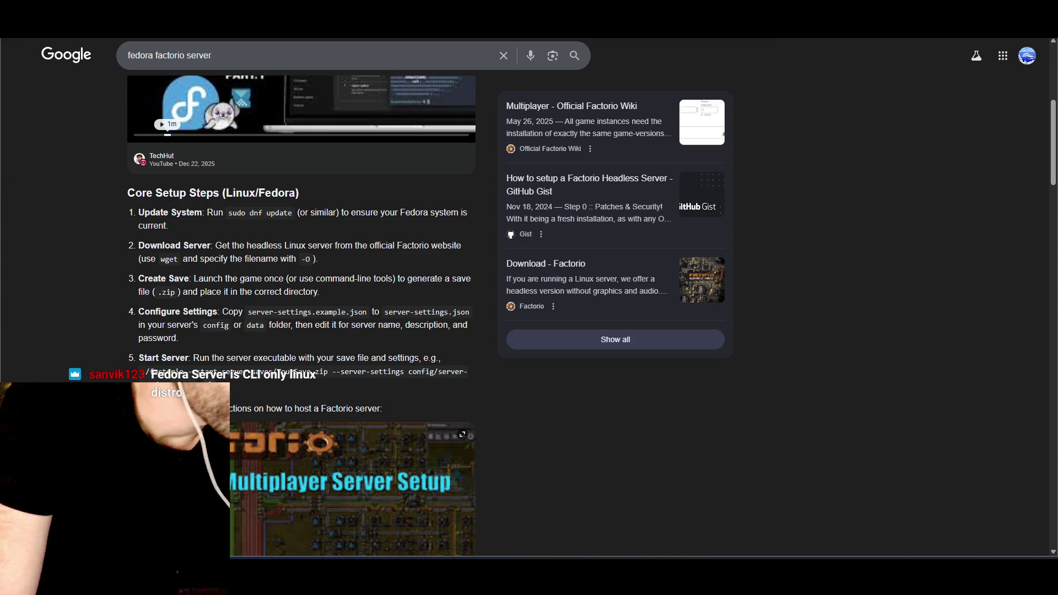
{"action": "scroll", "coordinate": [170, 174], "scroll_direction": "up", "scroll_amount": 6}
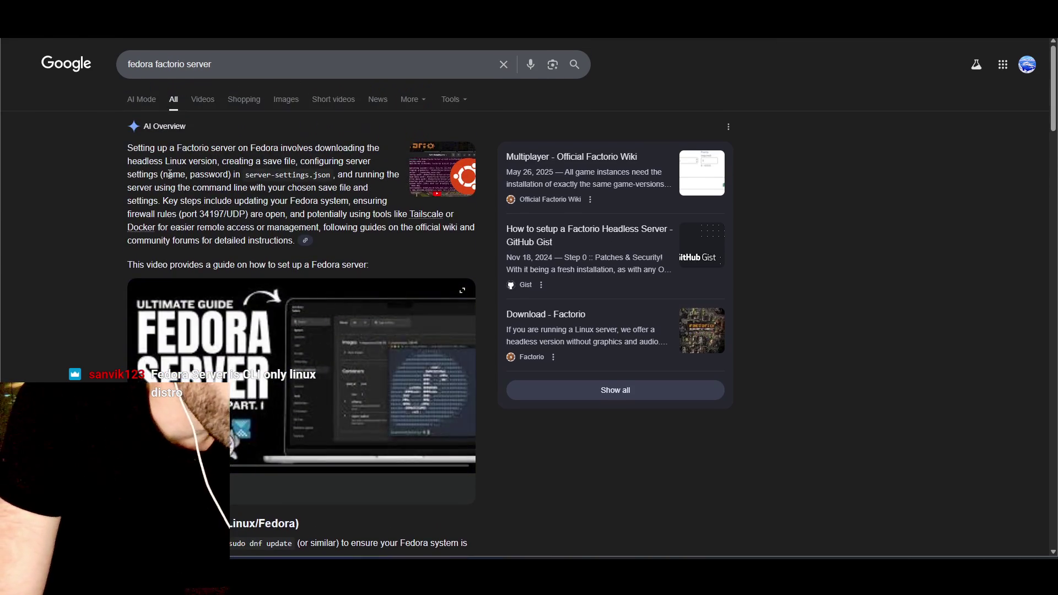
{"action": "left_click", "coordinate": [286, 100]}
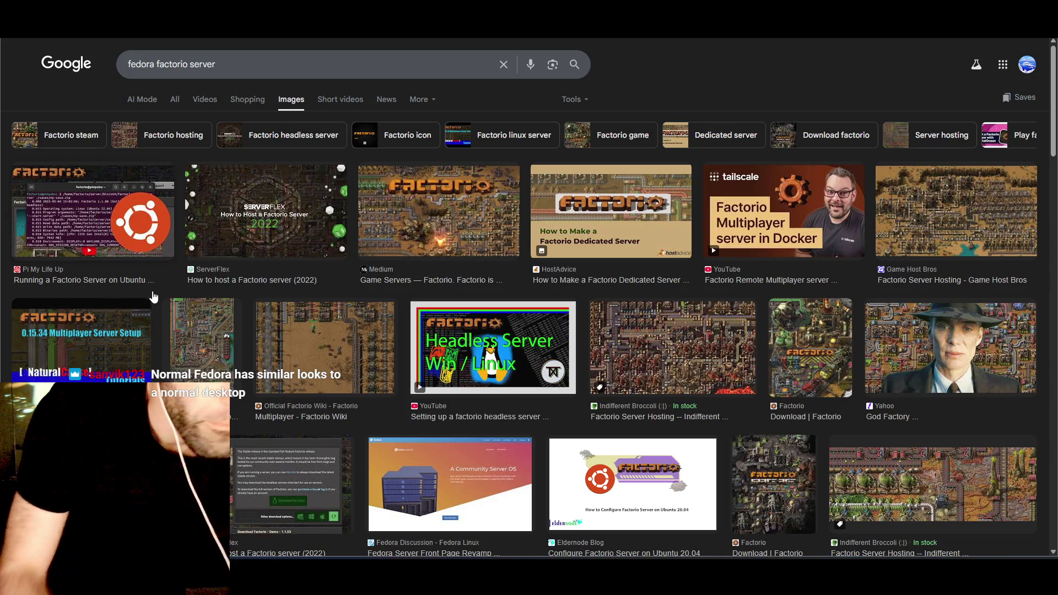
{"action": "key", "text": "alt+Left"}
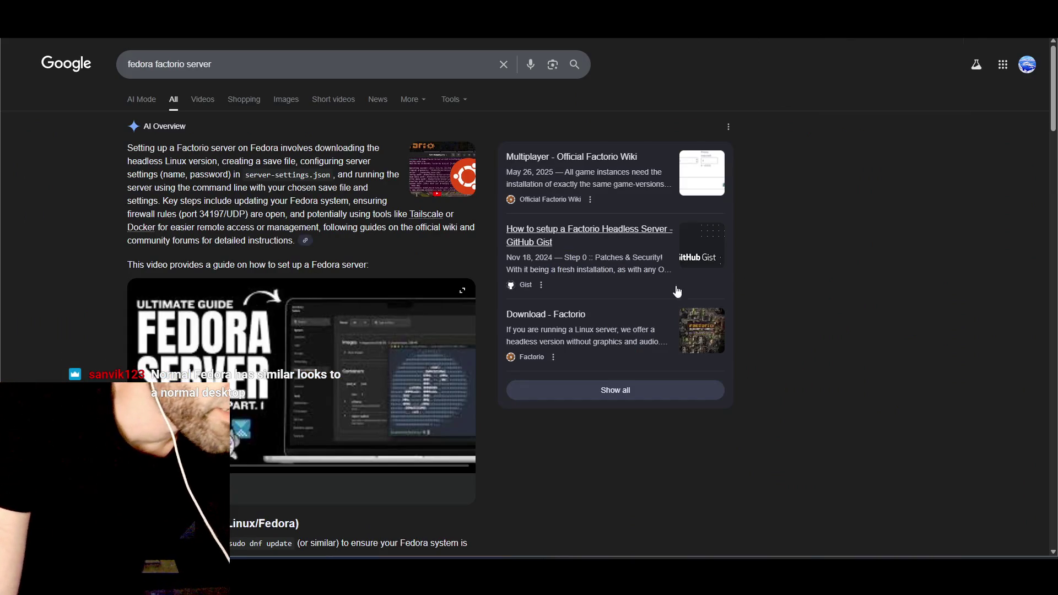
{"action": "key", "text": "alt+Left"}
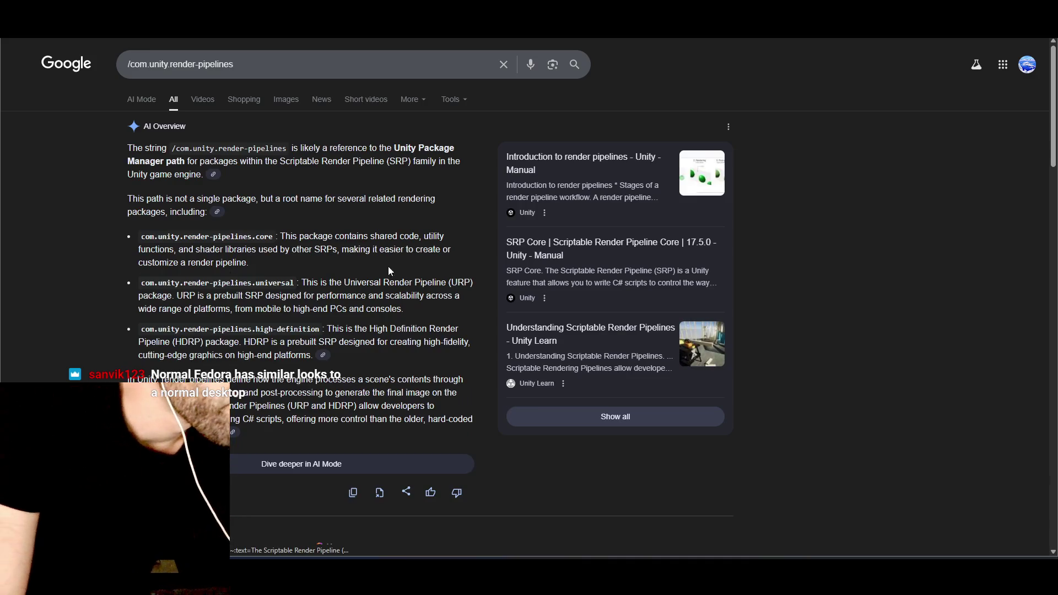
- Run a Google search for 'fedora server linux' and switch to its Images results
{"action": "key", "text": "slash"}
{"action": "type", "text": "f"}
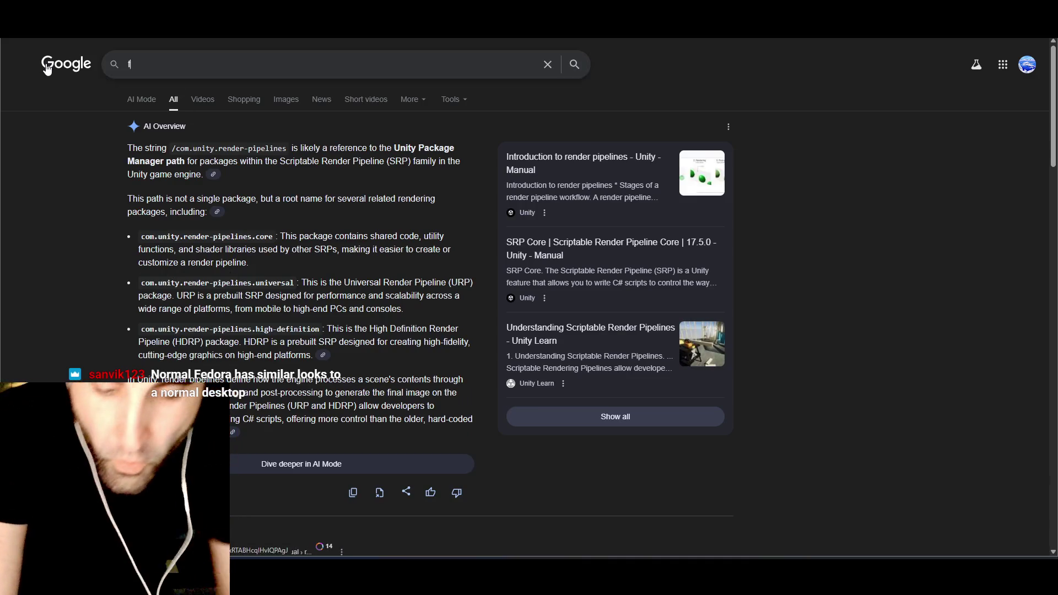
{"action": "type", "text": "edora server "}
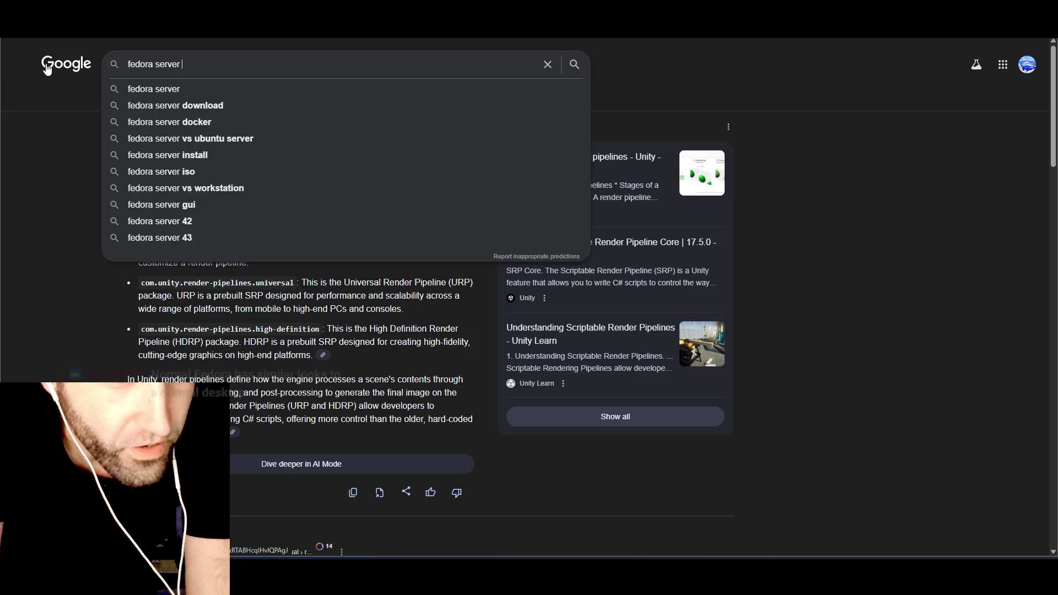
{"action": "type", "text": "linux"}
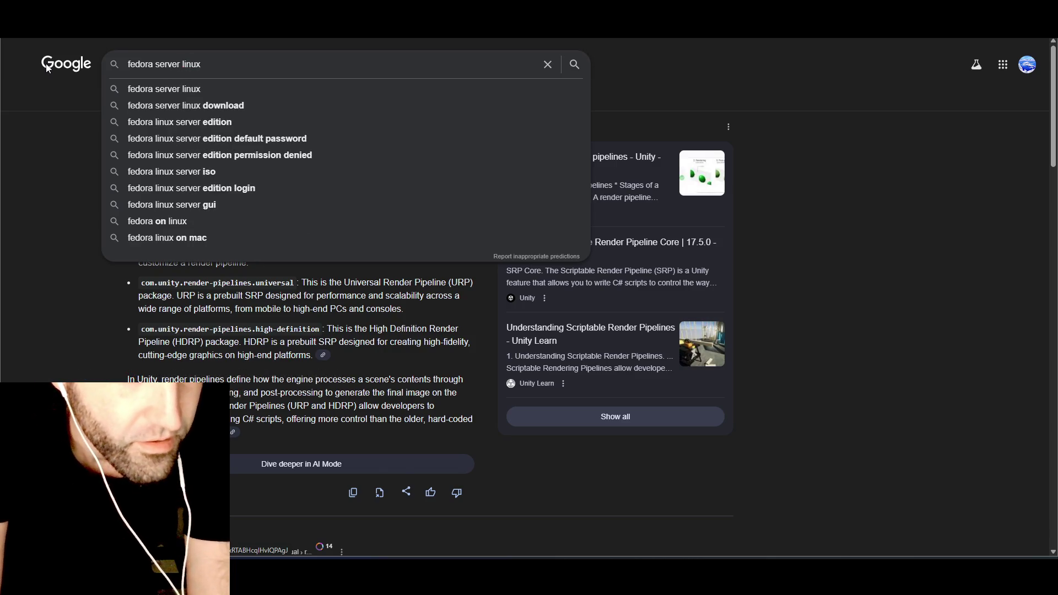
{"action": "key", "text": "Return"}
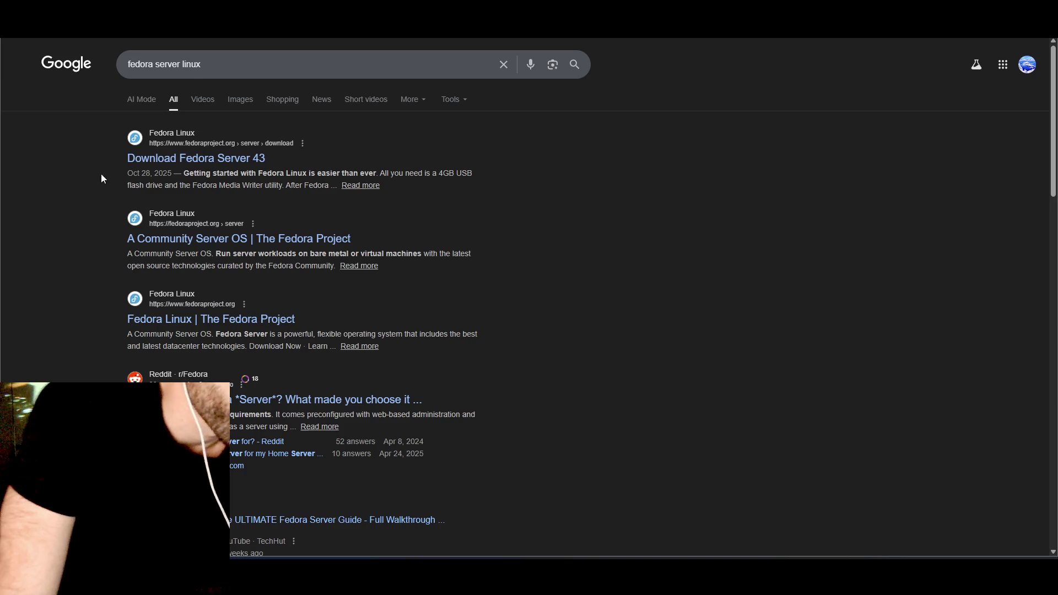
{"action": "left_click", "coordinate": [247, 106]}
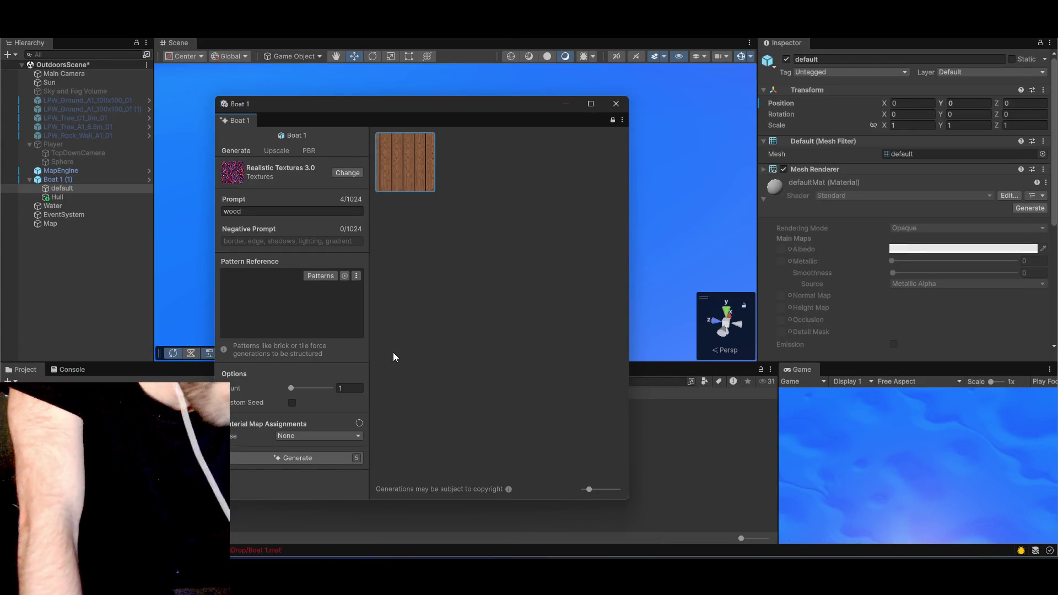
- Close the Boat 1 texture generator, collapse defaultMat, and hide the Inspector to widen the Scene view
{"action": "left_click_drag", "start_coordinate": [585, 104], "coordinate": [528, 106]}
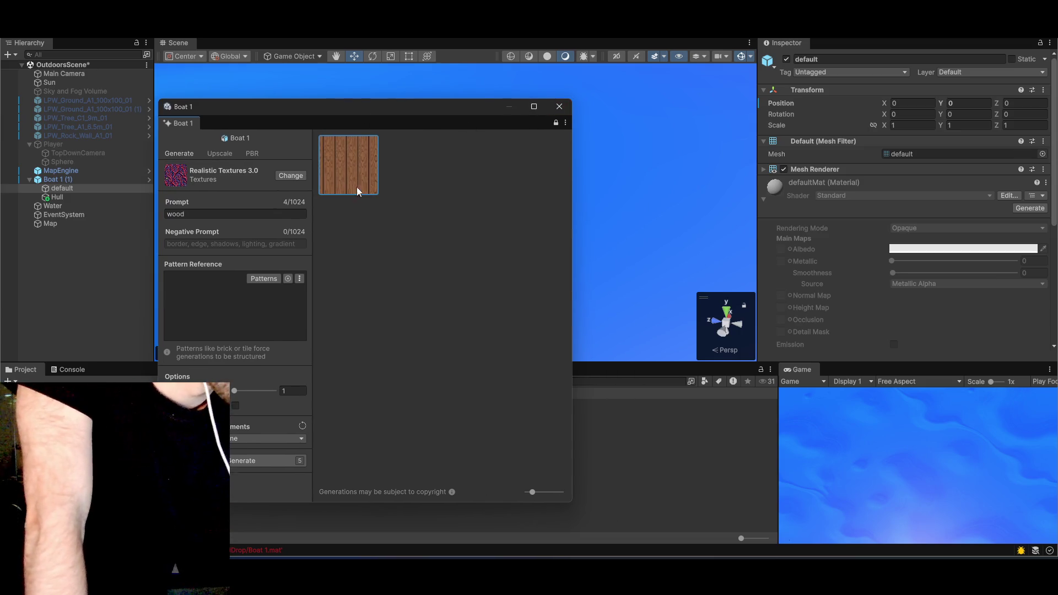
{"action": "left_click", "coordinate": [559, 107]}
{"action": "left_click", "coordinate": [779, 186]}
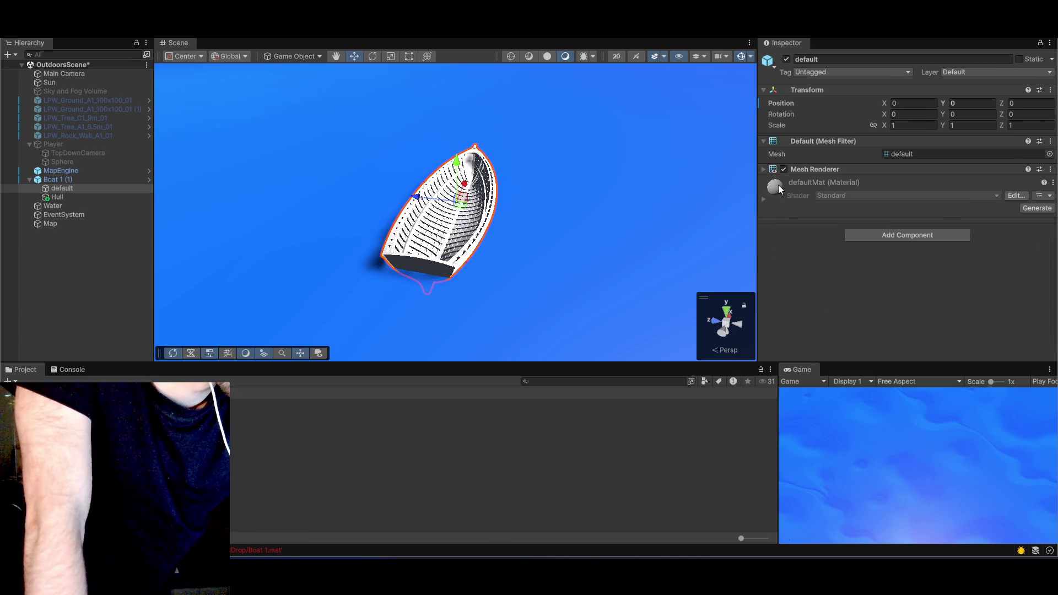
{"action": "left_click", "coordinate": [1042, 196]}
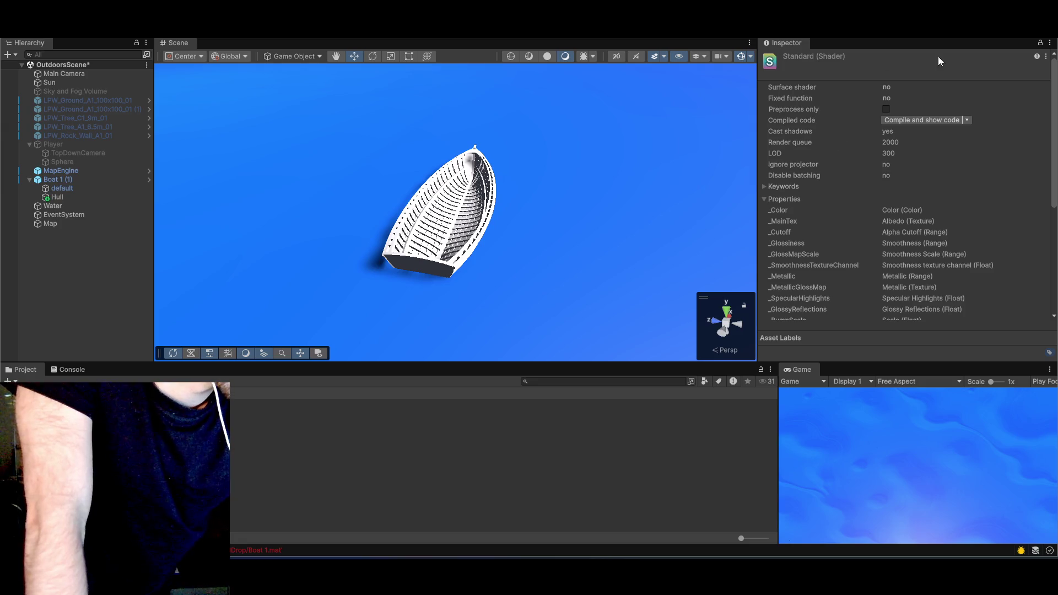
{"action": "left_click_drag", "start_coordinate": [802, 48], "coordinate": [793, 44]}
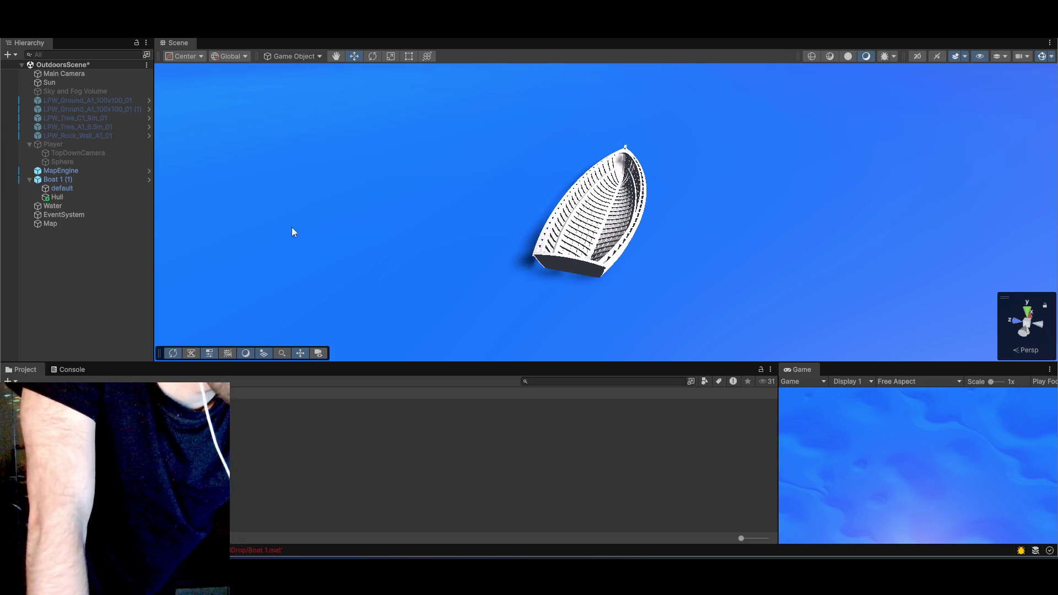
{"action": "scroll", "coordinate": [454, 246], "scroll_direction": "down", "scroll_amount": 5}
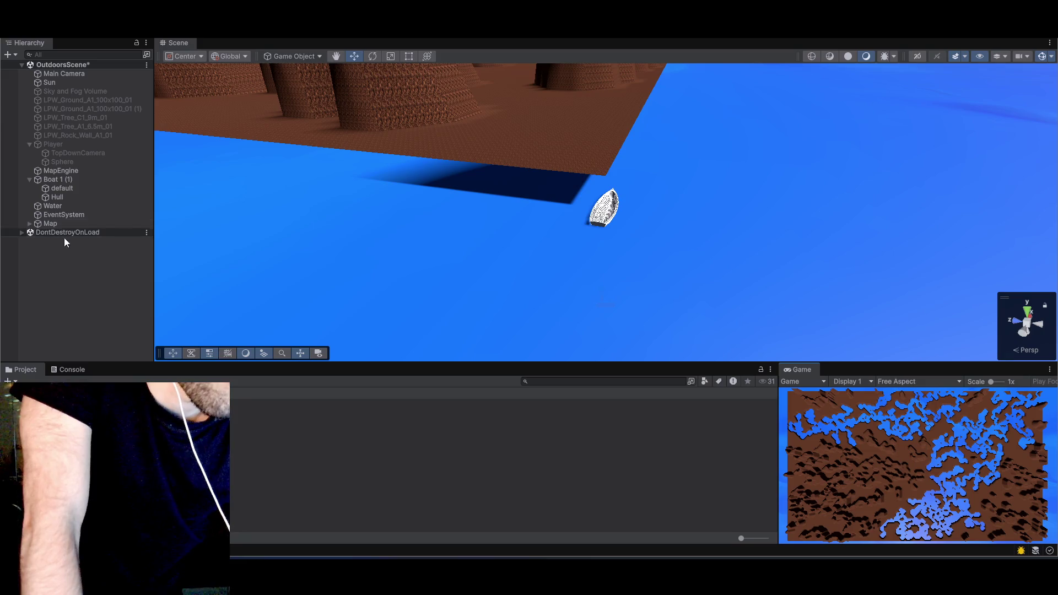
- Frame Boat 1 (1) and drag it into a water channel between the brown terrain
{"action": "left_click", "coordinate": [63, 177]}
{"action": "key", "text": "f"}
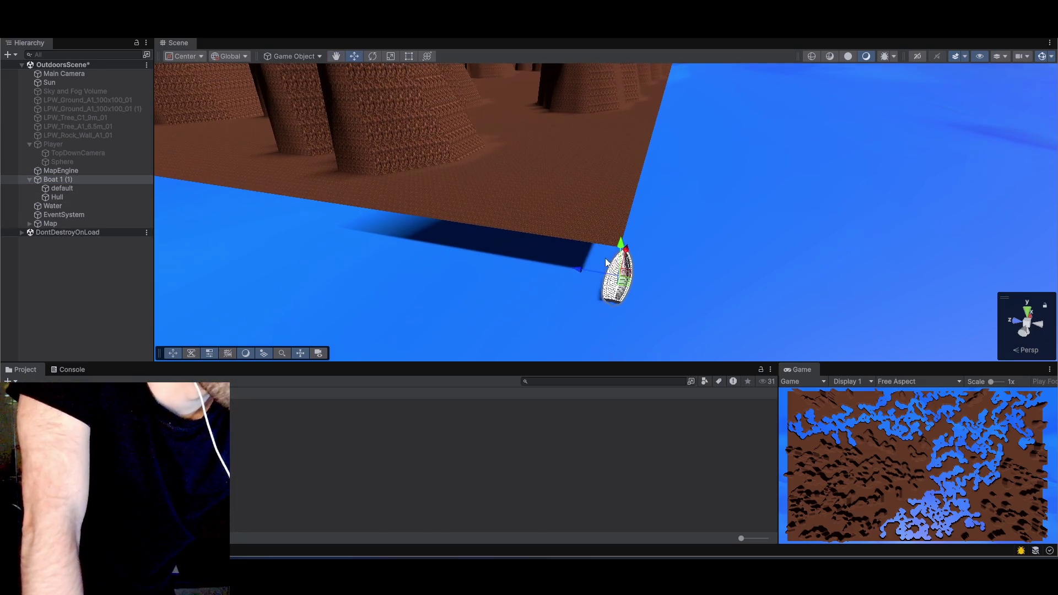
{"action": "scroll", "coordinate": [532, 187], "scroll_direction": "down", "scroll_amount": 6}
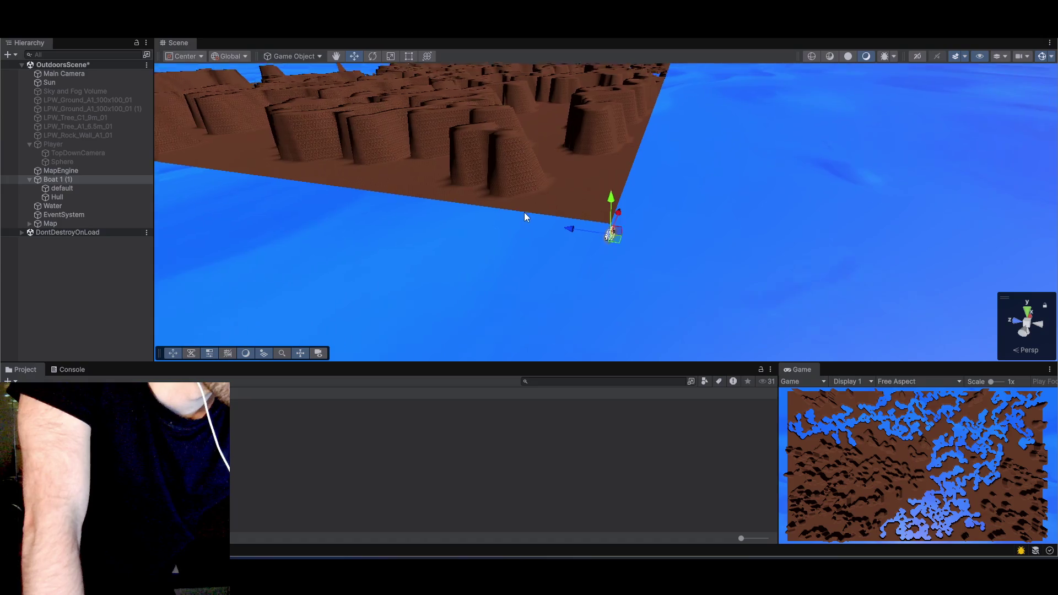
{"action": "scroll", "coordinate": [518, 182], "scroll_direction": "down", "scroll_amount": 5}
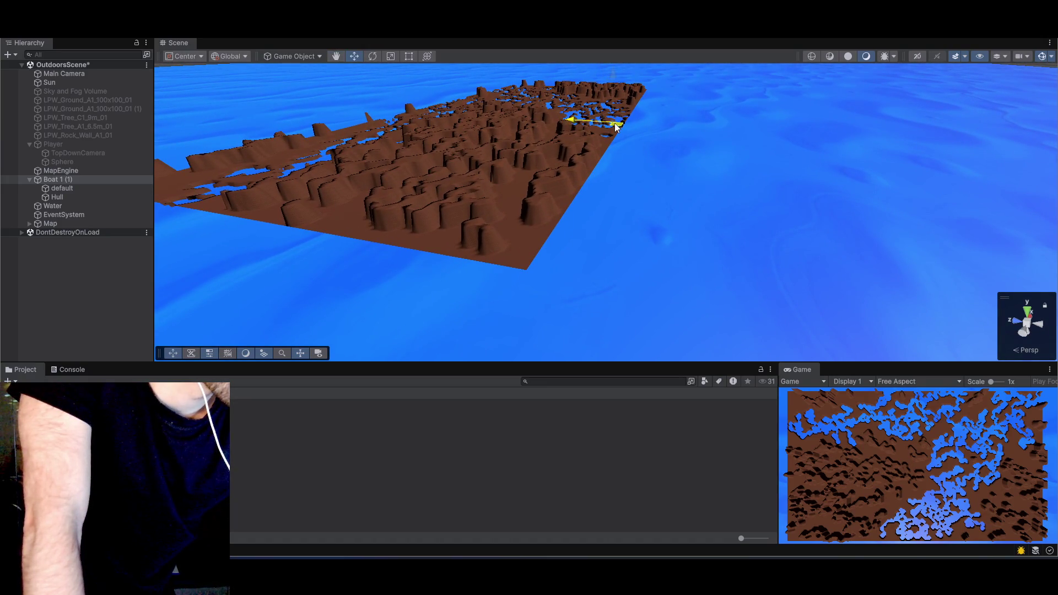
{"action": "scroll", "coordinate": [601, 213], "scroll_direction": "up", "scroll_amount": 5}
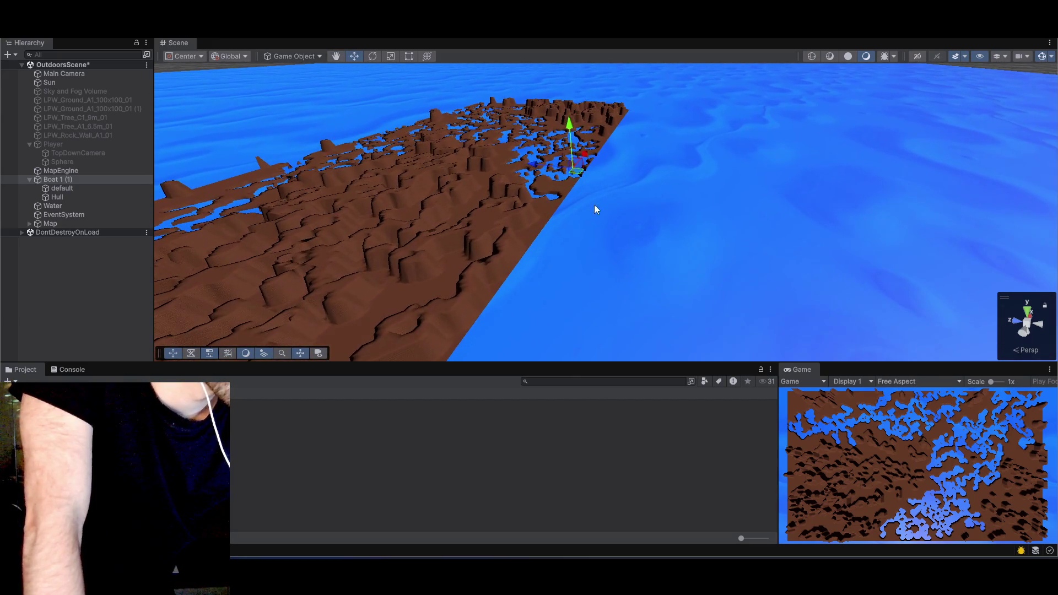
{"action": "mouse_move", "coordinate": [590, 182]}
{"action": "left_mouse_down"}
{"action": "mouse_move", "coordinate": [584, 133]}
{"action": "mouse_move", "coordinate": [562, 125]}
{"action": "mouse_move", "coordinate": [539, 160]}
{"action": "mouse_move", "coordinate": [548, 170]}
{"action": "left_mouse_up"}
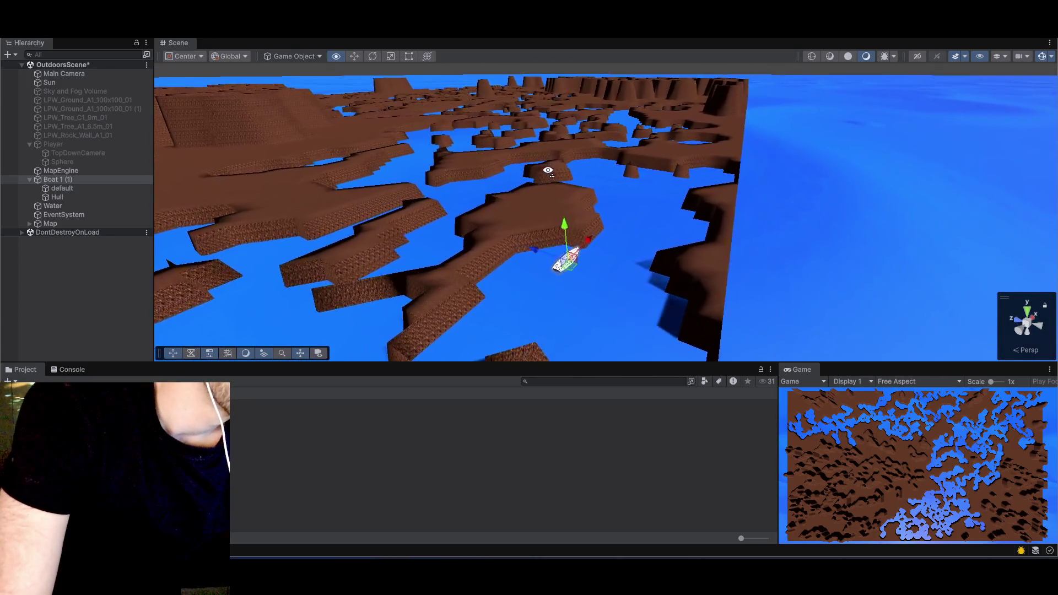
{"action": "scroll", "coordinate": [548, 171], "scroll_direction": "up", "scroll_amount": 5}
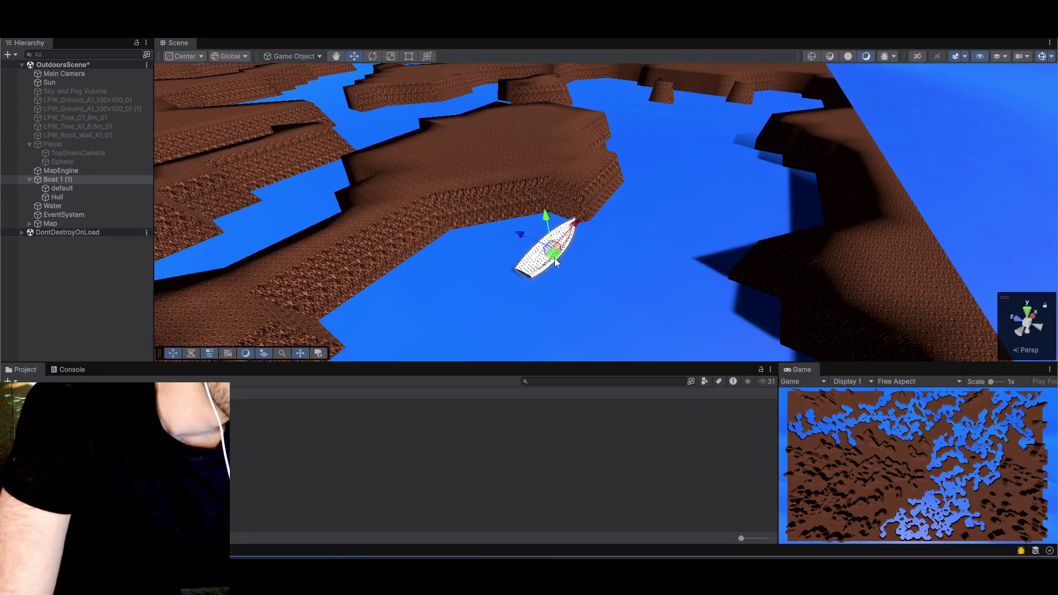
{"action": "mouse_move", "coordinate": [556, 263]}
{"action": "left_mouse_down"}
{"action": "mouse_move", "coordinate": [503, 240]}
{"action": "mouse_move", "coordinate": [517, 245]}
{"action": "mouse_move", "coordinate": [518, 235]}
{"action": "left_mouse_up"}
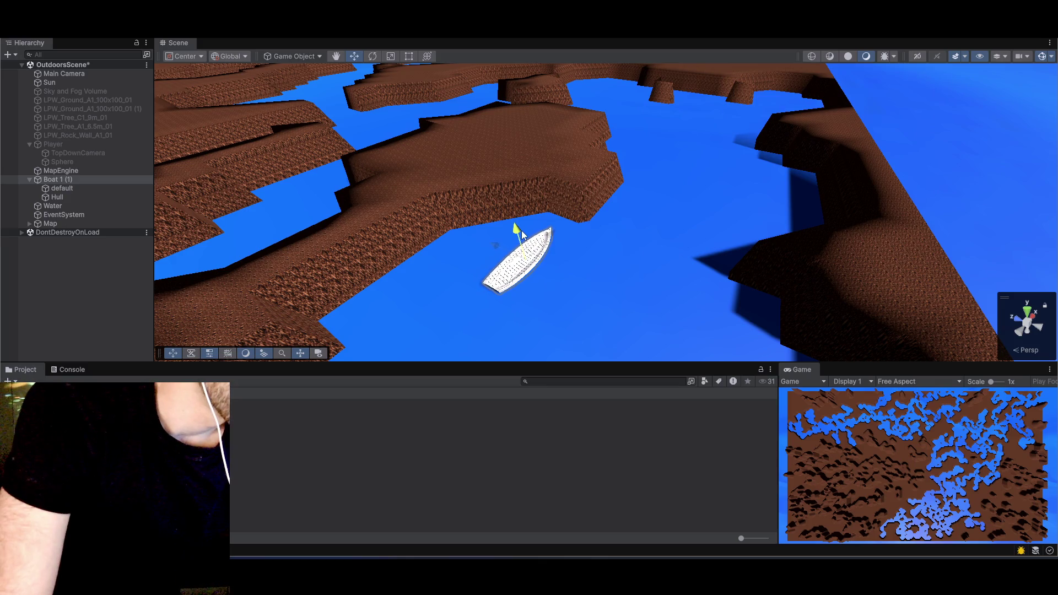
{"action": "mouse_move", "coordinate": [522, 234]}
{"action": "left_mouse_down"}
{"action": "mouse_move", "coordinate": [622, 199]}
{"action": "mouse_move", "coordinate": [612, 199]}
{"action": "mouse_move", "coordinate": [629, 182]}
{"action": "mouse_move", "coordinate": [585, 263]}
{"action": "mouse_move", "coordinate": [591, 242]}
{"action": "mouse_move", "coordinate": [589, 250]}
{"action": "left_mouse_up"}
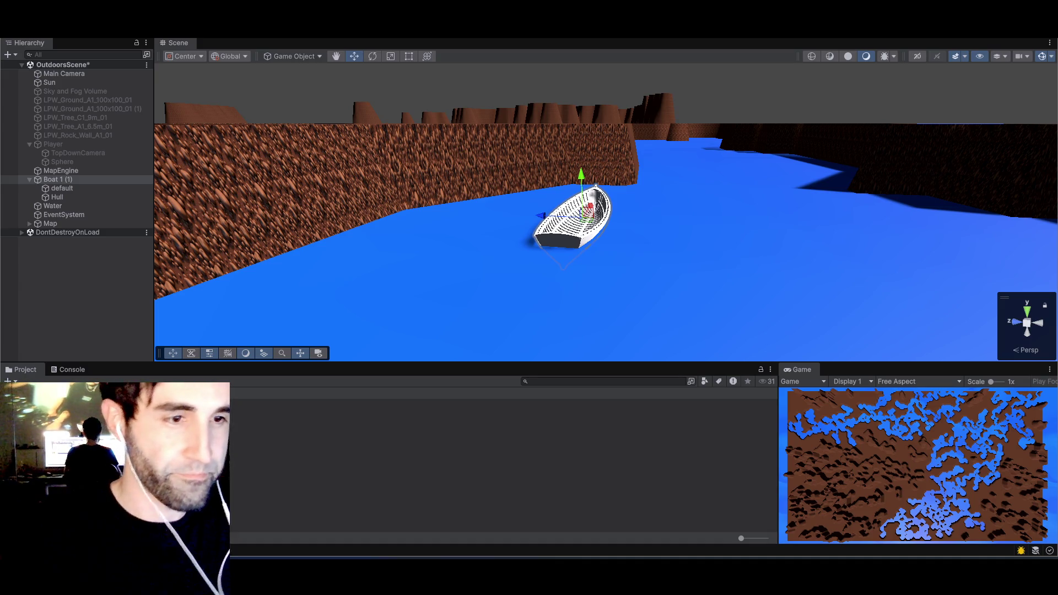
- Re-angle the view along the channel and frame Boat 1 (1) close up
{"action": "mouse_move", "coordinate": [512, 224]}
{"action": "left_mouse_down"}
{"action": "mouse_move", "coordinate": [538, 243]}
{"action": "mouse_move", "coordinate": [462, 252]}
{"action": "left_mouse_up"}
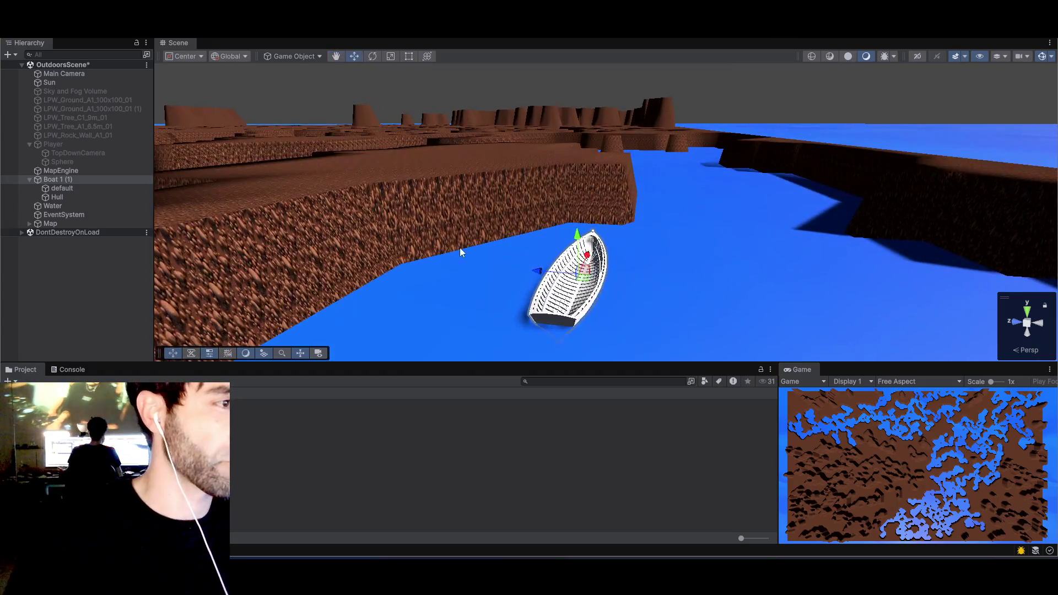
{"action": "right_click", "coordinate": [50, 180]}
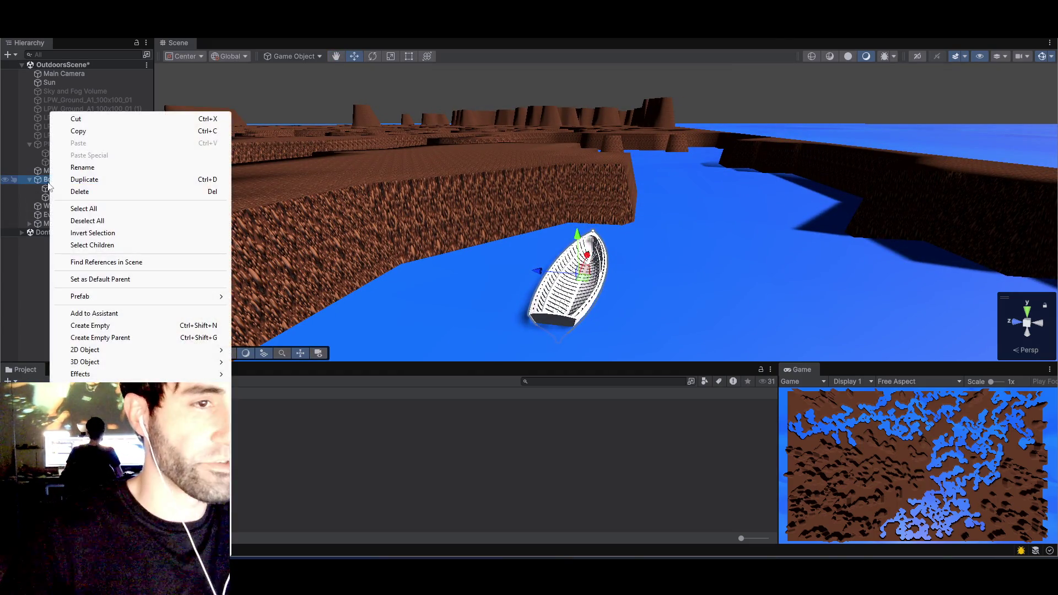
{"action": "left_click", "coordinate": [270, 177]}
{"action": "double_click", "coordinate": [35, 180]}
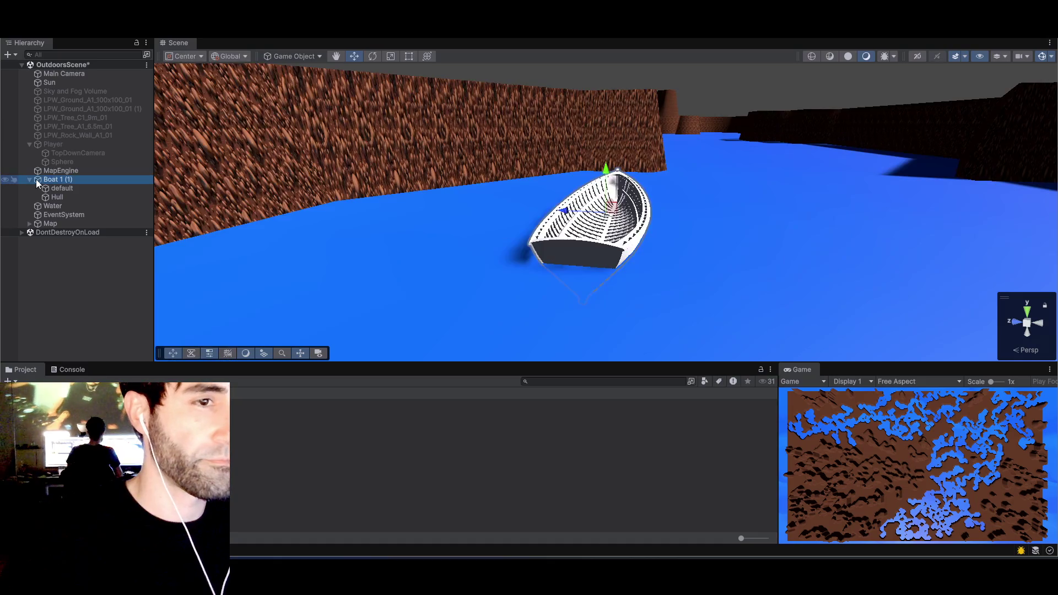
{"action": "scroll", "coordinate": [540, 182], "scroll_direction": "up", "scroll_amount": 3}
{"action": "scroll", "coordinate": [712, 160], "scroll_direction": "down", "scroll_amount": 5}
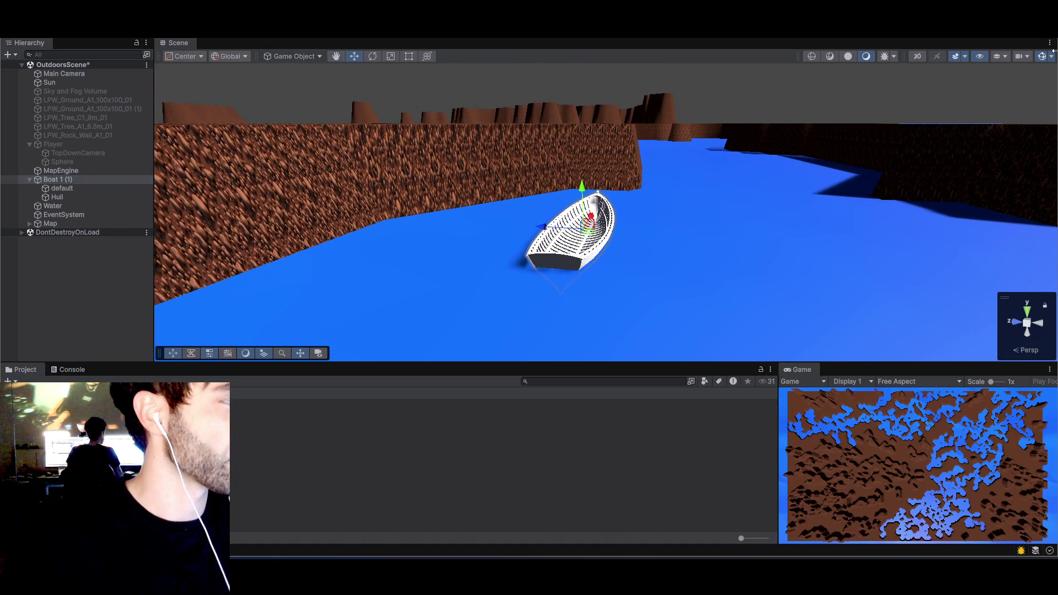
- Browse the Scene panel options, layout presets, toolbar visibility options and main menus
{"action": "left_click", "coordinate": [1050, 42]}
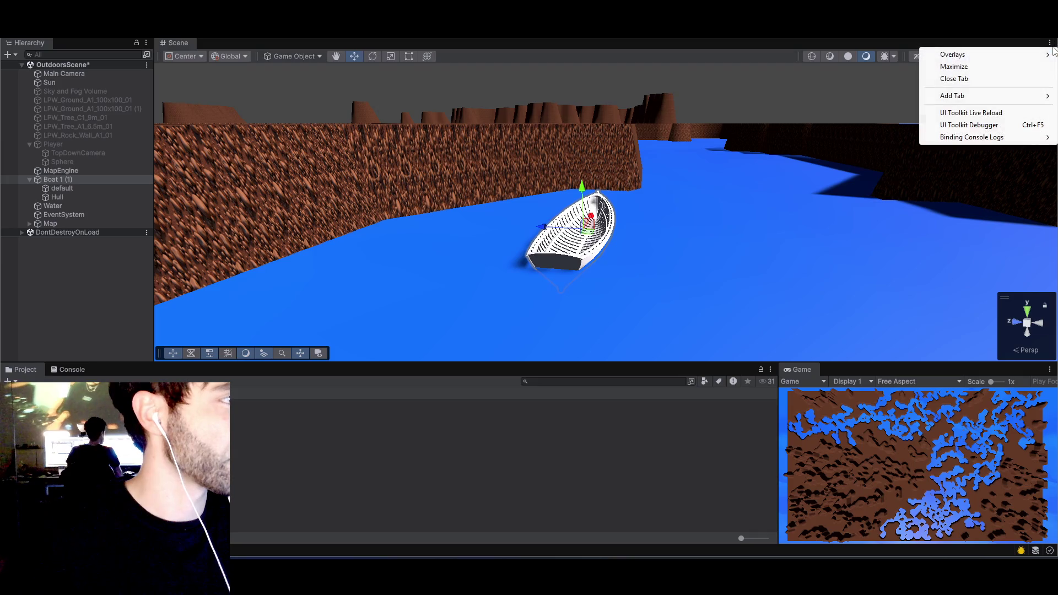
{"action": "mouse_move", "coordinate": [975, 98]}
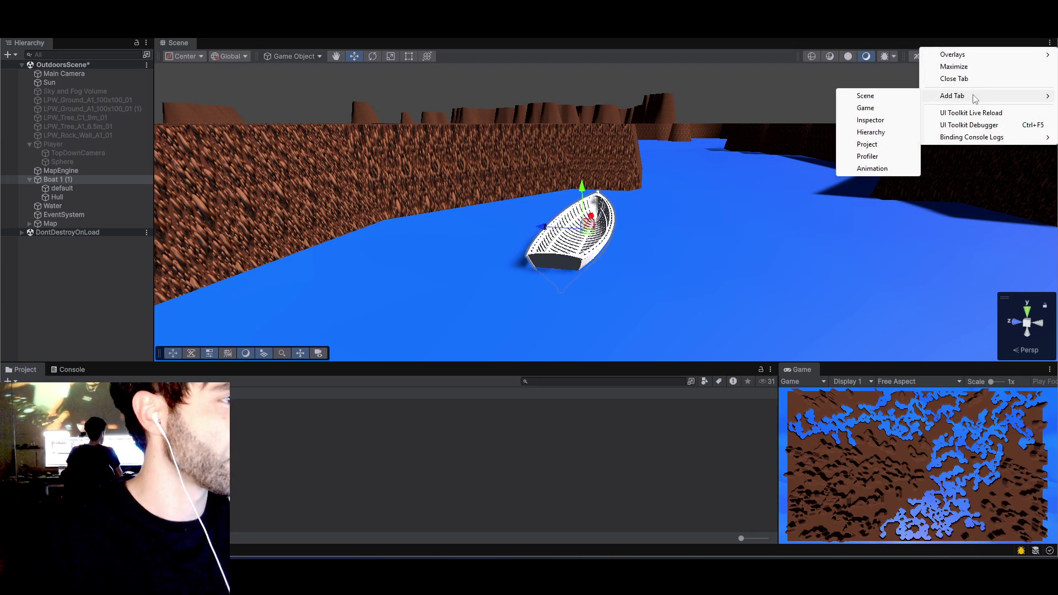
{"action": "left_click", "coordinate": [891, 42]}
{"action": "left_click", "coordinate": [1026, 28]}
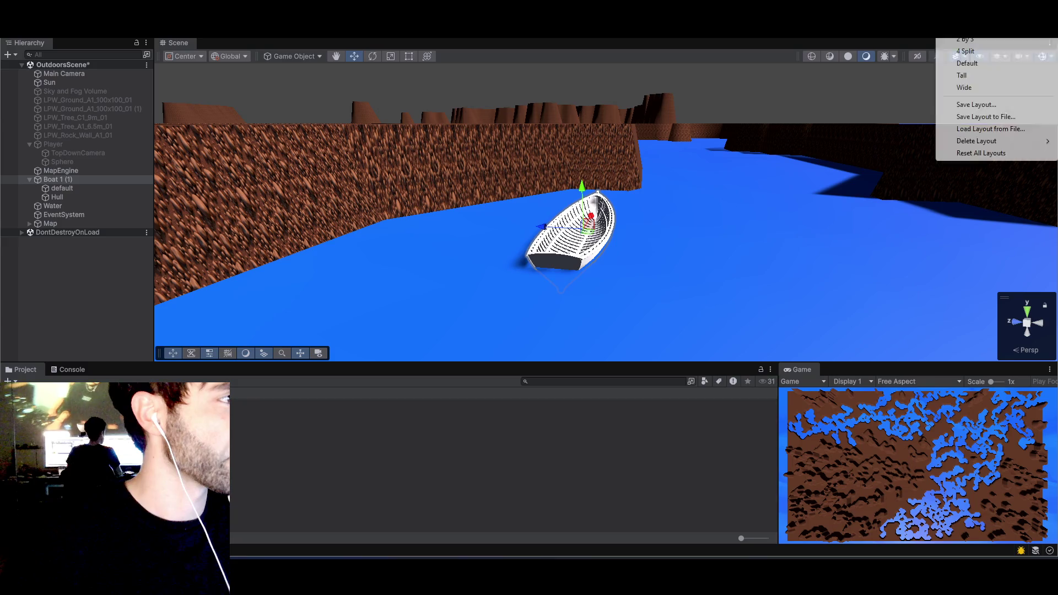
{"action": "key", "text": "Escape"}
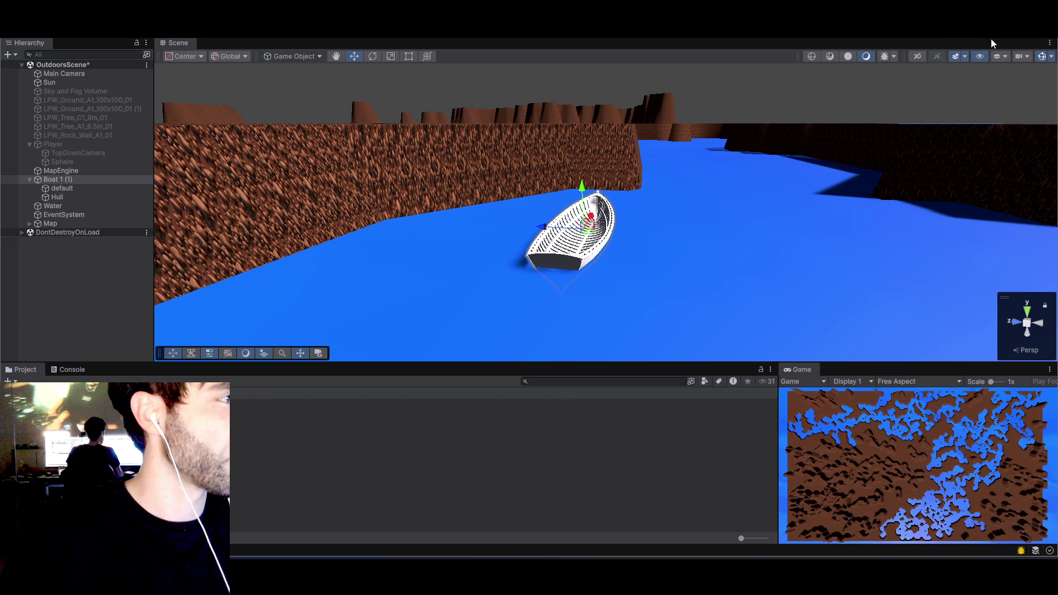
{"action": "right_click", "coordinate": [942, 27]}
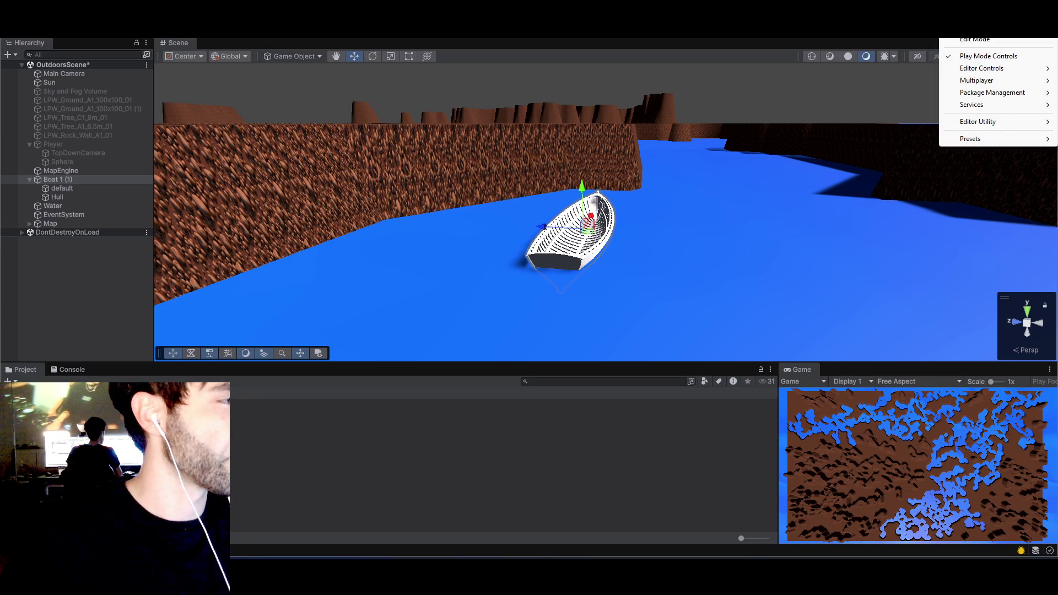
{"action": "mouse_move", "coordinate": [1001, 108]}
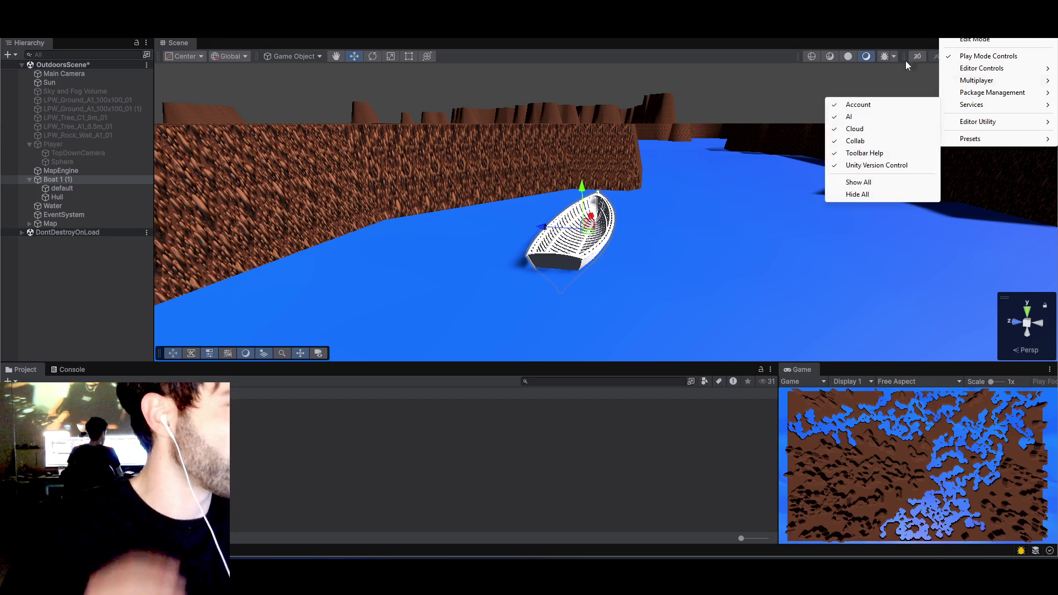
{"action": "key", "text": "Escape"}
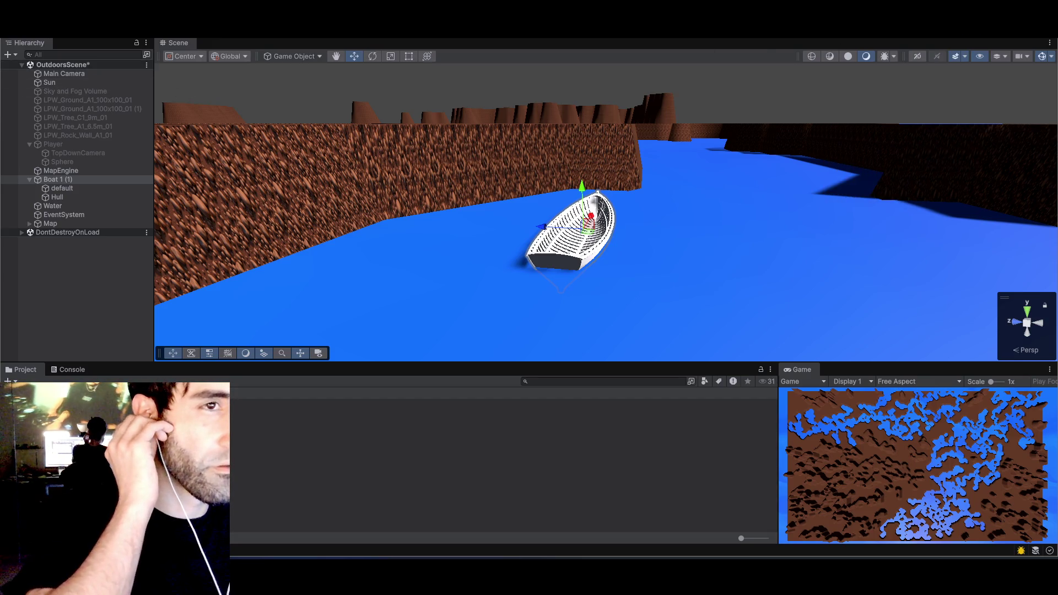
{"action": "left_click", "coordinate": [83, 28]}
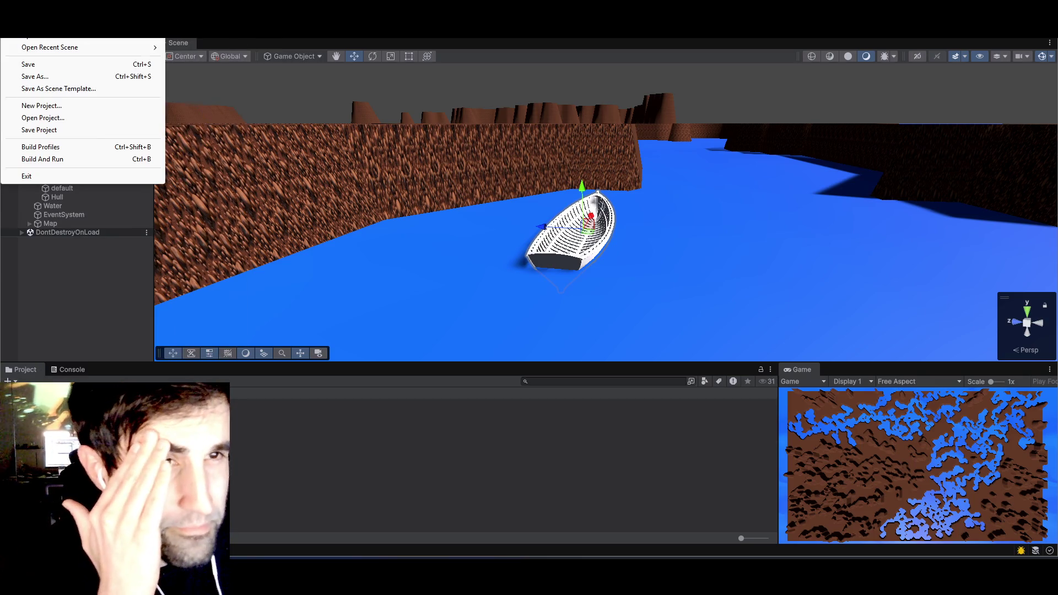
{"action": "left_click", "coordinate": [186, 67]}
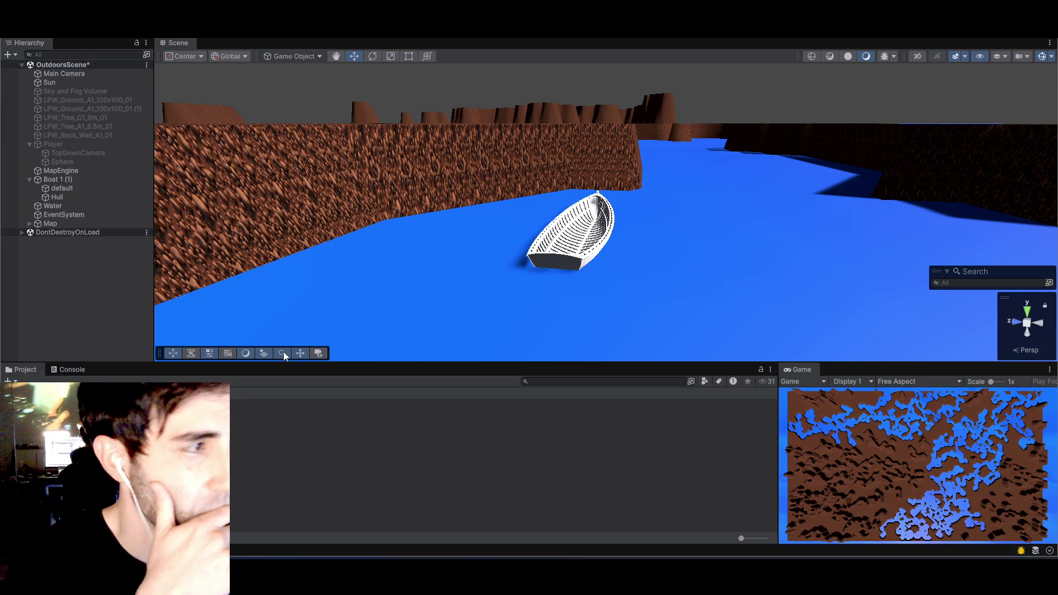
- Reselect Boat 1 (1) and bring up the Scene panel's Add Tab options
{"action": "left_click", "coordinate": [573, 231]}
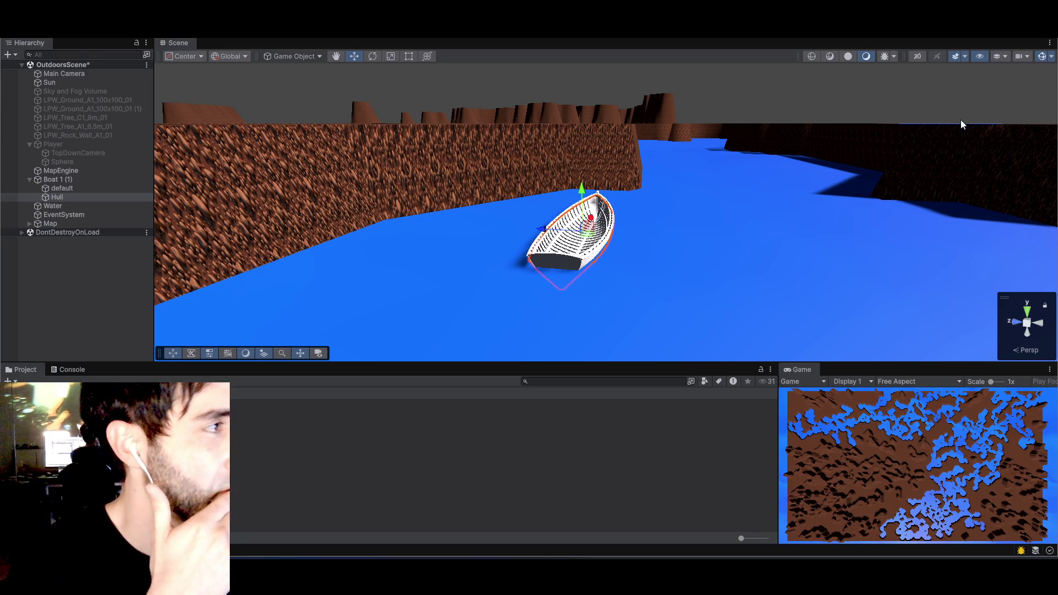
{"action": "left_click", "coordinate": [59, 197]}
{"action": "right_click", "coordinate": [56, 180]}
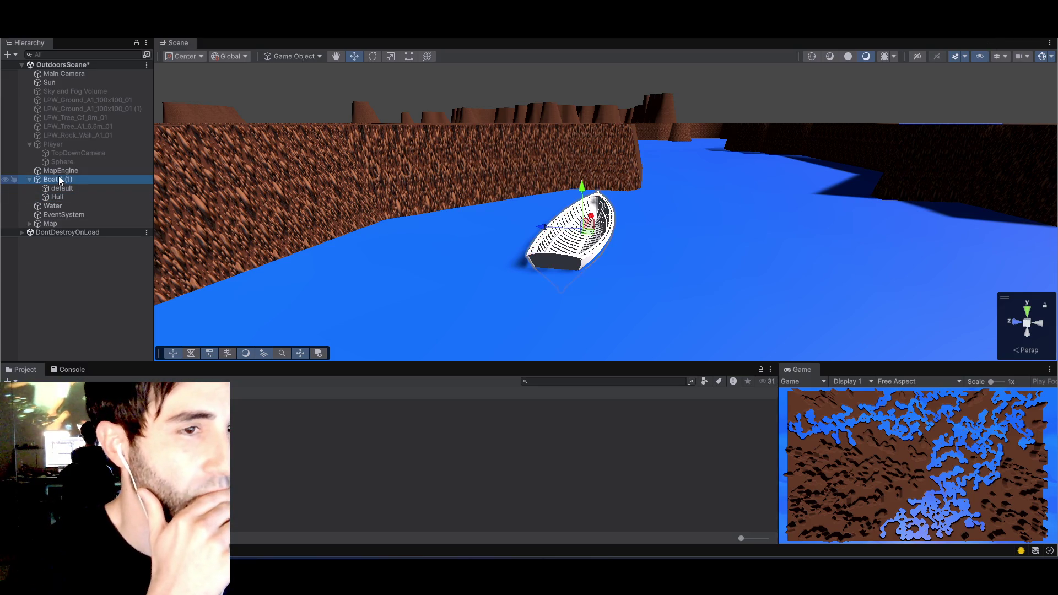
{"action": "left_click", "coordinate": [31, 215]}
{"action": "left_click", "coordinate": [46, 179]}
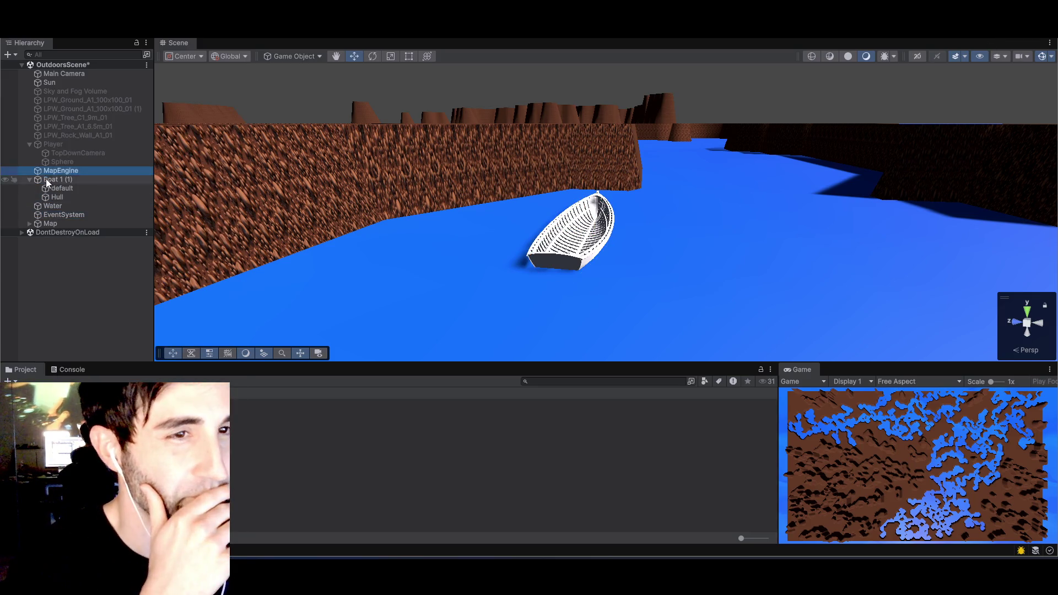
{"action": "left_click", "coordinate": [1049, 44]}
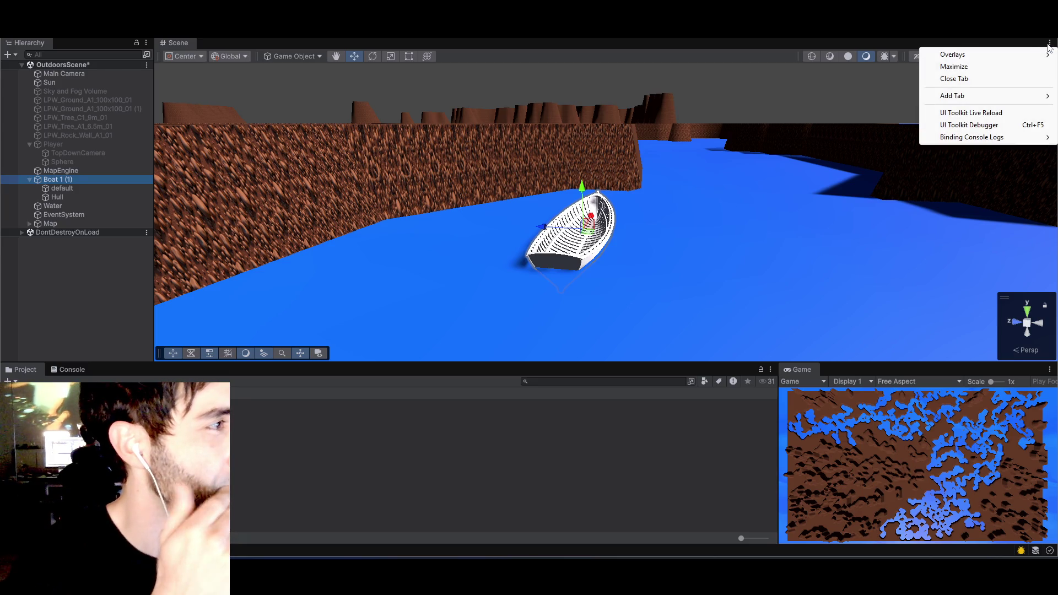
{"action": "mouse_move", "coordinate": [1029, 57]}
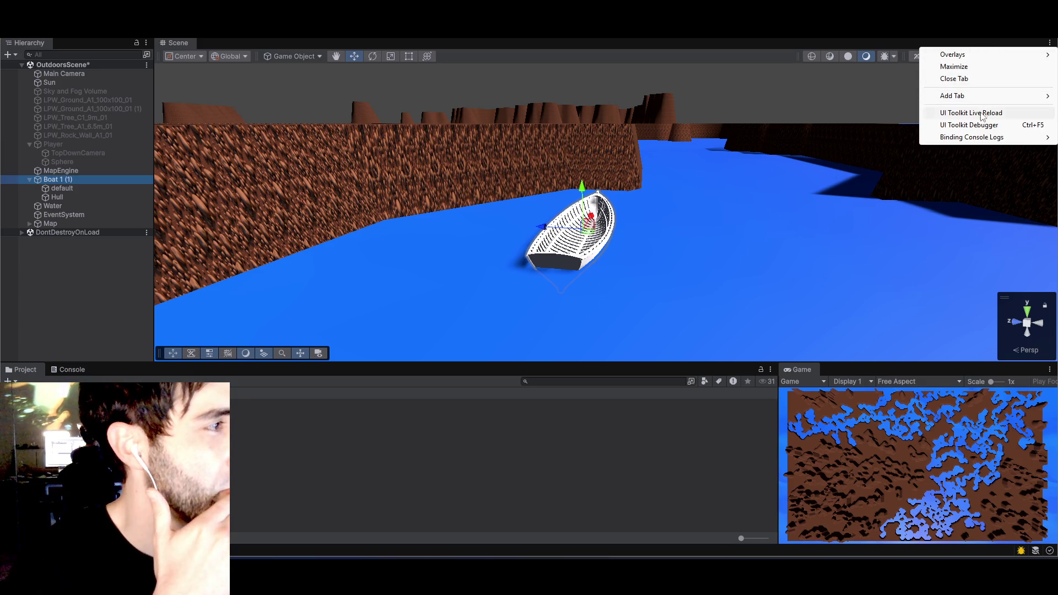
- Add an Inspector panel showing the boat and narrow it beside the Scene view
{"action": "mouse_move", "coordinate": [975, 96]}
{"action": "left_click", "coordinate": [860, 121]}
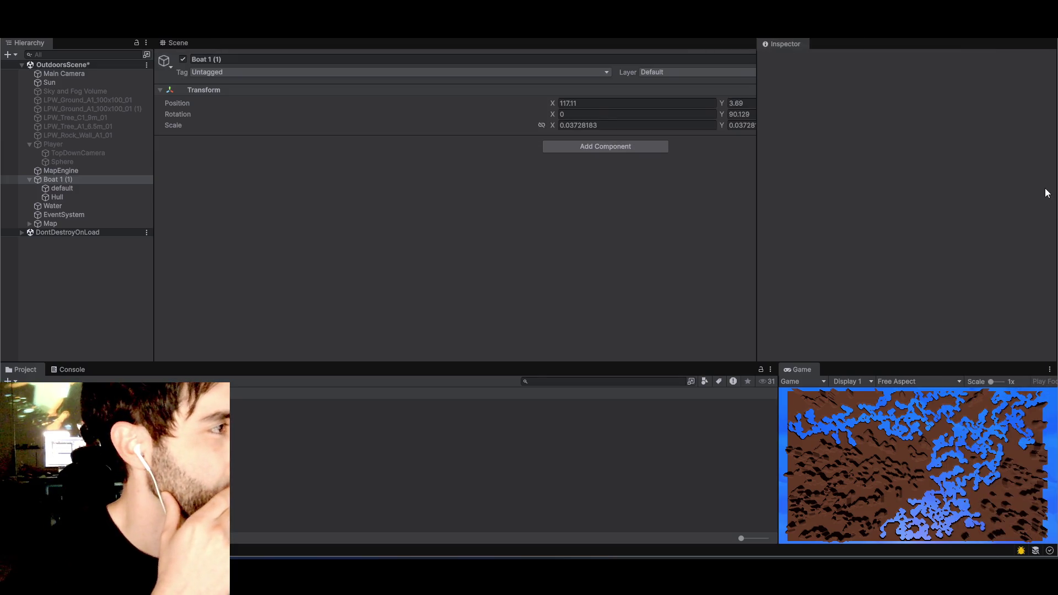
{"action": "left_click_drag", "start_coordinate": [754, 97], "coordinate": [864, 127]}
- Copy the boat's play-mode Position, stop Play, and paste the Position back onto it
{"action": "right_click", "coordinate": [884, 105]}
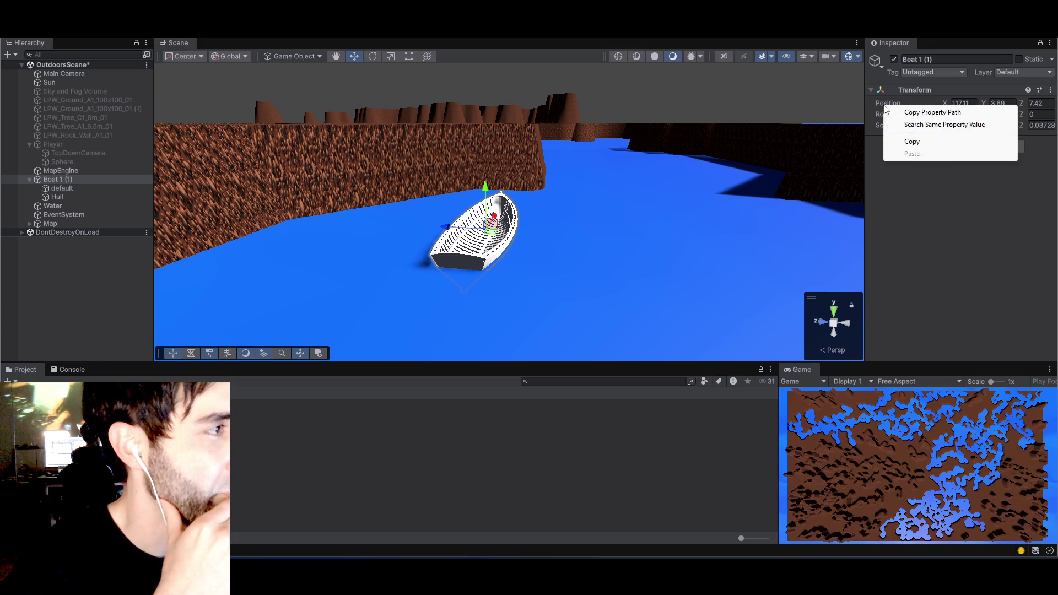
{"action": "left_click", "coordinate": [910, 139]}
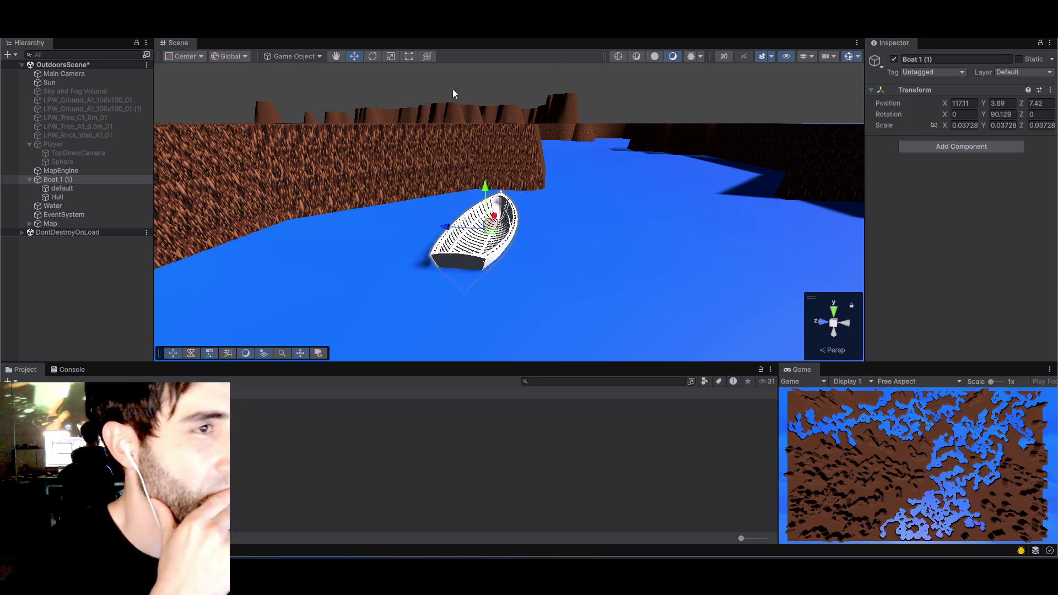
{"action": "key", "text": "ctrl+p"}
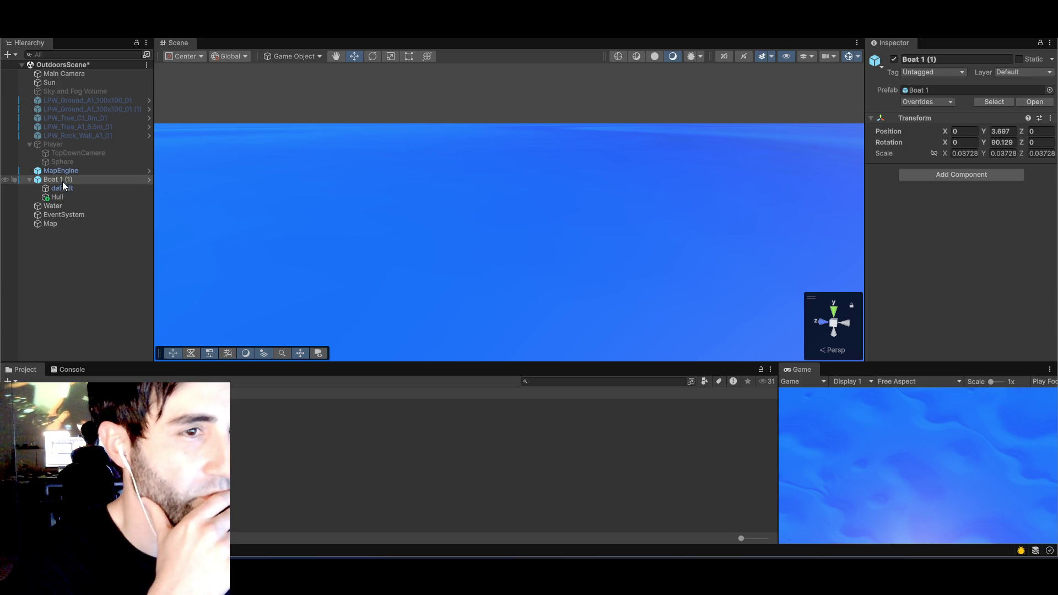
{"action": "right_click", "coordinate": [889, 131]}
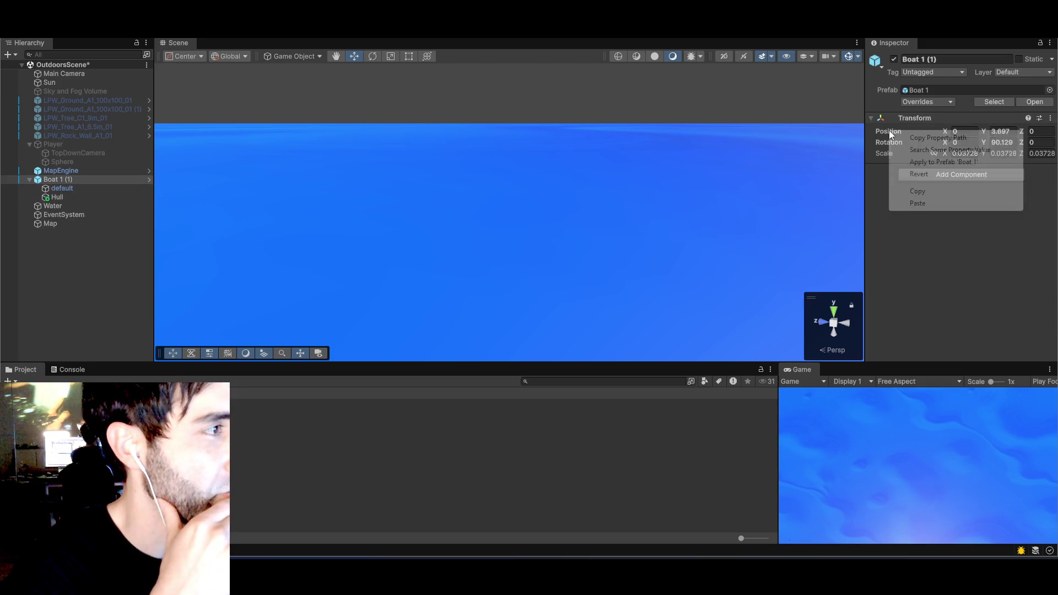
{"action": "left_click", "coordinate": [918, 203]}
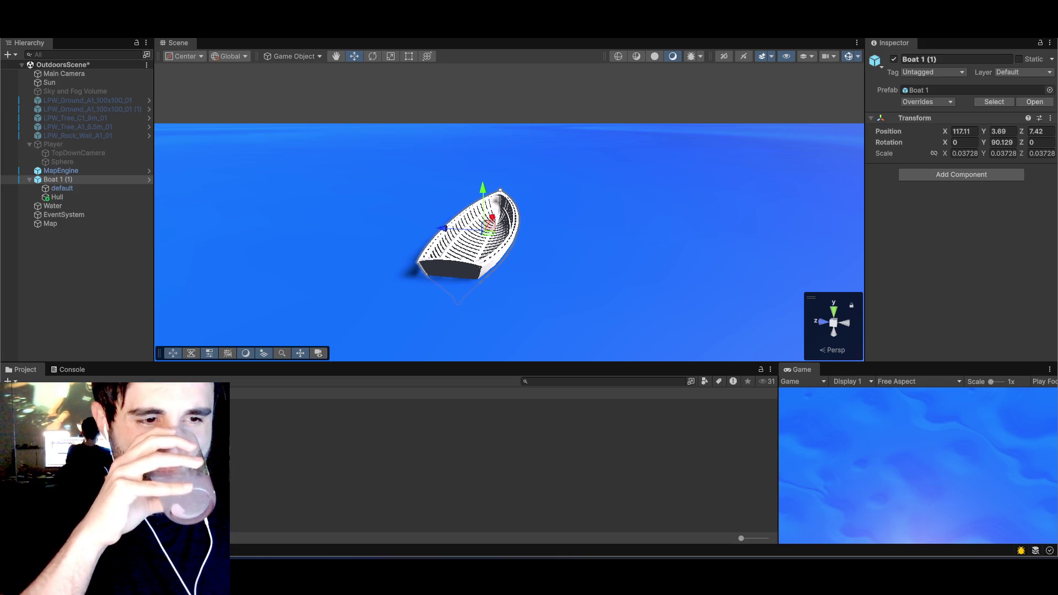
- Check the Player Movement script on Boat 1 (1) and start Play to test moving it
{"action": "left_click", "coordinate": [308, 434]}
{"action": "scroll", "coordinate": [937, 258], "scroll_direction": "down", "scroll_amount": 1}
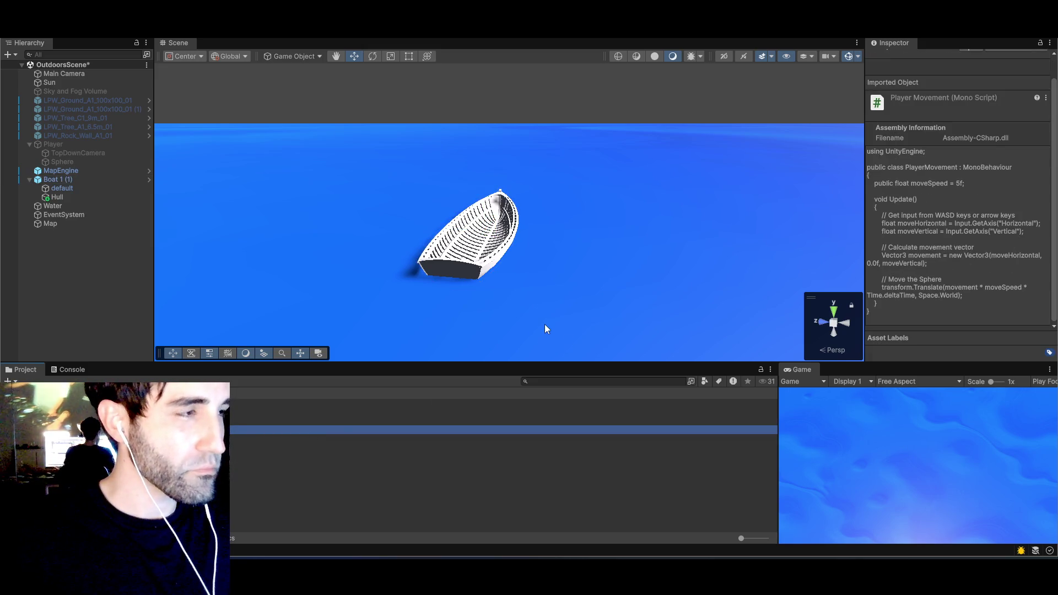
{"action": "left_click", "coordinate": [57, 181]}
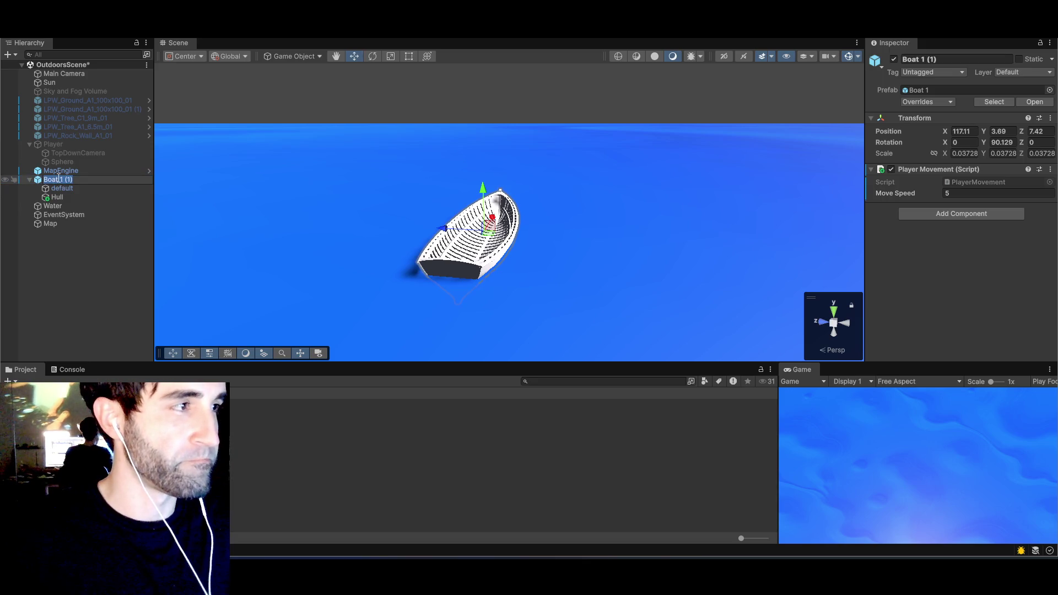
{"action": "left_click", "coordinate": [511, 28]}
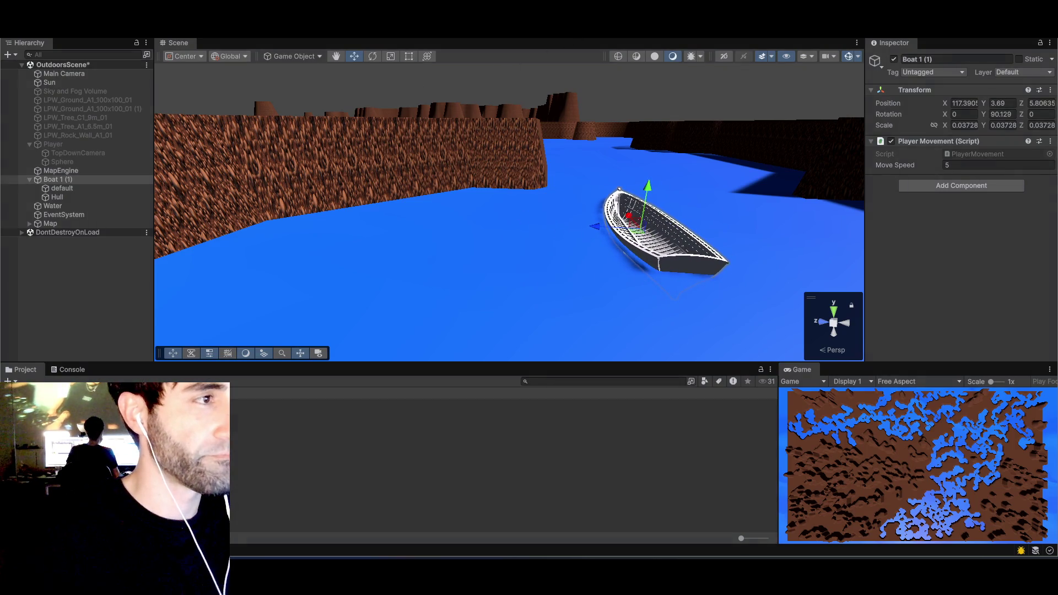
- Stop Play and try rotating the boat with the rotate tool, undoing each attempt
{"action": "key", "text": "ctrl+p"}
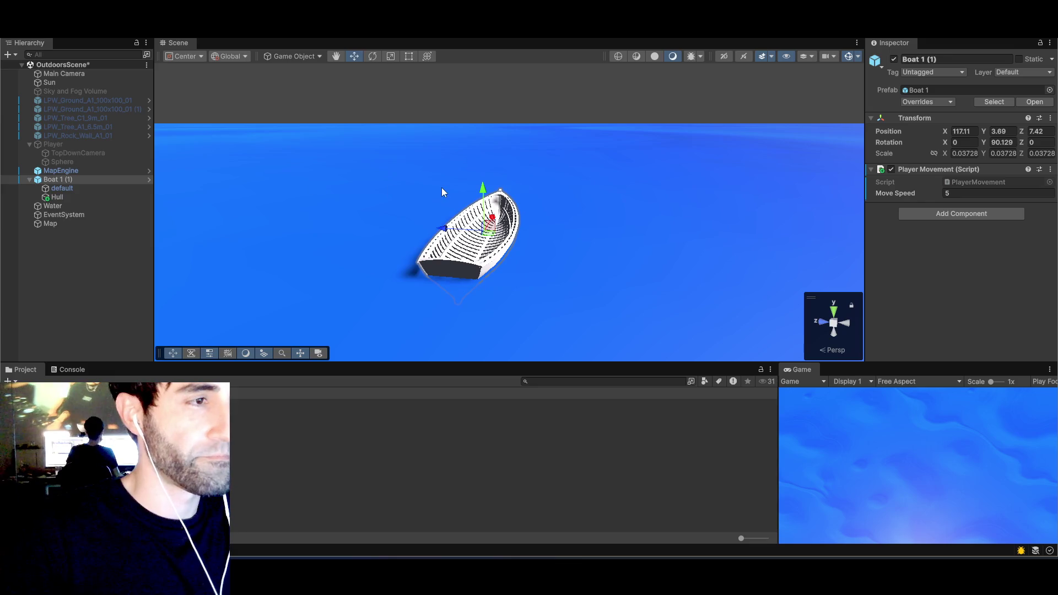
{"action": "key", "text": "e"}
{"action": "key", "text": "w"}
{"action": "key", "text": "e"}
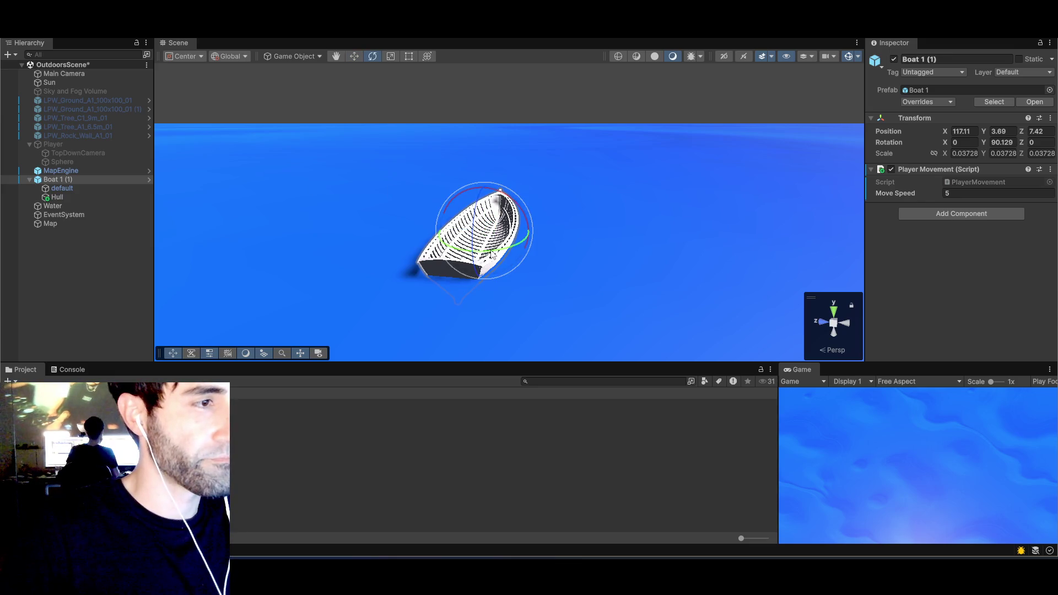
{"action": "left_click_drag", "start_coordinate": [493, 255], "coordinate": [515, 259]}
{"action": "key", "text": "ctrl+z"}
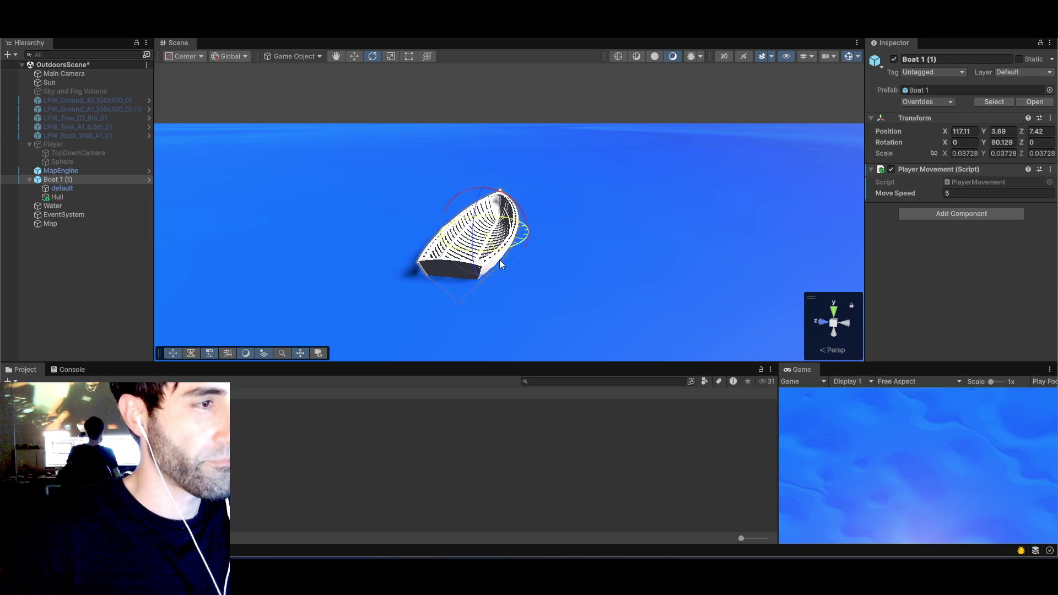
{"action": "left_click_drag", "start_coordinate": [501, 292], "coordinate": [515, 276]}
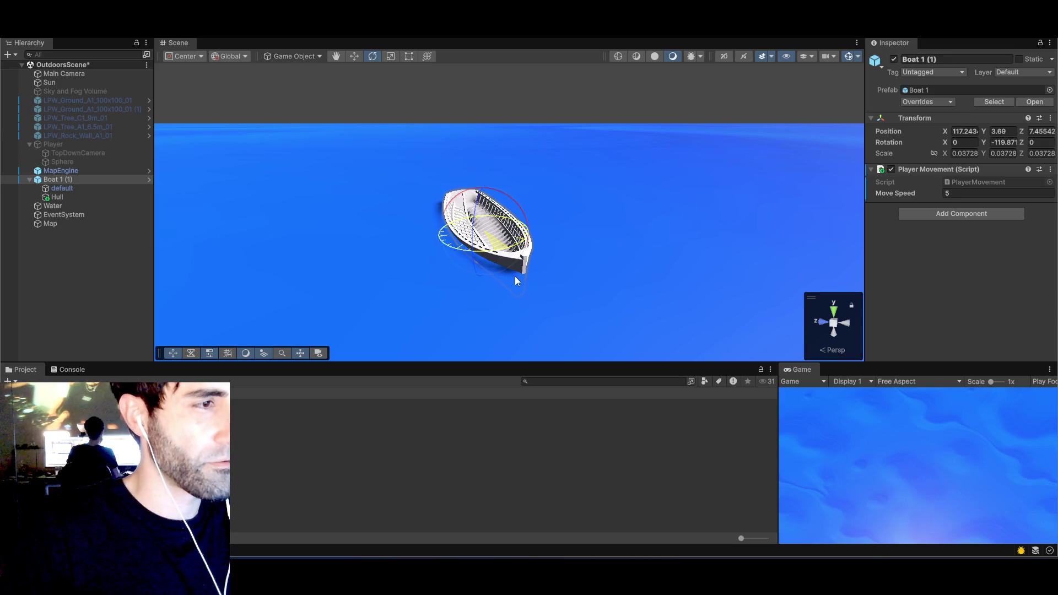
{"action": "key", "text": "ctrl+z"}
- Undo the remaining rotation changes and set the boat's Rotation Y to 0
{"action": "scroll", "coordinate": [524, 257], "scroll_direction": "up", "scroll_amount": 3}
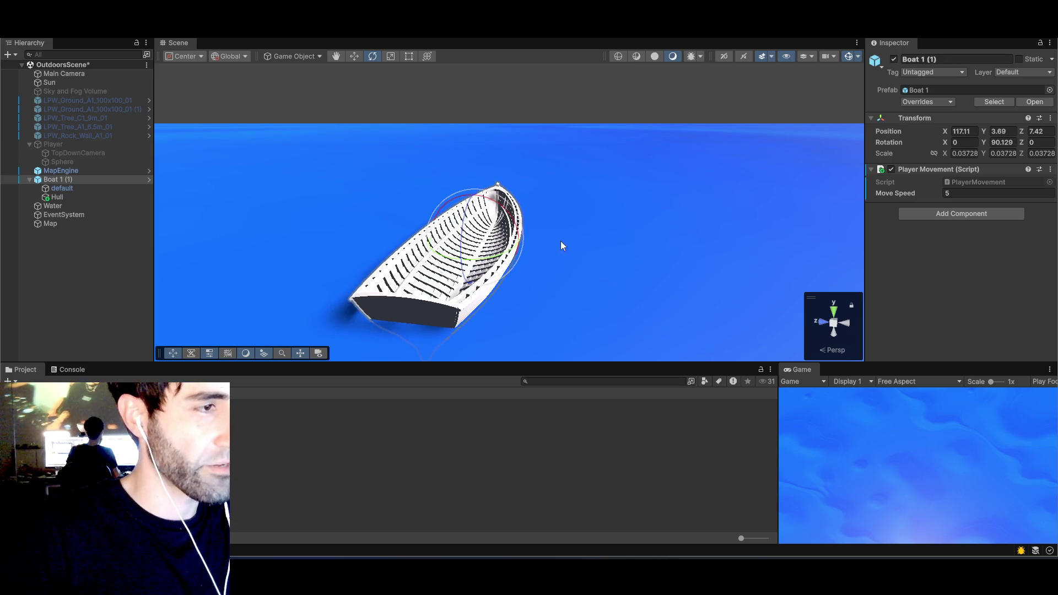
{"action": "mouse_move", "coordinate": [561, 246]}
{"action": "left_mouse_down"}
{"action": "mouse_move", "coordinate": [425, 338]}
{"action": "mouse_move", "coordinate": [619, 200]}
{"action": "mouse_move", "coordinate": [471, 266]}
{"action": "mouse_move", "coordinate": [487, 265]}
{"action": "left_mouse_up"}
{"action": "key", "text": "ctrl+z"}
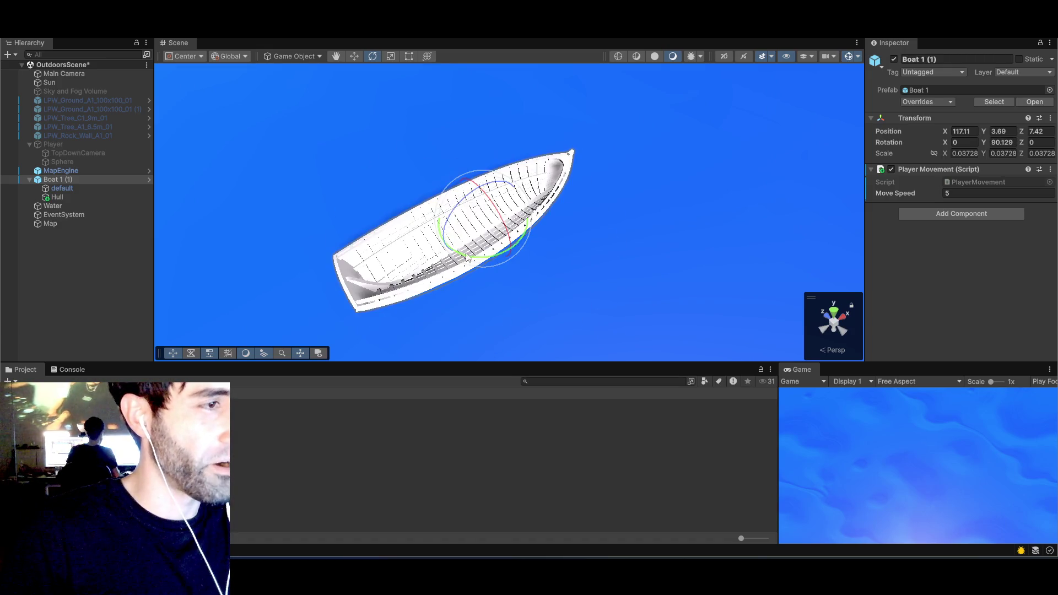
{"action": "mouse_move", "coordinate": [490, 218]}
{"action": "left_mouse_down"}
{"action": "mouse_move", "coordinate": [494, 231]}
{"action": "mouse_move", "coordinate": [563, 231]}
{"action": "mouse_move", "coordinate": [630, 215]}
{"action": "mouse_move", "coordinate": [522, 243]}
{"action": "mouse_move", "coordinate": [546, 253]}
{"action": "mouse_move", "coordinate": [550, 237]}
{"action": "mouse_move", "coordinate": [568, 238]}
{"action": "left_mouse_up"}
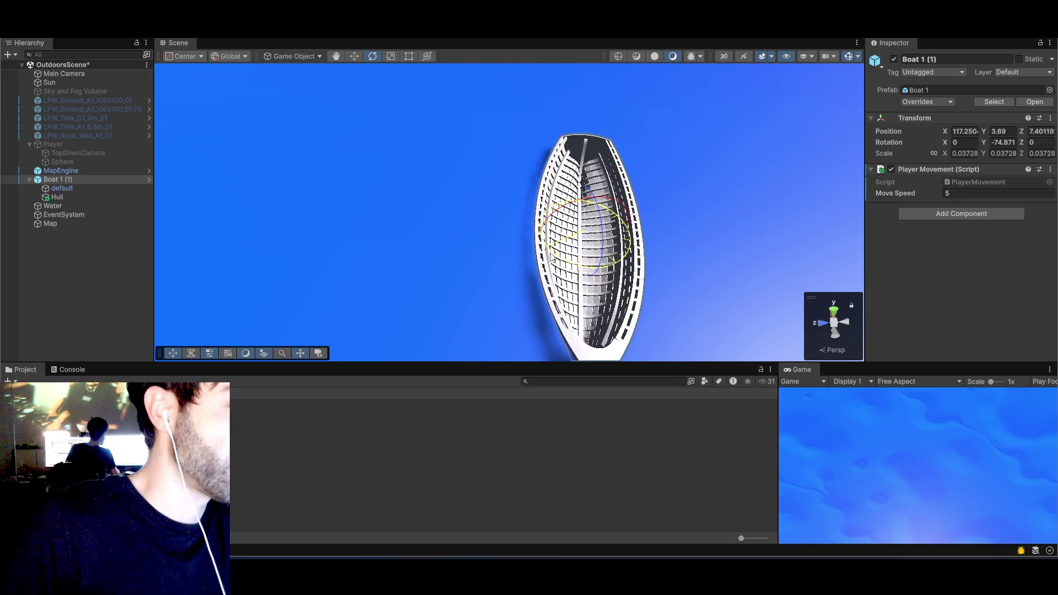
{"action": "key", "text": "ctrl+z"}
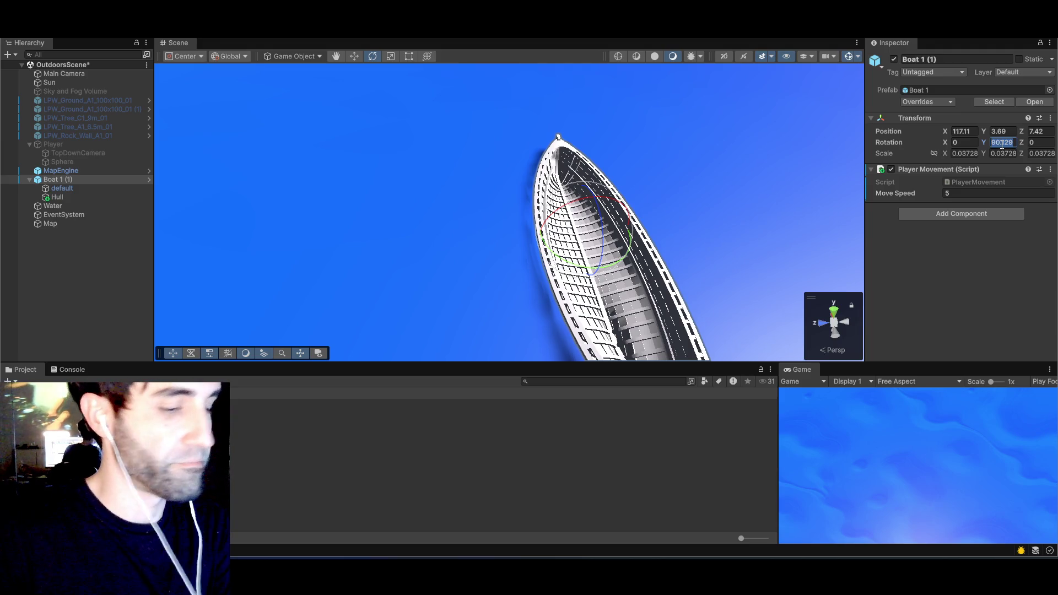
{"action": "type", "text": "0"}
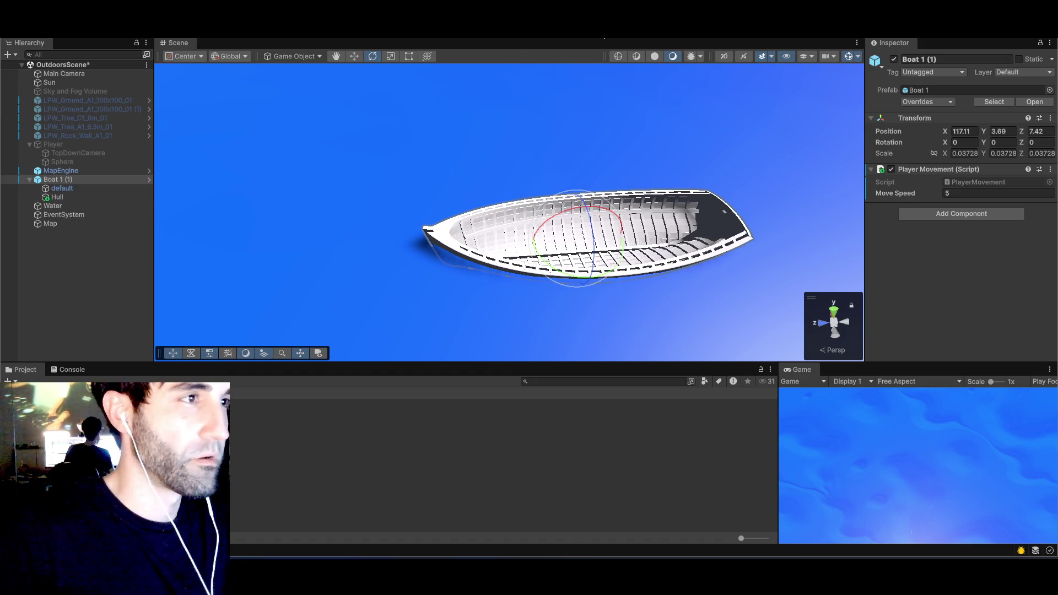
{"action": "mouse_move", "coordinate": [551, 237]}
{"action": "left_mouse_down"}
{"action": "mouse_move", "coordinate": [544, 246]}
{"action": "mouse_move", "coordinate": [527, 170]}
{"action": "left_mouse_up"}
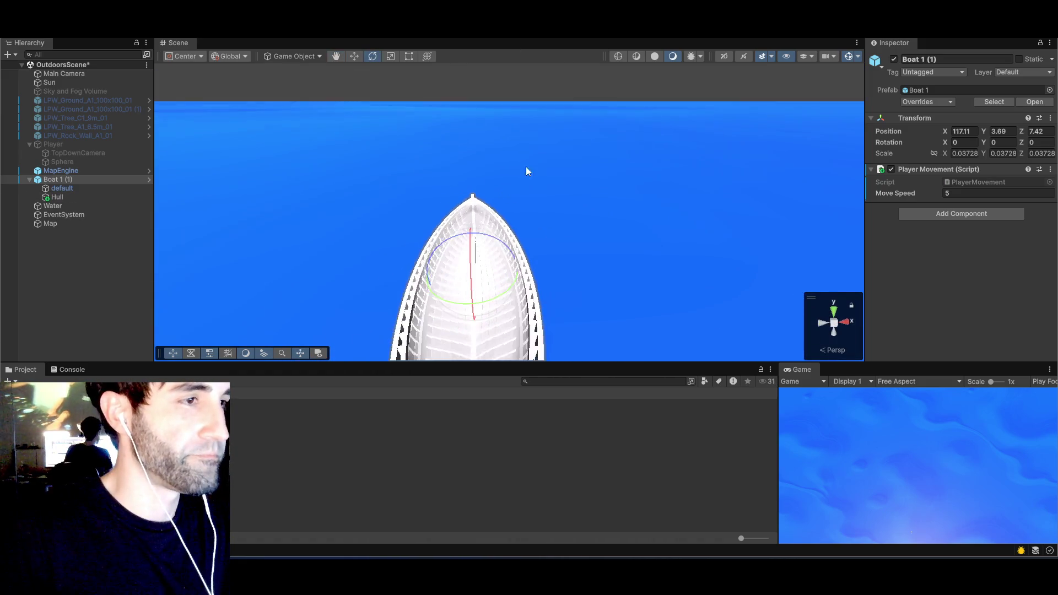
{"action": "scroll", "coordinate": [526, 171], "scroll_direction": "down", "scroll_amount": 5}
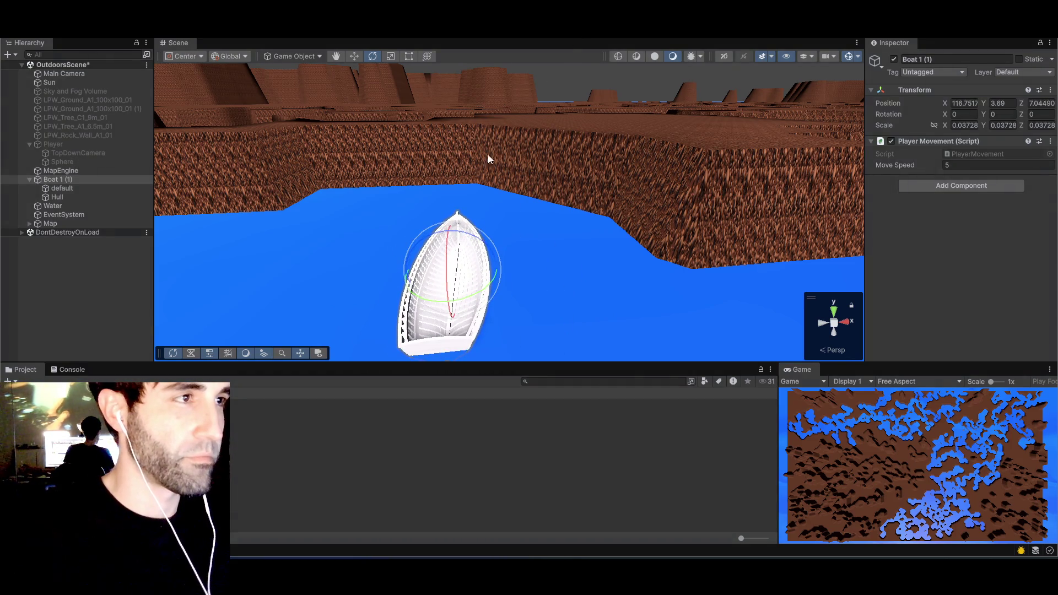
- Stop the play test
{"action": "key", "text": "ctrl+p"}
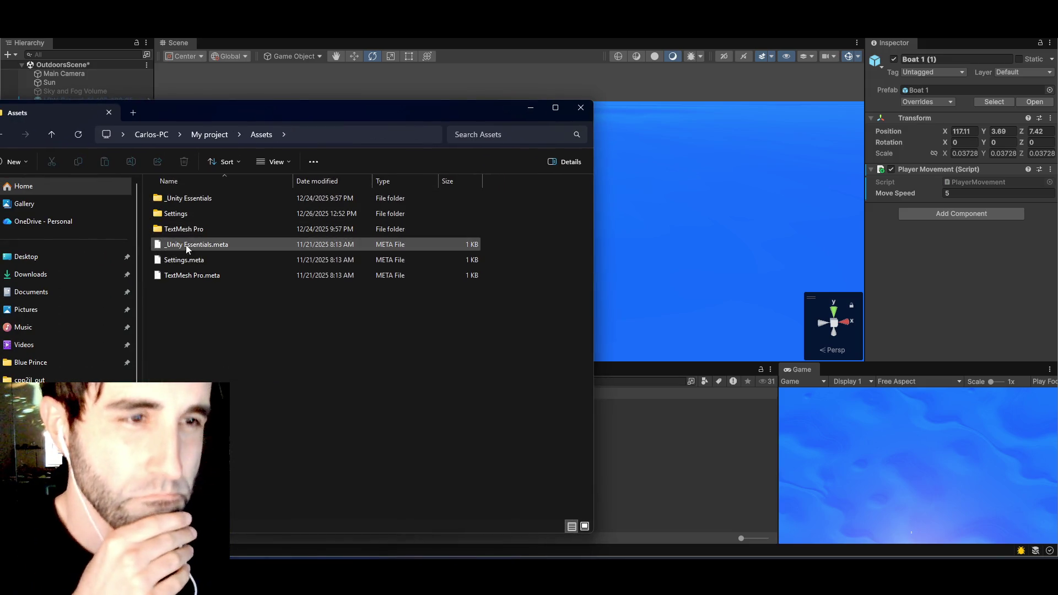
- Navigate from My project through Assets and _Unity Essentials into the Scripts folder
{"action": "key", "text": "alt+Up"}
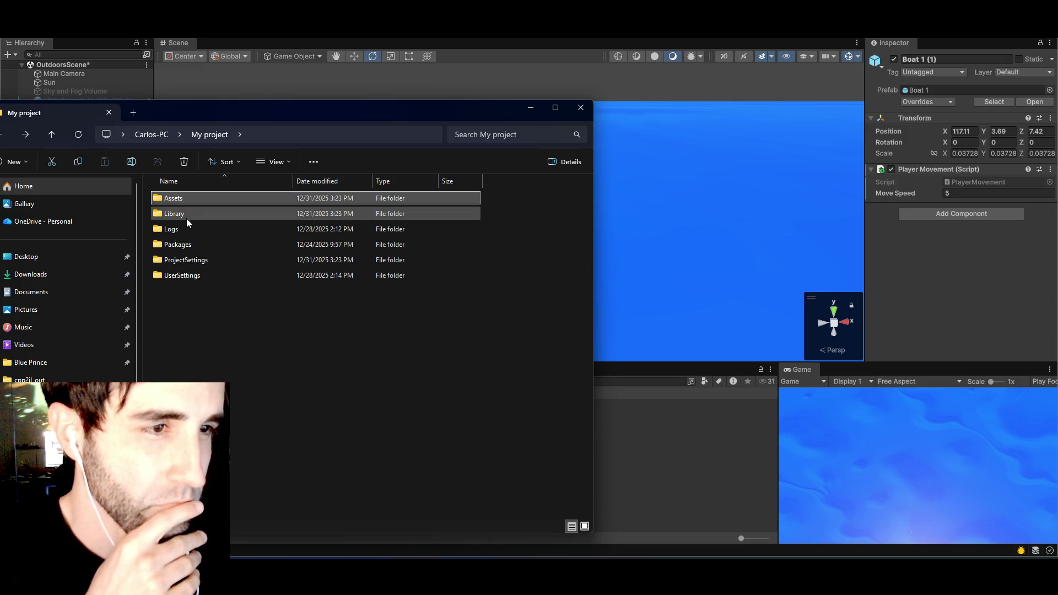
{"action": "double_click", "coordinate": [187, 201]}
{"action": "double_click", "coordinate": [187, 200]}
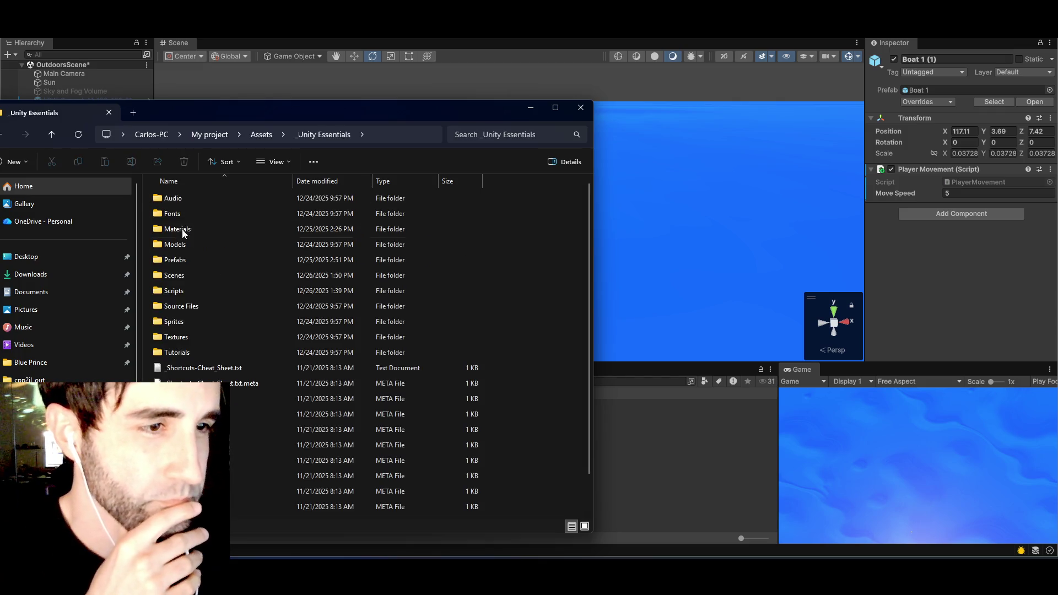
{"action": "double_click", "coordinate": [186, 276]}
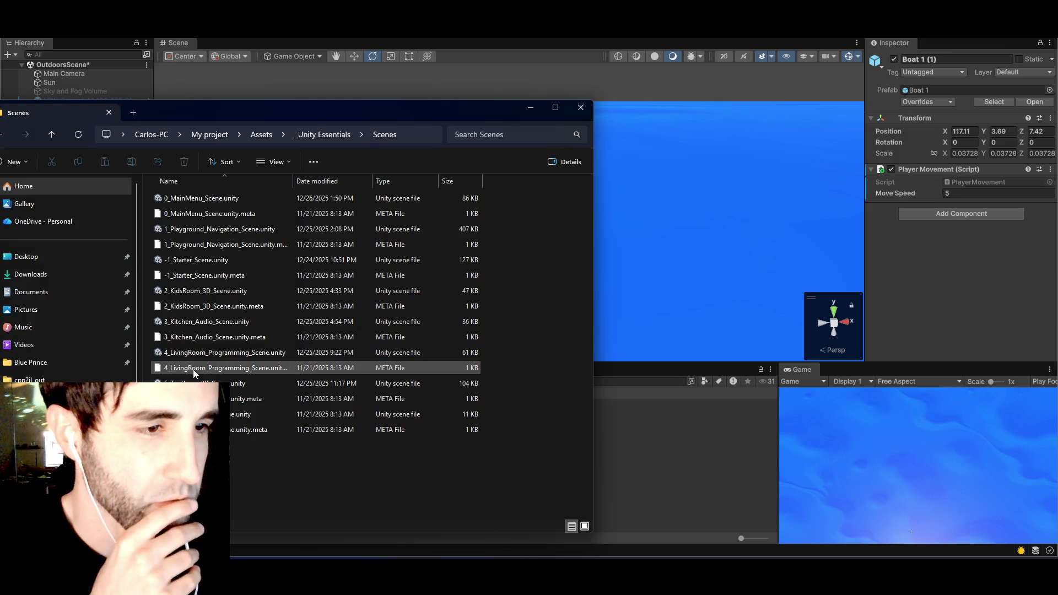
{"action": "key", "text": "BackSpace"}
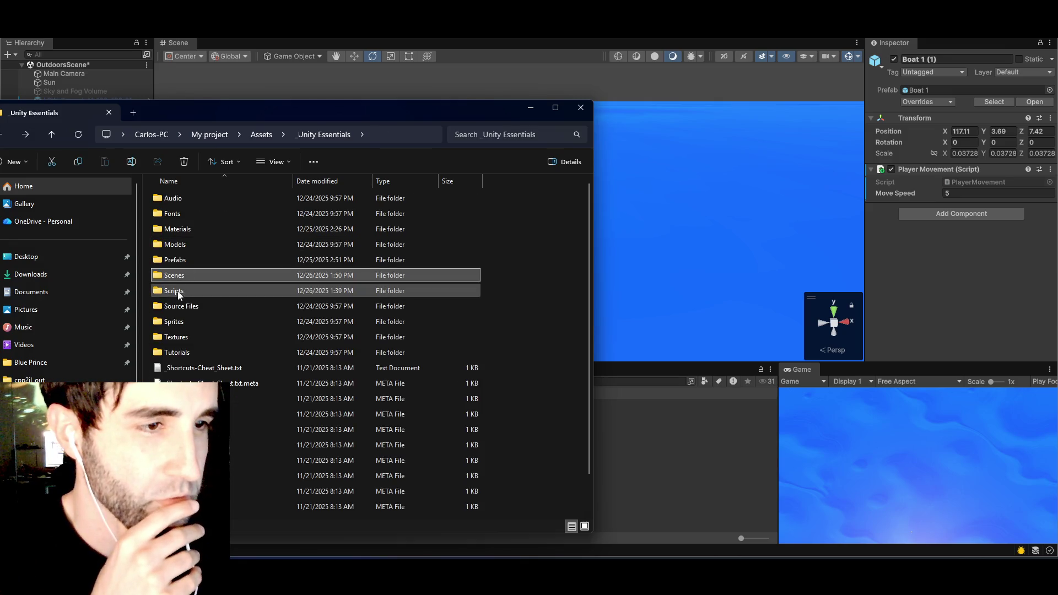
{"action": "double_click", "coordinate": [178, 291]}
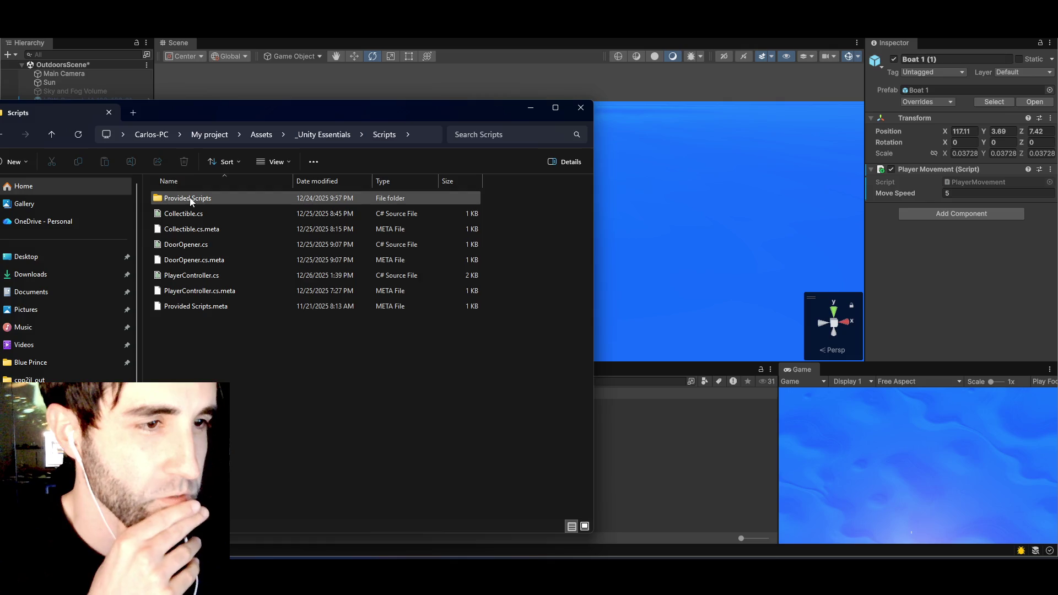
- Open PlayerController.cs in Visual Studio and widen its code pane to review it
{"action": "mouse_move", "coordinate": [353, 116]}
{"action": "left_mouse_down"}
{"action": "mouse_move", "coordinate": [272, 113]}
{"action": "mouse_move", "coordinate": [259, 99]}
{"action": "left_mouse_up"}
{"action": "right_click", "coordinate": [105, 259]}
{"action": "left_click", "coordinate": [132, 300]}
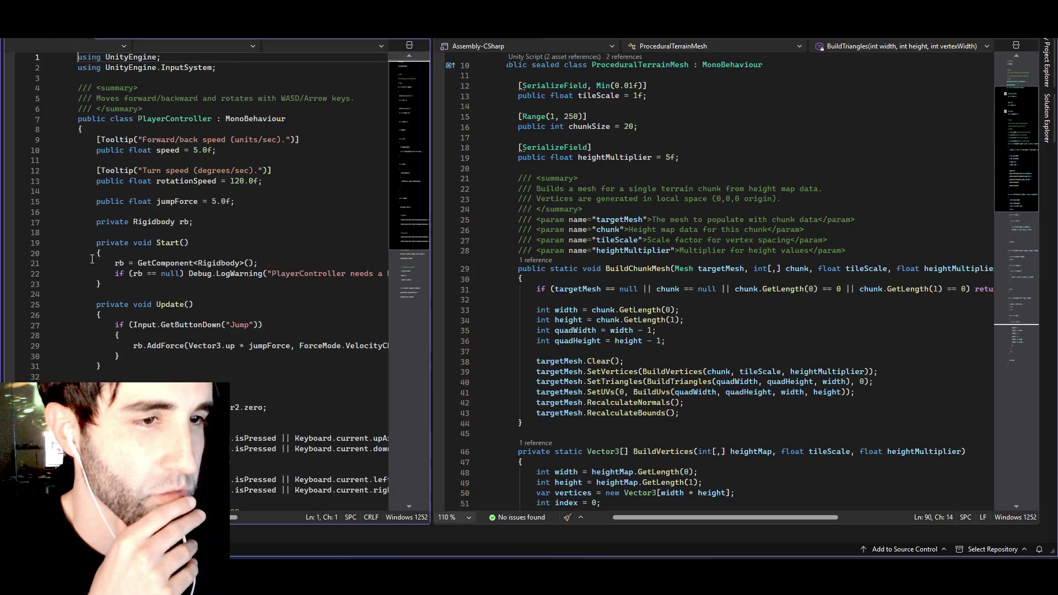
{"action": "left_click_drag", "start_coordinate": [432, 256], "coordinate": [543, 257]}
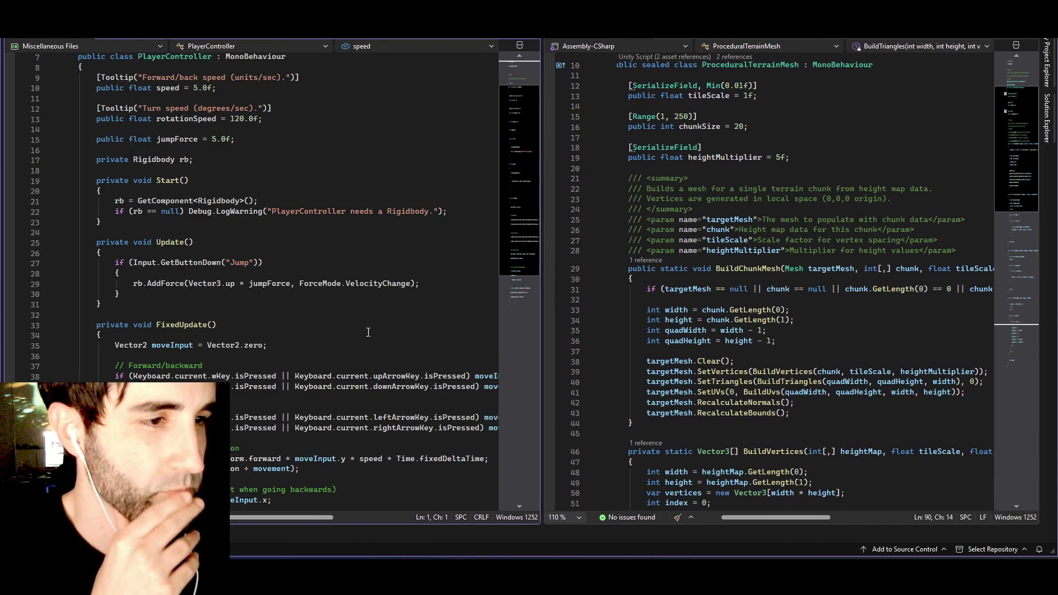
{"action": "scroll", "coordinate": [351, 342], "scroll_direction": "down", "scroll_amount": 8}
{"action": "scroll", "coordinate": [351, 342], "scroll_direction": "up", "scroll_amount": 2}
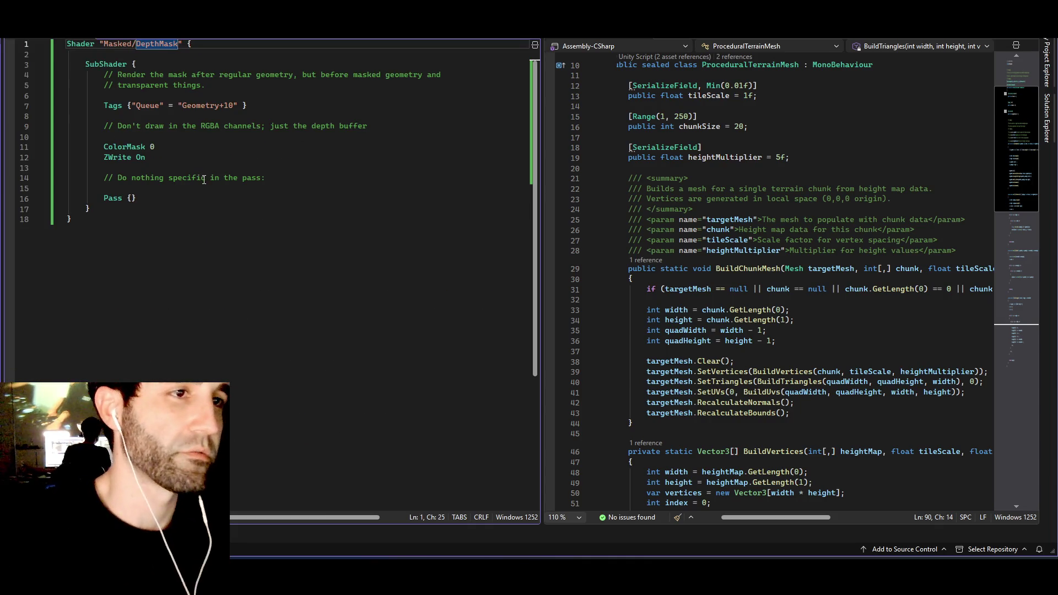
- Switch between the open windows and move the File Explorer window off the code
{"action": "key", "text": "alt+Tab"}
{"action": "key", "text": "alt+Tab"}
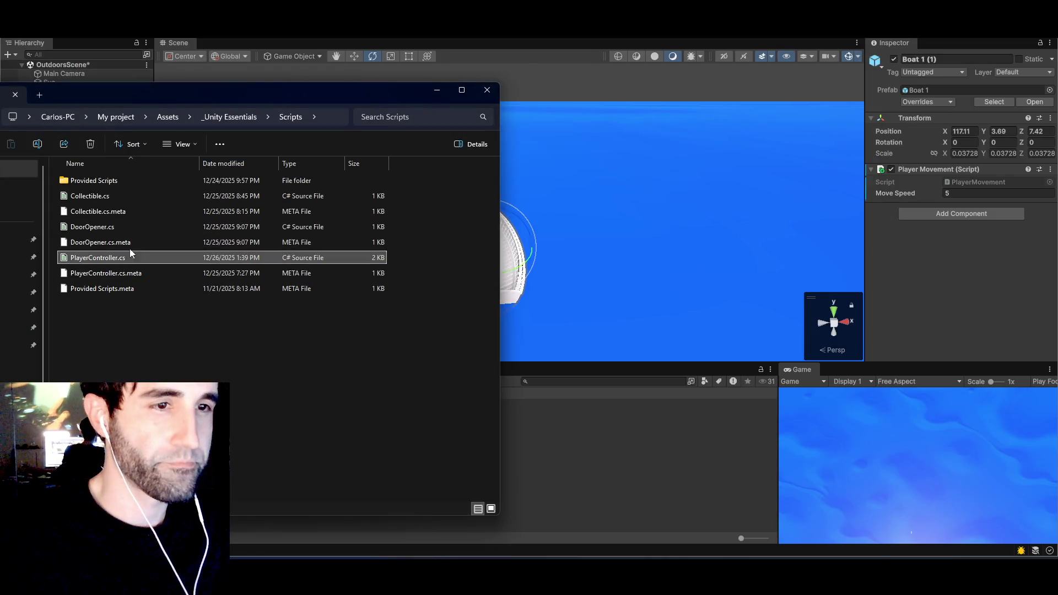
{"action": "mouse_move", "coordinate": [131, 255]}
{"action": "left_mouse_down"}
{"action": "mouse_move", "coordinate": [165, 298]}
{"action": "mouse_move", "coordinate": [564, 451]}
{"action": "left_mouse_up"}
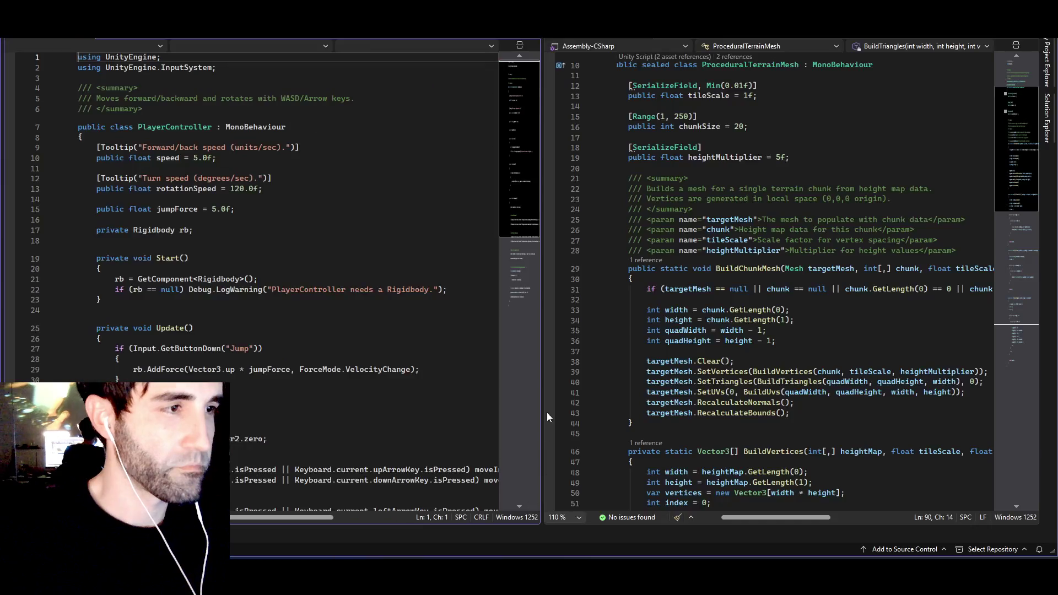
{"action": "key", "text": "alt+Tab"}
{"action": "key", "text": "alt+Tab"}
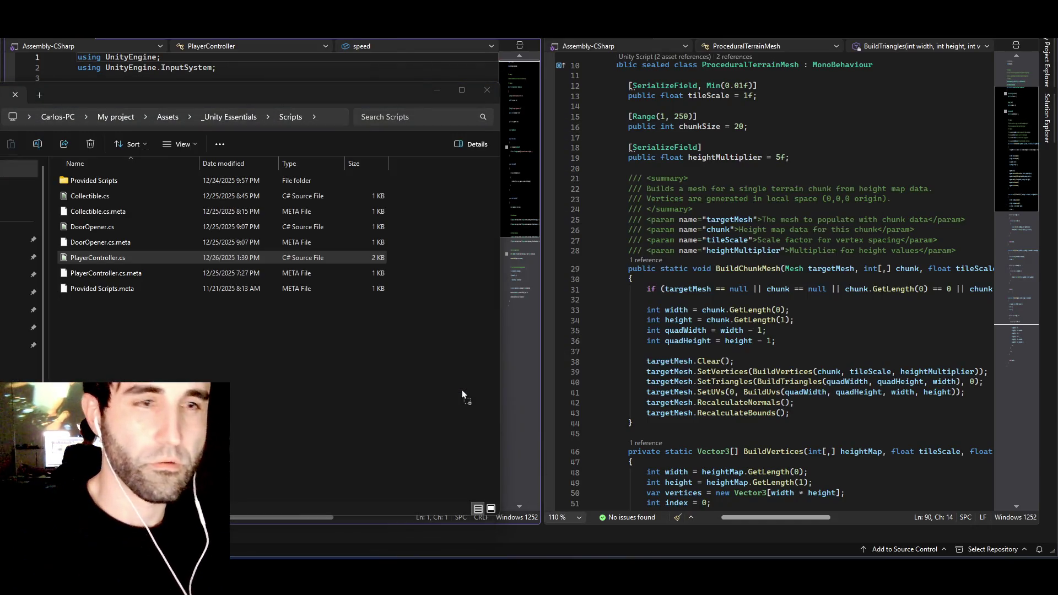
{"action": "mouse_move", "coordinate": [462, 391]}
{"action": "left_mouse_down"}
{"action": "mouse_move", "coordinate": [401, 86]}
{"action": "mouse_move", "coordinate": [423, 154]}
{"action": "mouse_move", "coordinate": [394, 242]}
{"action": "mouse_move", "coordinate": [283, 380]}
{"action": "left_mouse_up"}
{"action": "mouse_move", "coordinate": [359, 103]}
{"action": "left_mouse_down"}
{"action": "mouse_move", "coordinate": [269, 388]}
{"action": "mouse_move", "coordinate": [265, 288]}
{"action": "left_mouse_up"}
{"action": "key", "text": "alt+Tab"}
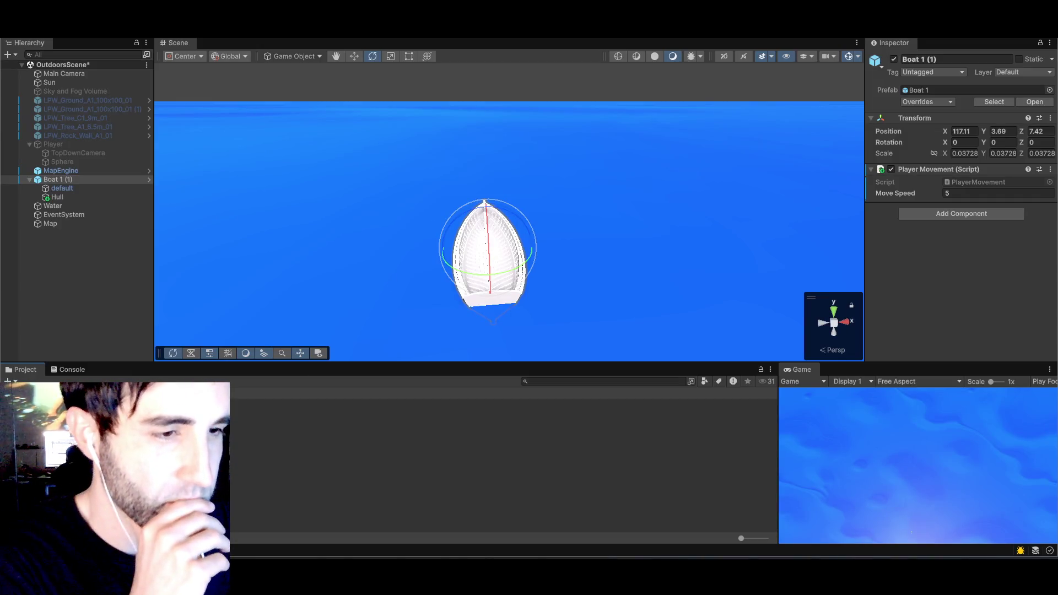
- Remove Player Movement from Boat 1 (1) in favour of the Player Controller script
{"action": "left_click", "coordinate": [1051, 169]}
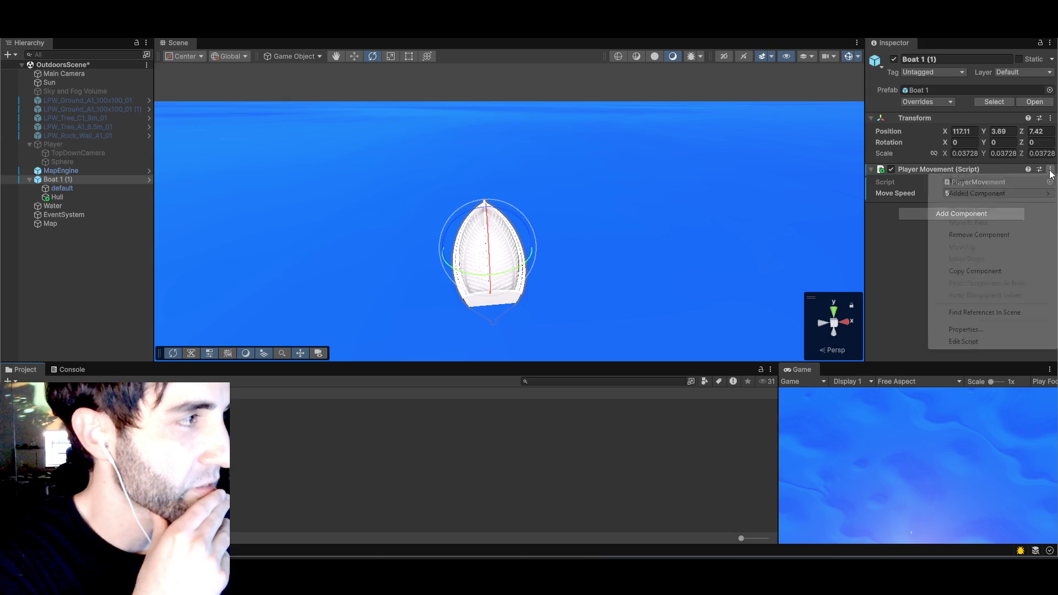
{"action": "left_click", "coordinate": [967, 237]}
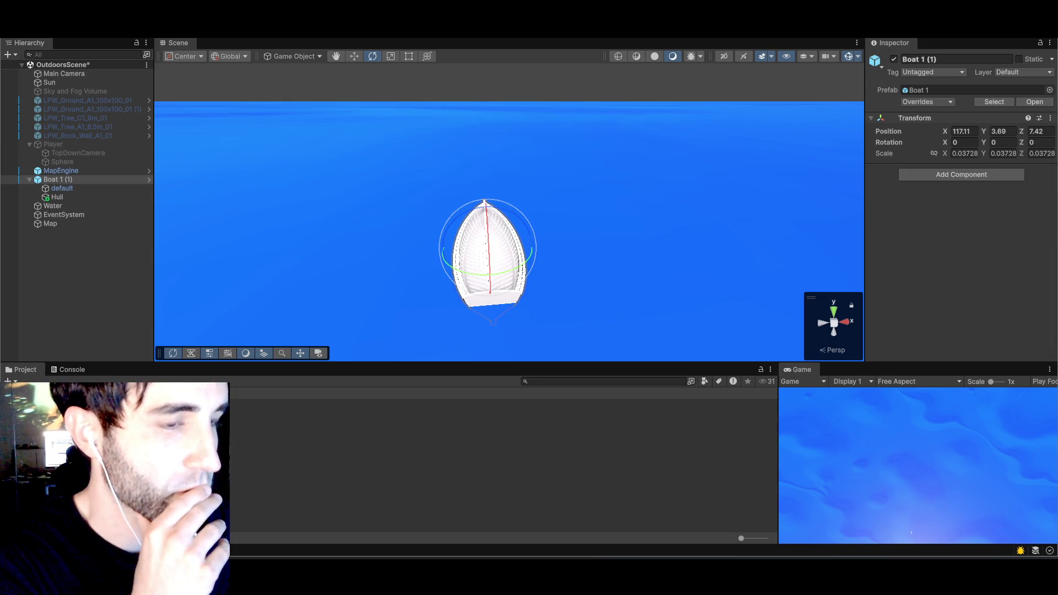
{"action": "key", "text": "ctrl+z"}
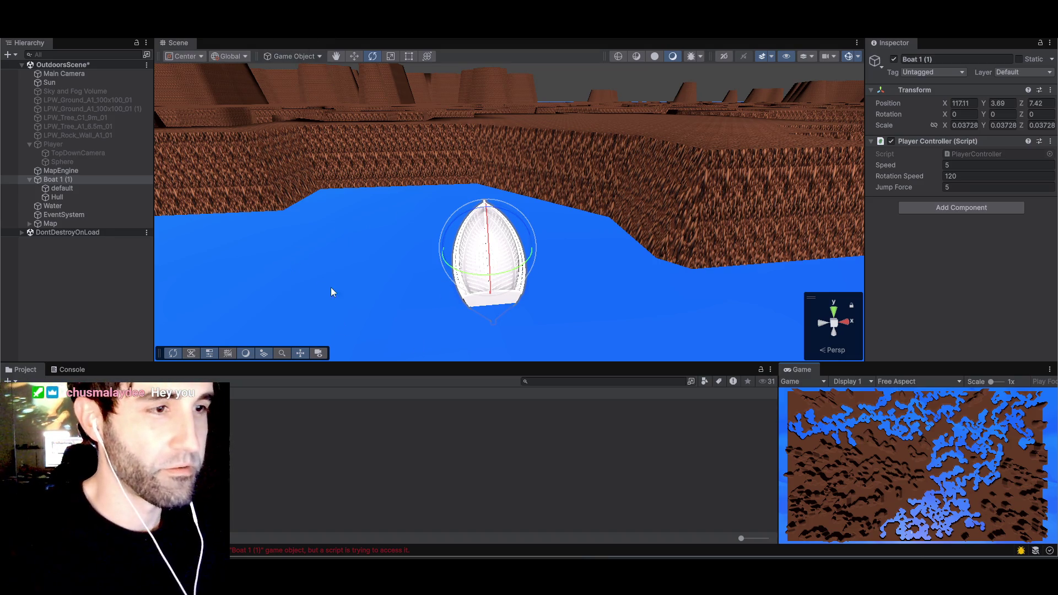
- Inspect the Water object and boat hull in the running game, then toggle Play mode
{"action": "left_click", "coordinate": [395, 267]}
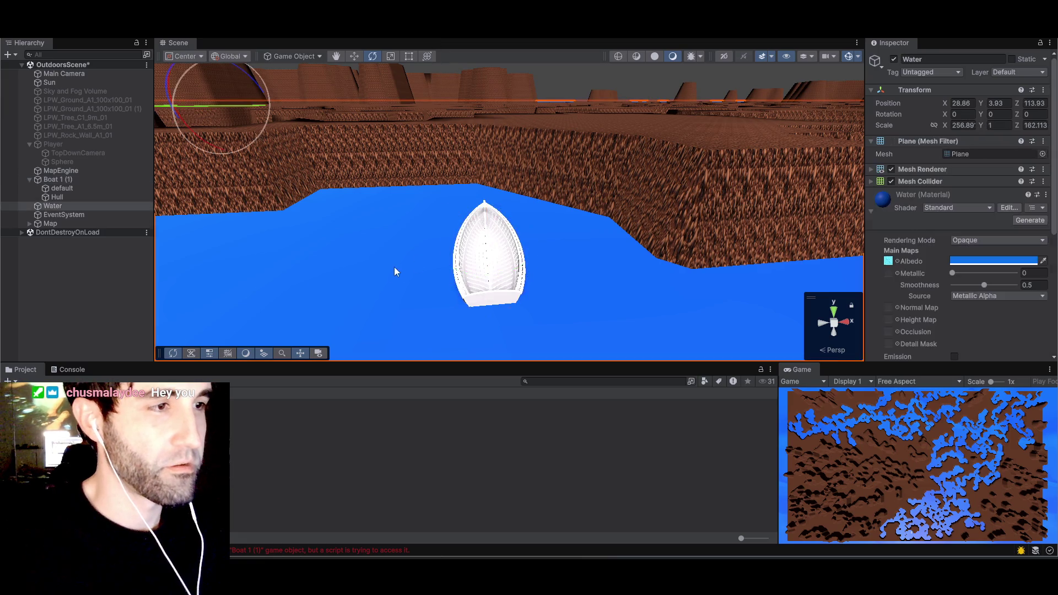
{"action": "key", "text": "space"}
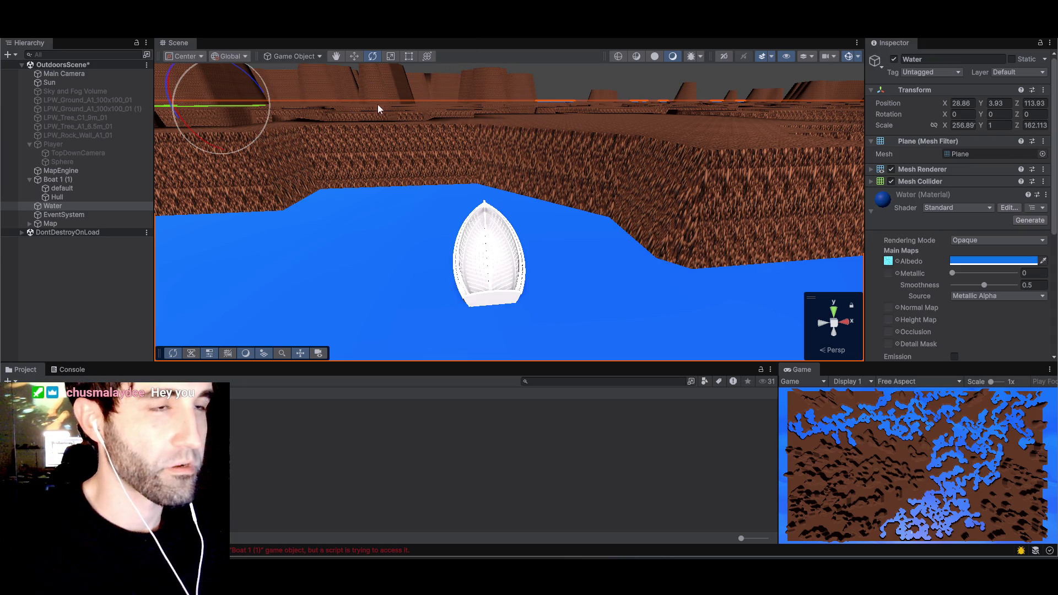
{"action": "left_click", "coordinate": [568, 78]}
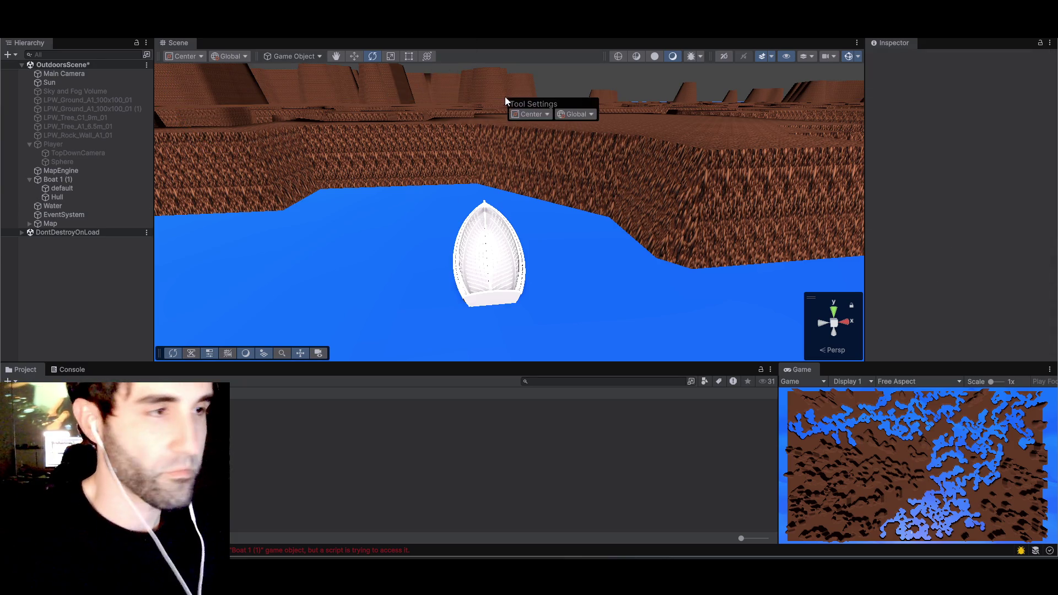
{"action": "key", "text": "space"}
{"action": "left_click", "coordinate": [503, 267]}
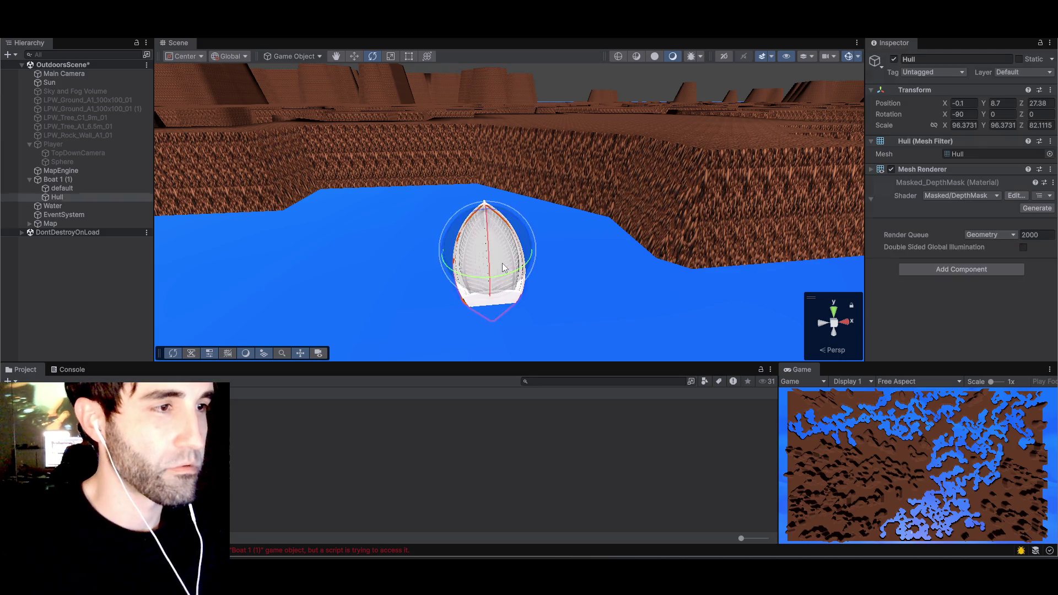
{"action": "left_click", "coordinate": [377, 244]}
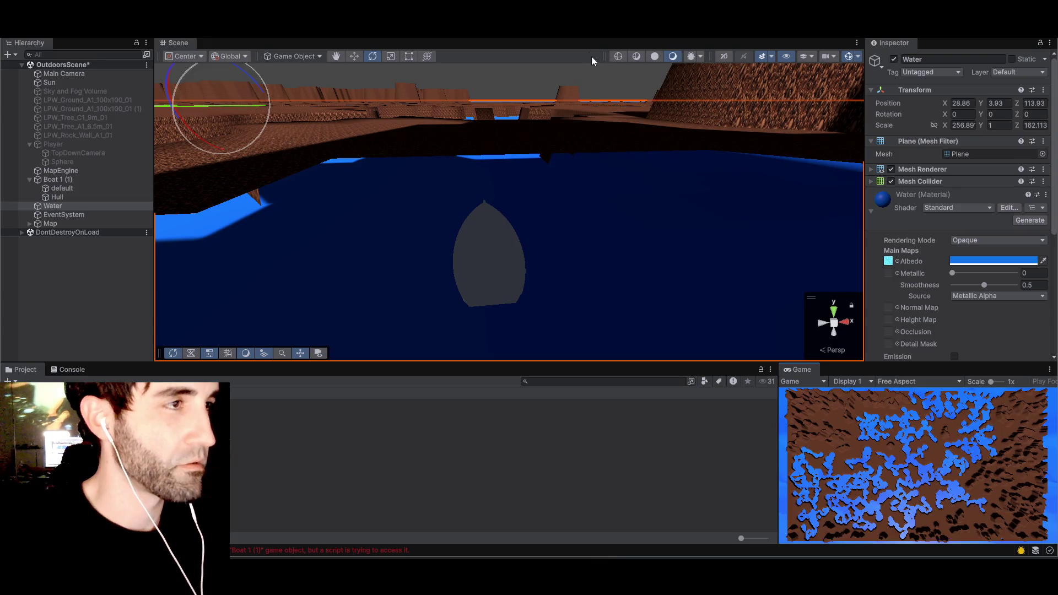
{"action": "key", "text": "ctrl+p"}
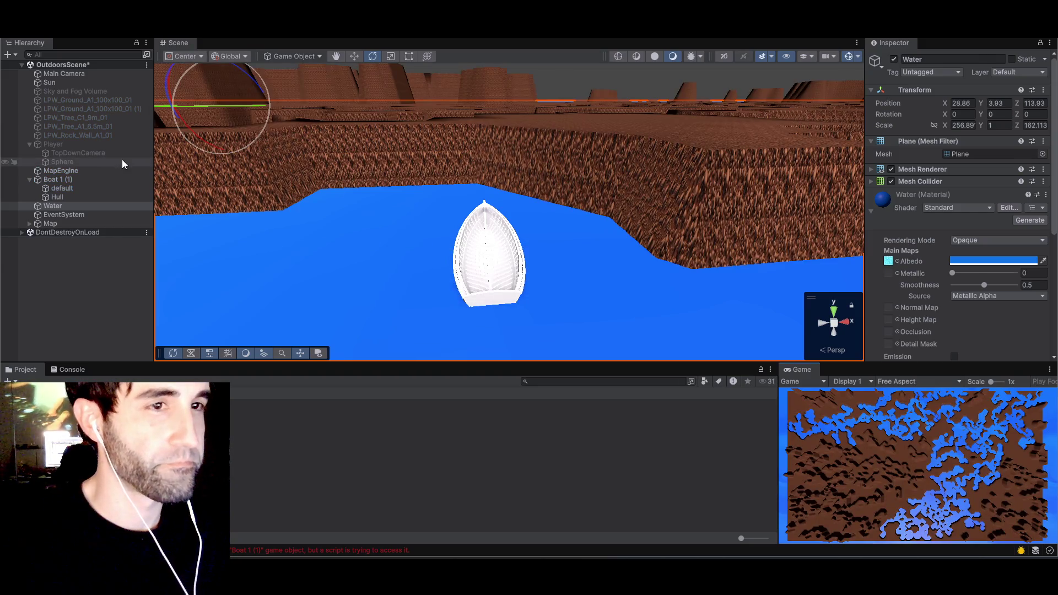
- Select Boat 1 (1) and switch the scene view to the Hand pan tool
{"action": "left_click", "coordinate": [52, 180]}
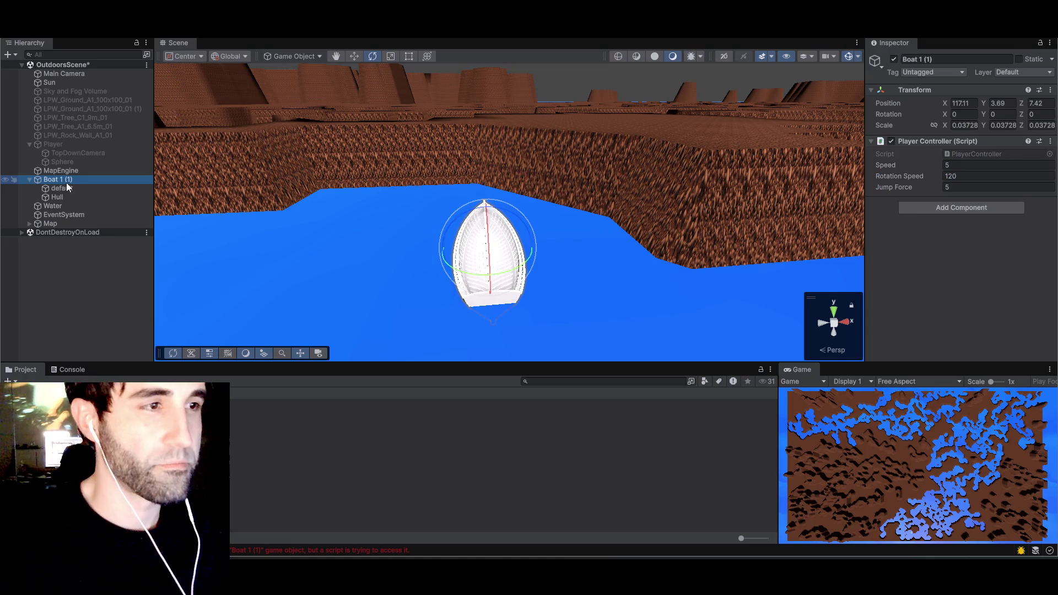
{"action": "left_click", "coordinate": [460, 40]}
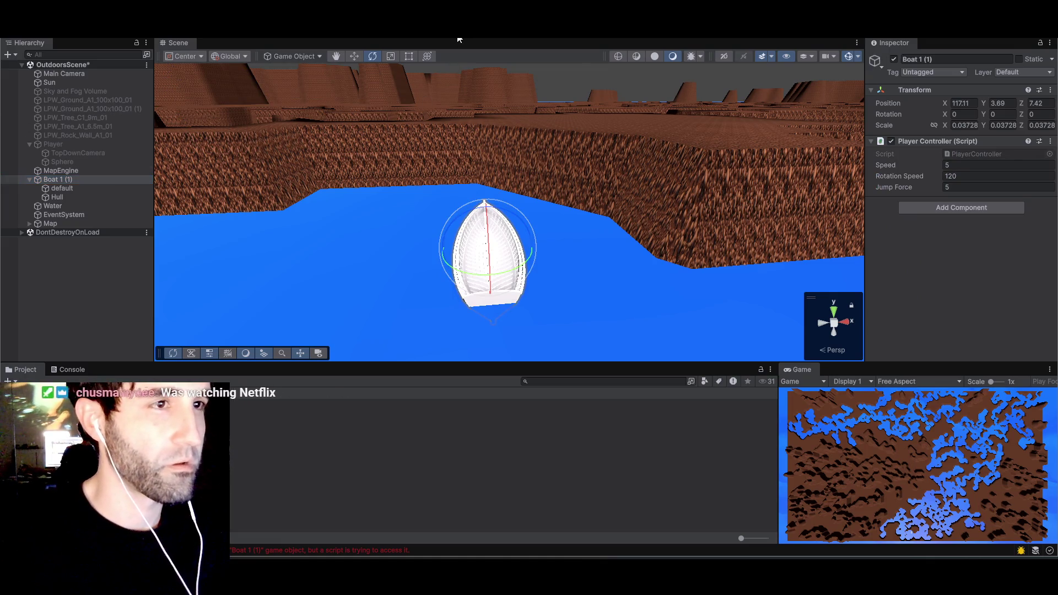
{"action": "left_click", "coordinate": [334, 57]}
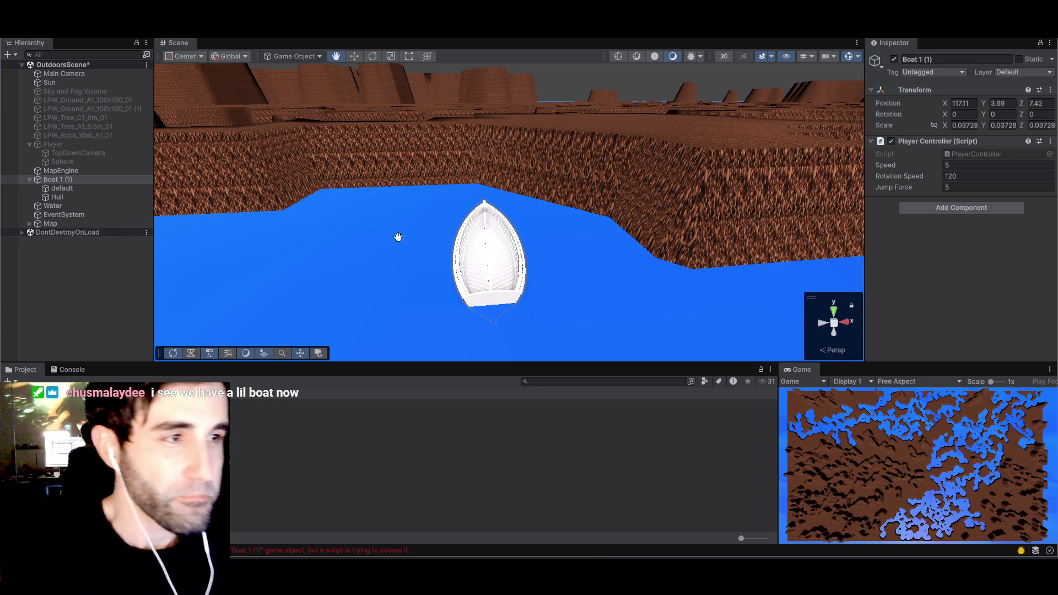
- Select Boat 1 (1)'s default mesh, expand its material settings, and exit Play mode
{"action": "left_click", "coordinate": [70, 190]}
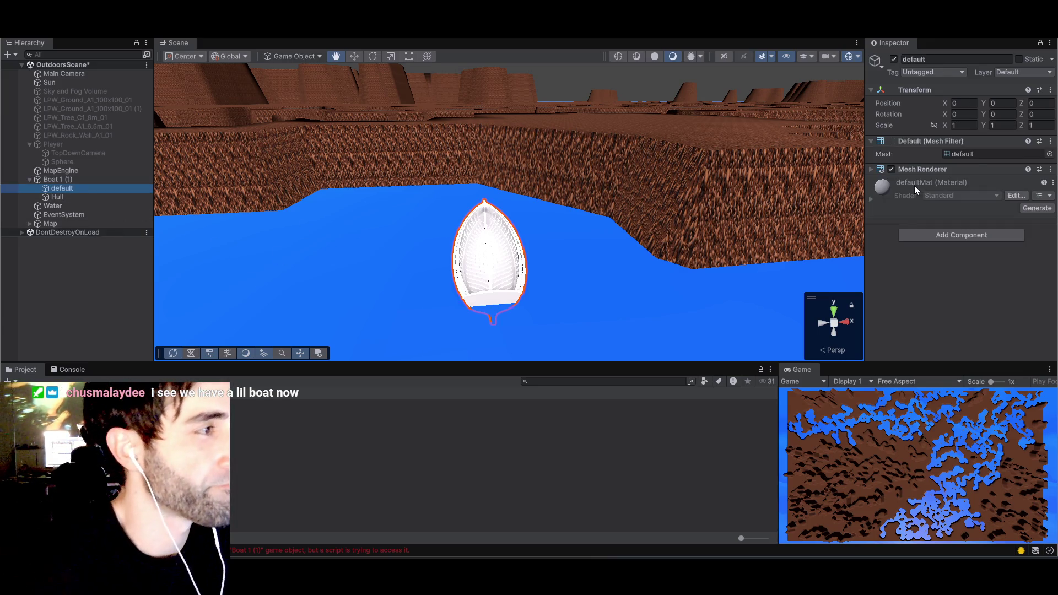
{"action": "left_click", "coordinate": [1021, 199]}
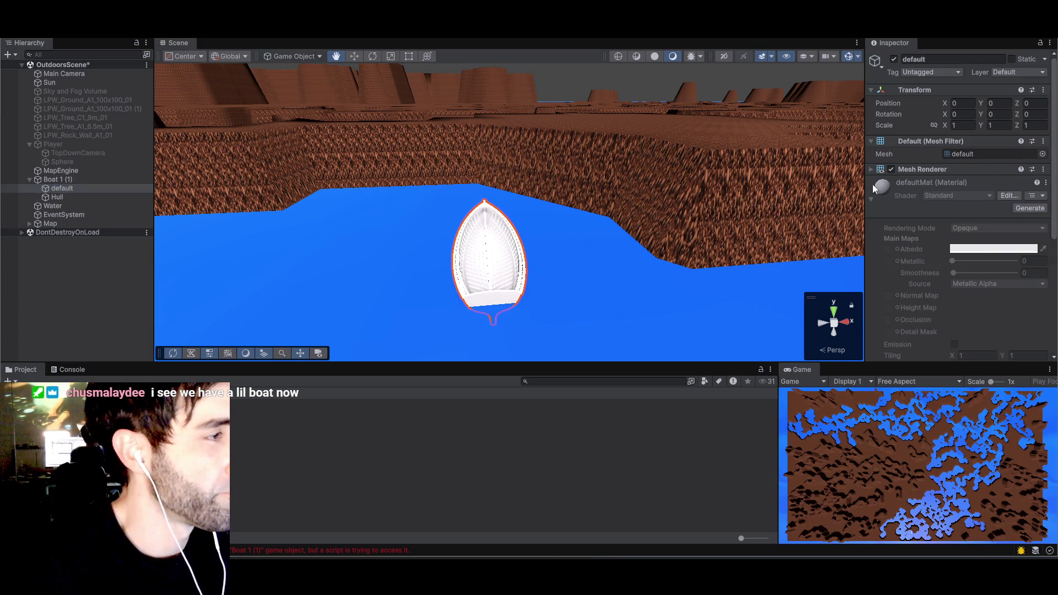
{"action": "key", "text": "ctrl+p"}
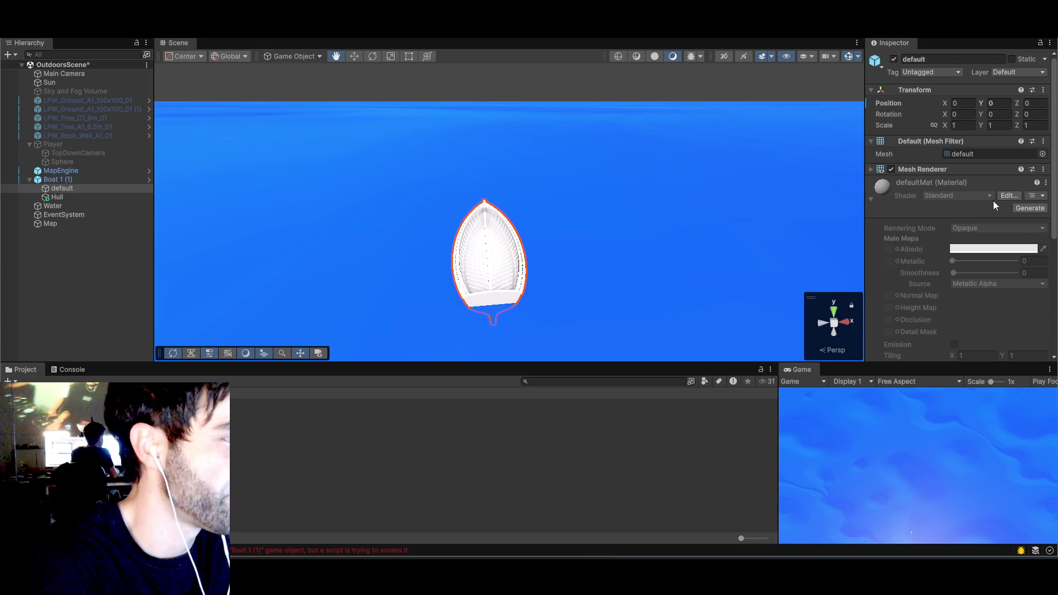
{"action": "left_click", "coordinate": [1009, 198]}
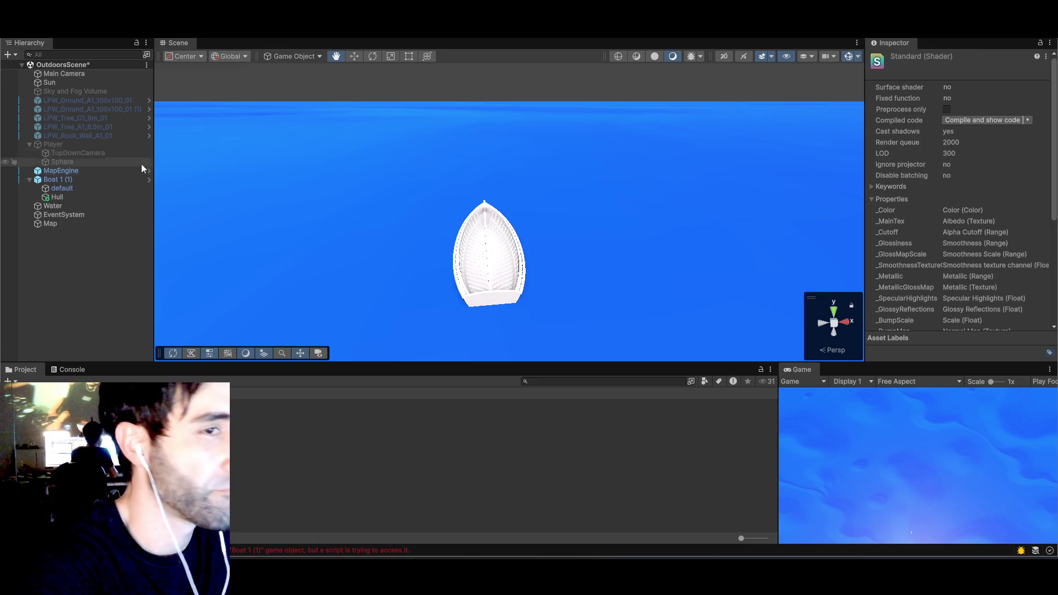
- Toggle the defaultMat variant family list and open the Standard shader's property details
{"action": "left_click", "coordinate": [73, 190]}
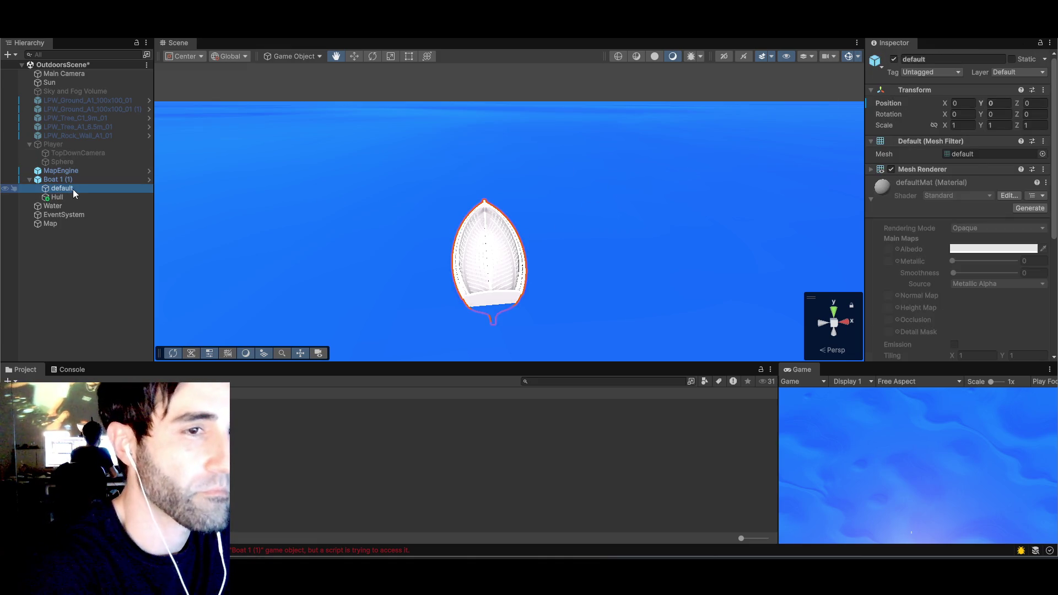
{"action": "left_click", "coordinate": [1017, 207]}
{"action": "left_click", "coordinate": [990, 194]}
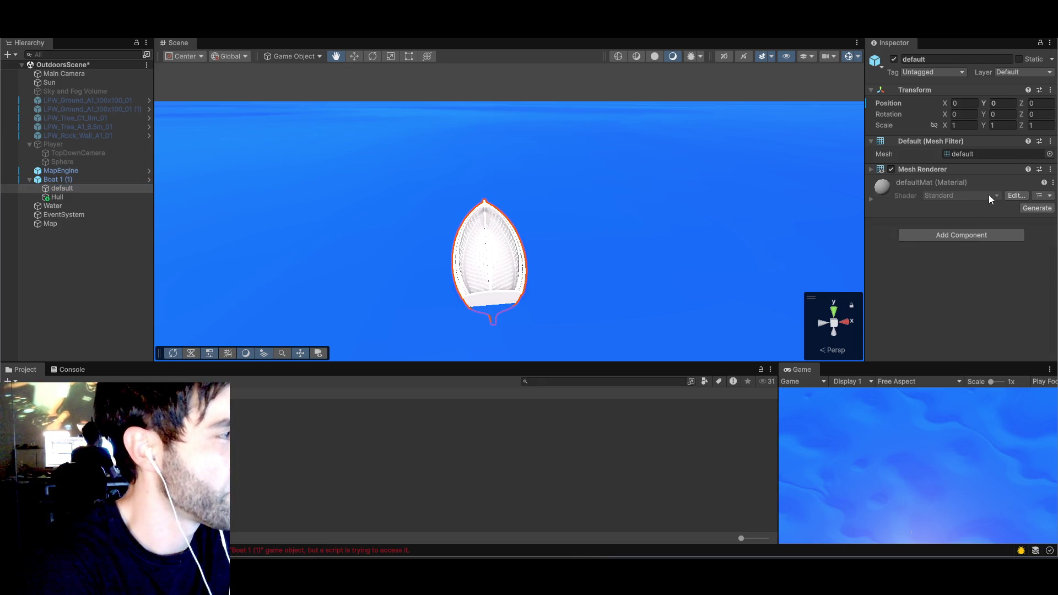
{"action": "left_click", "coordinate": [990, 194]}
{"action": "left_click", "coordinate": [1033, 196]}
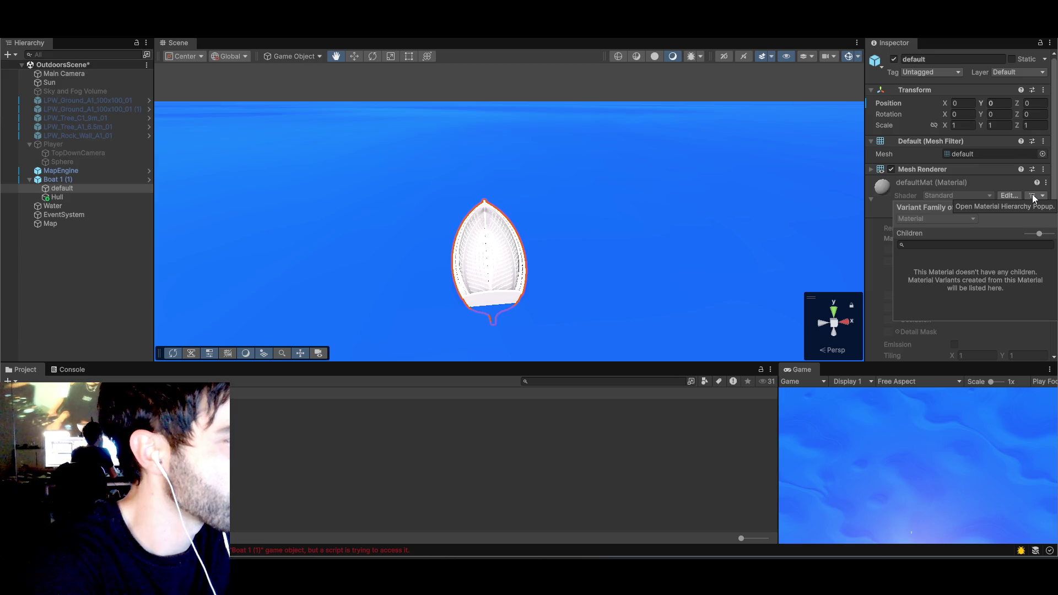
{"action": "left_click", "coordinate": [1019, 198]}
{"action": "left_click", "coordinate": [1035, 196]}
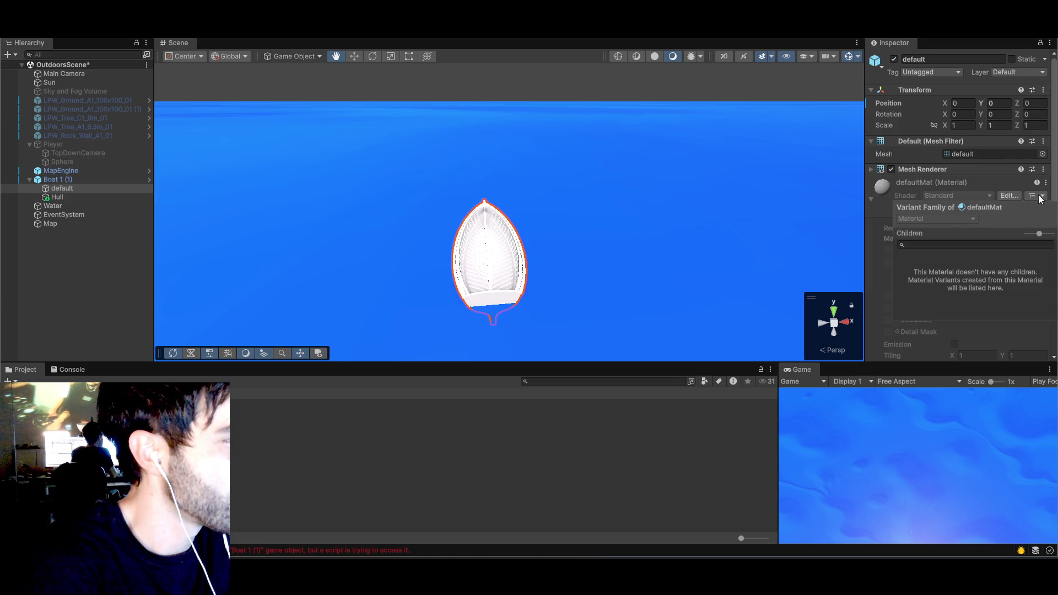
{"action": "left_click", "coordinate": [1036, 196]}
{"action": "left_click", "coordinate": [1013, 195]}
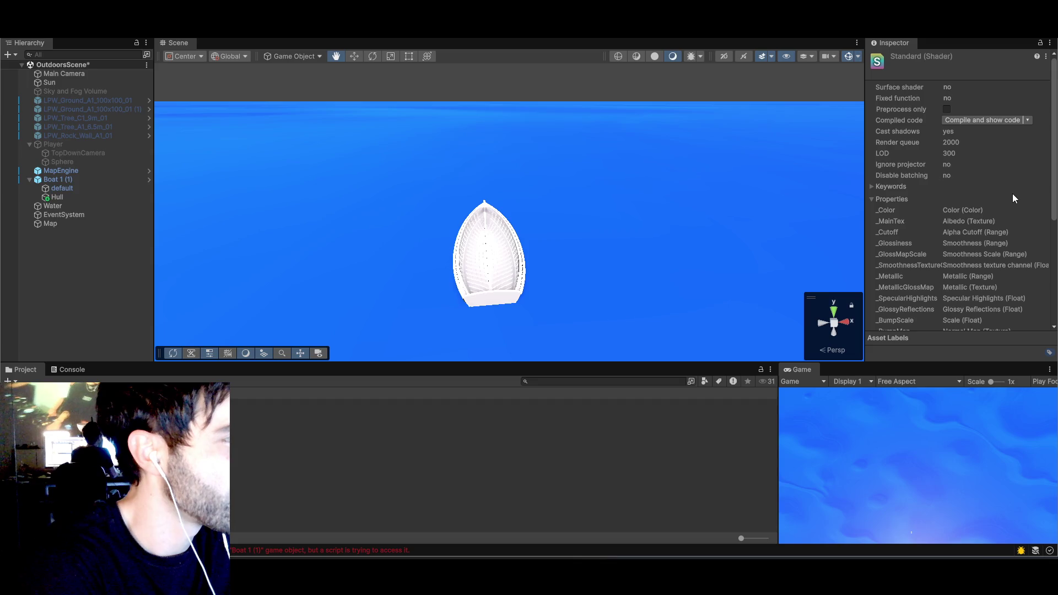
- Scroll through the default mesh's Inspector to review the defaultMat Standard shader properties
{"action": "scroll", "coordinate": [948, 259], "scroll_direction": "down", "scroll_amount": 3}
{"action": "scroll", "coordinate": [949, 264], "scroll_direction": "up", "scroll_amount": 5}
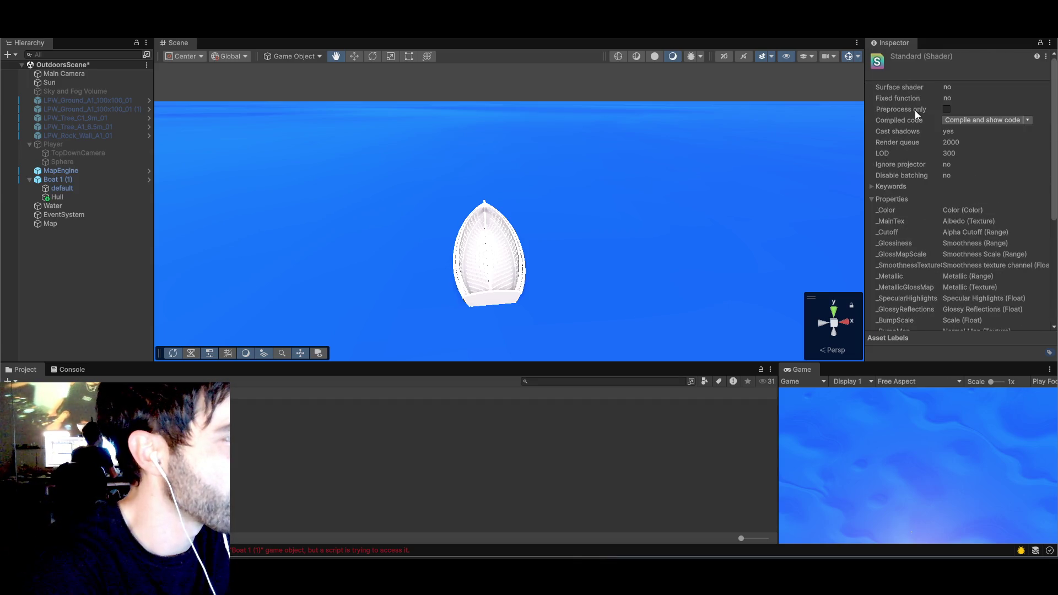
{"action": "scroll", "coordinate": [924, 263], "scroll_direction": "down", "scroll_amount": 5}
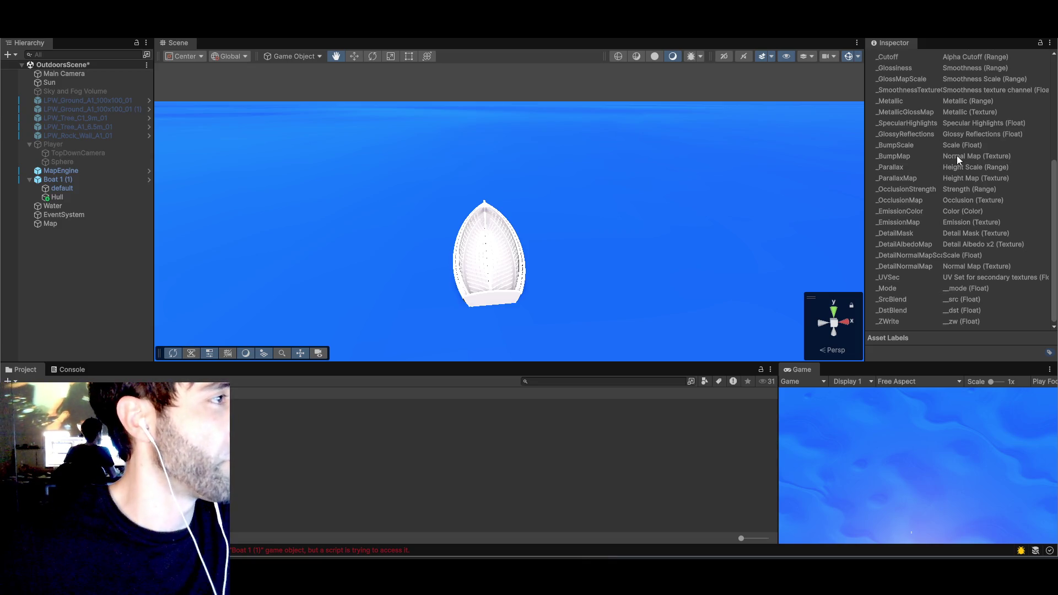
{"action": "scroll", "coordinate": [956, 158], "scroll_direction": "up", "scroll_amount": 5}
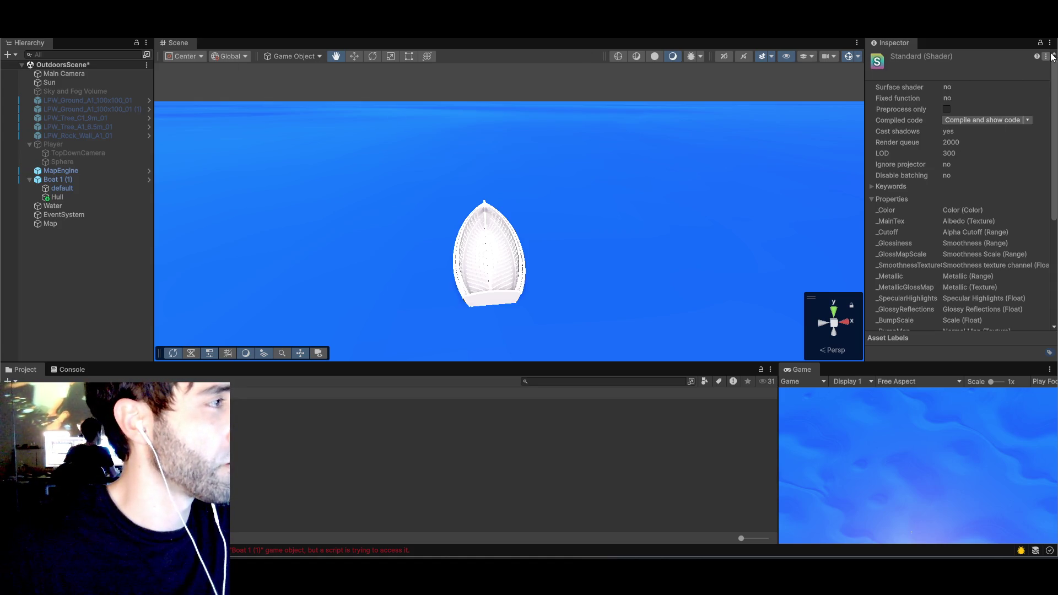
{"action": "scroll", "coordinate": [969, 202], "scroll_direction": "down", "scroll_amount": 5}
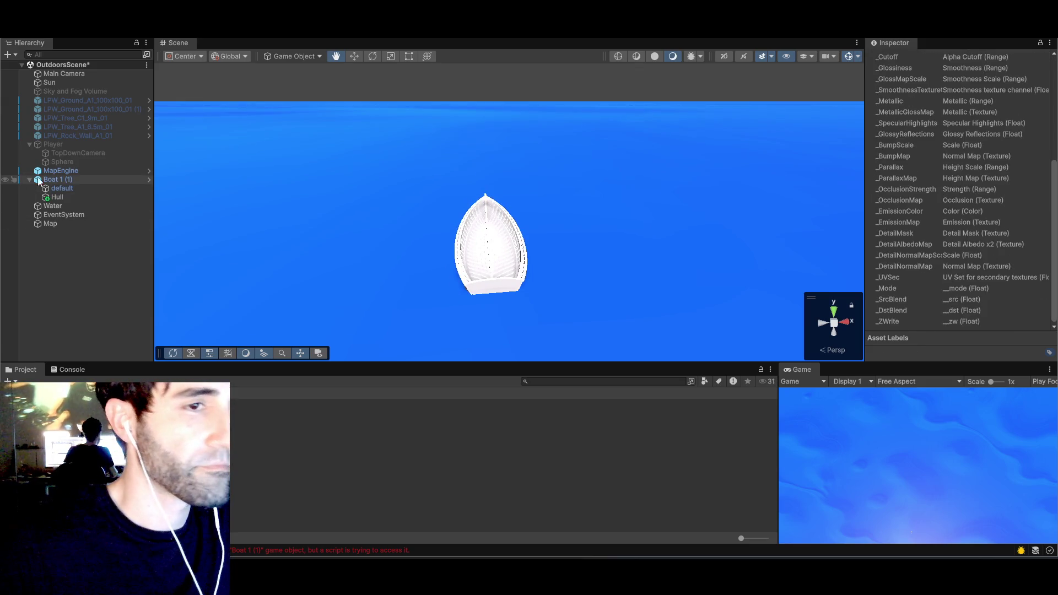
{"action": "left_click", "coordinate": [61, 189]}
{"action": "scroll", "coordinate": [980, 139], "scroll_direction": "up", "scroll_amount": 5}
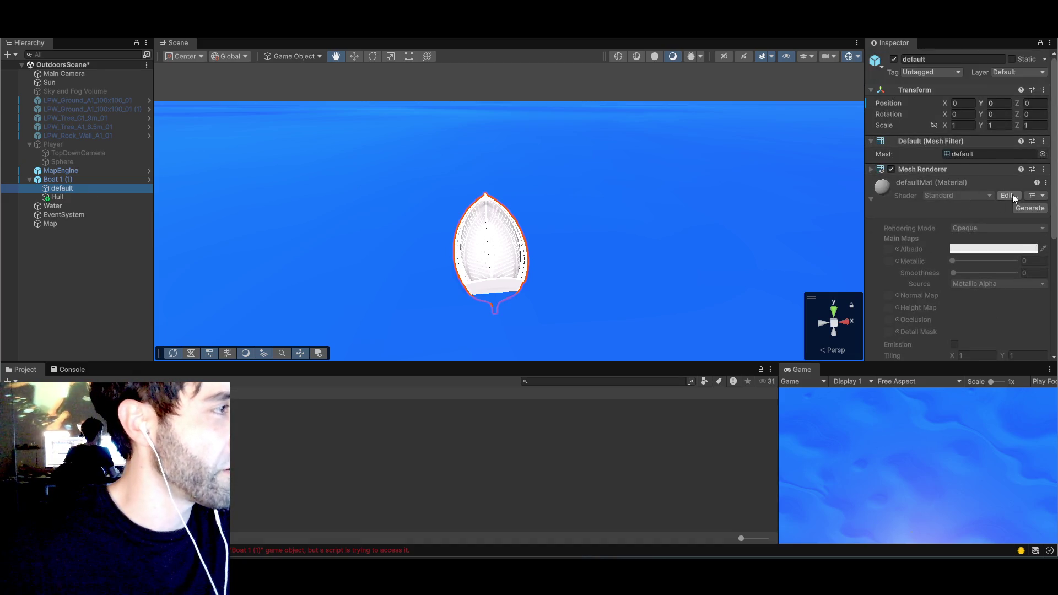
- Check the defaultMat material's extra options and leave its settings expanded
{"action": "right_click", "coordinate": [979, 197]}
{"action": "left_click", "coordinate": [924, 196]}
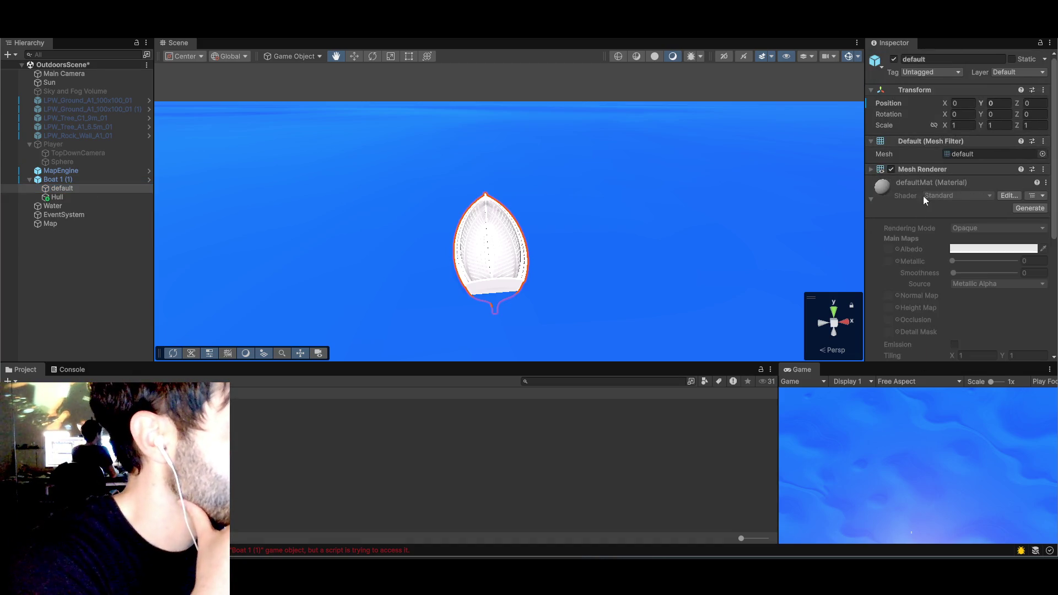
{"action": "left_click", "coordinate": [957, 196]}
{"action": "right_click", "coordinate": [973, 194]}
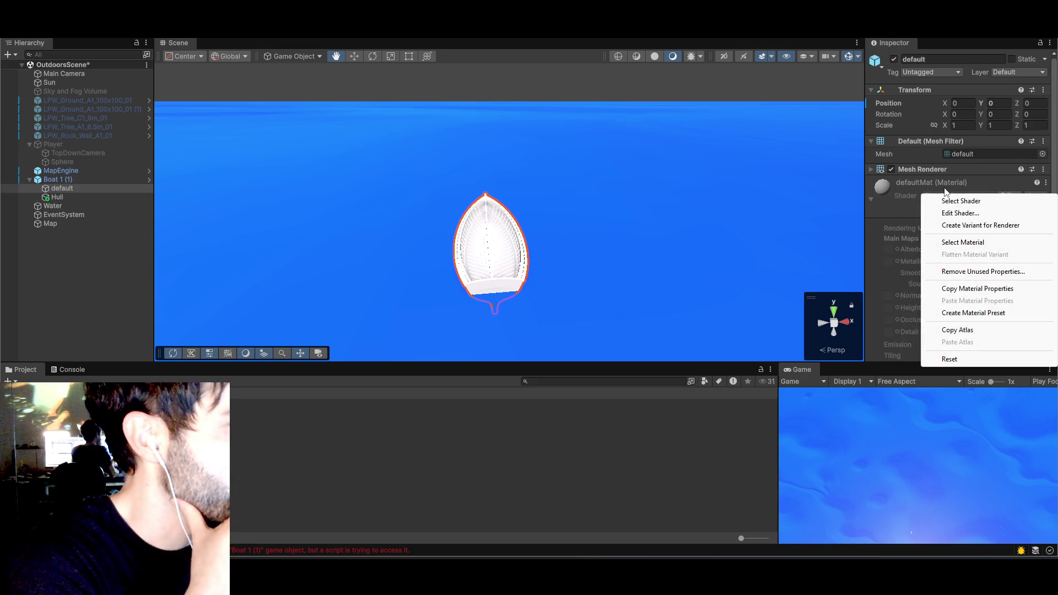
{"action": "left_click", "coordinate": [900, 201]}
{"action": "left_click", "coordinate": [952, 198]}
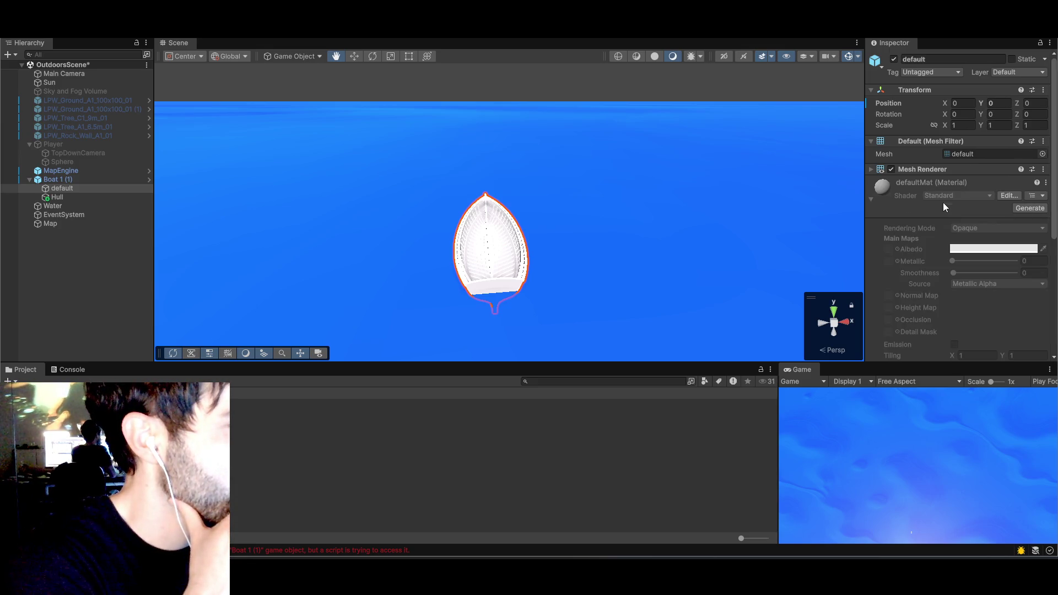
{"action": "scroll", "coordinate": [943, 203], "scroll_direction": "down", "scroll_amount": 5}
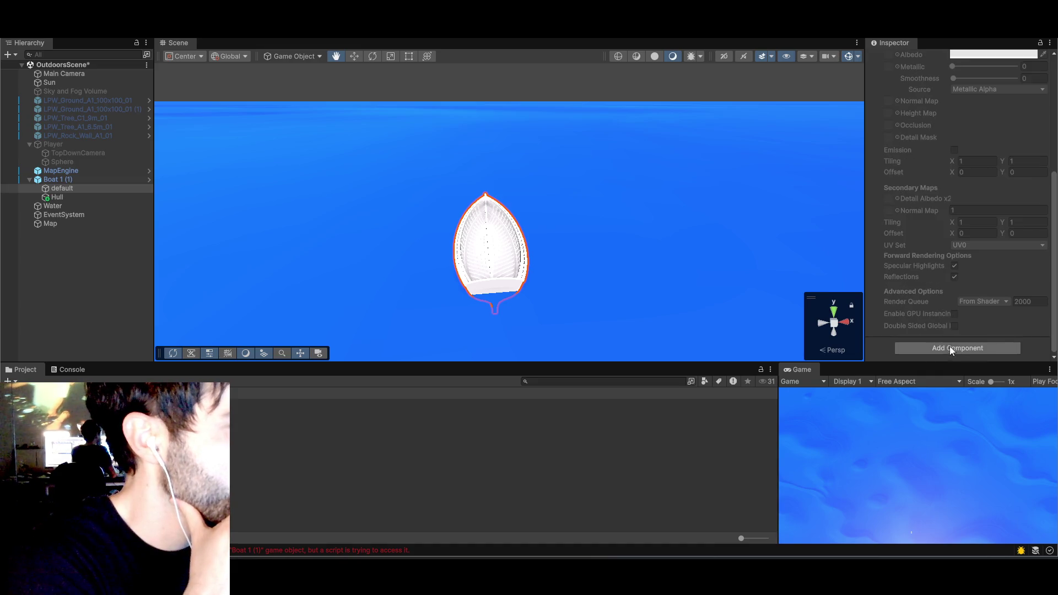
- Open the Add Component list, clear its search, and close it without adding anything
{"action": "left_click", "coordinate": [922, 349]}
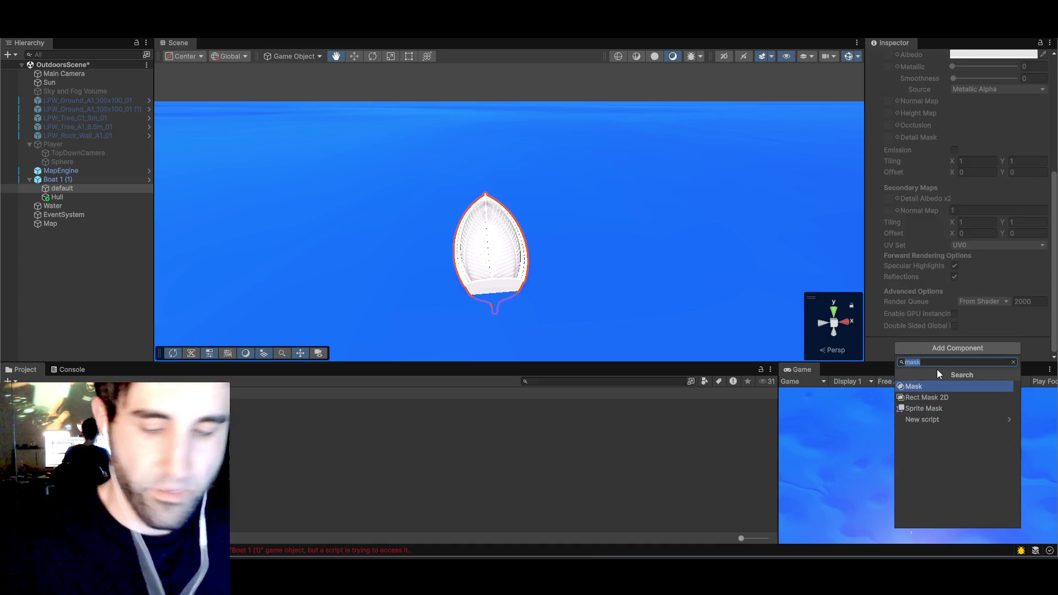
{"action": "key", "text": "BackSpace"}
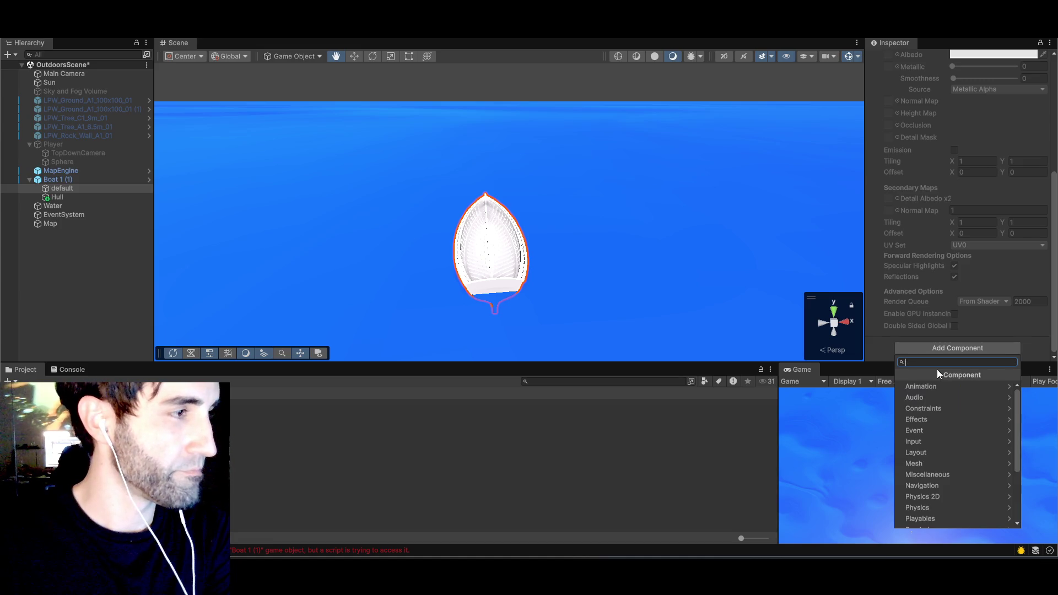
{"action": "key", "text": "Escape"}
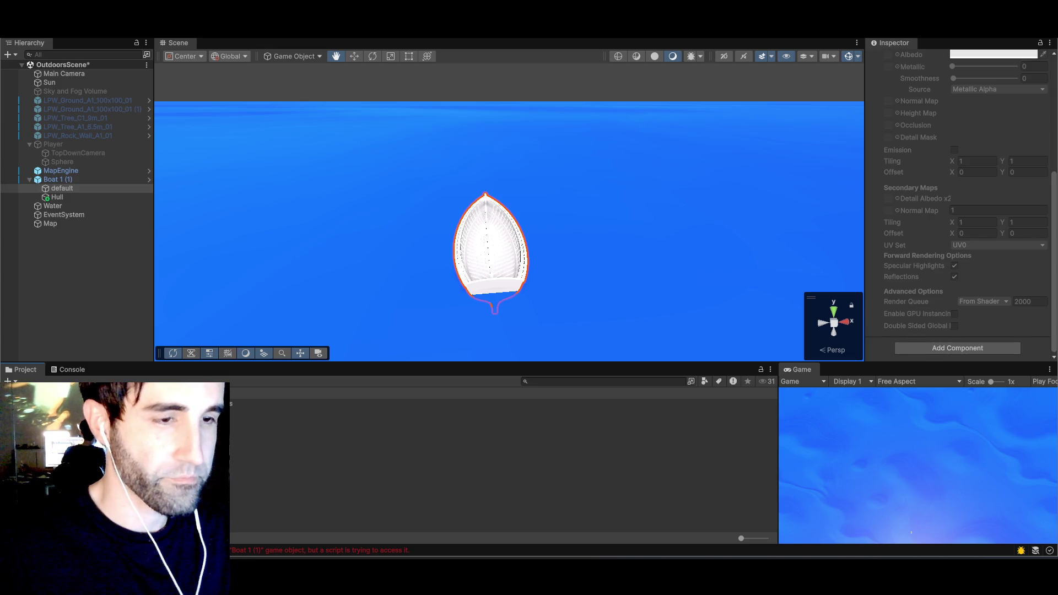
- Create a new material named Wood in the Materials folder
{"action": "right_click", "coordinate": [146, 443]}
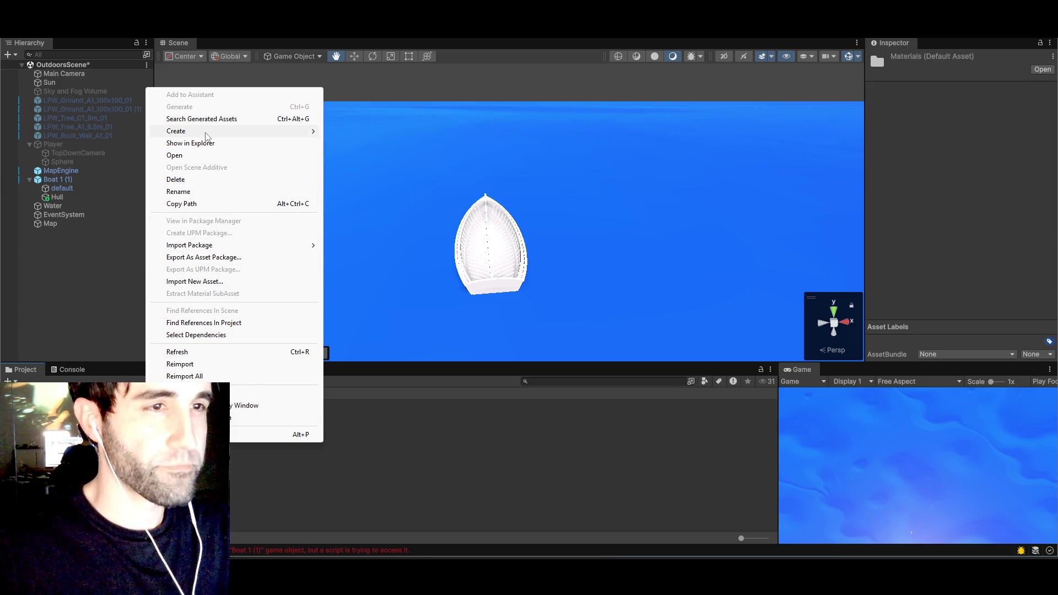
{"action": "mouse_move", "coordinate": [206, 136]}
{"action": "left_click", "coordinate": [392, 145]}
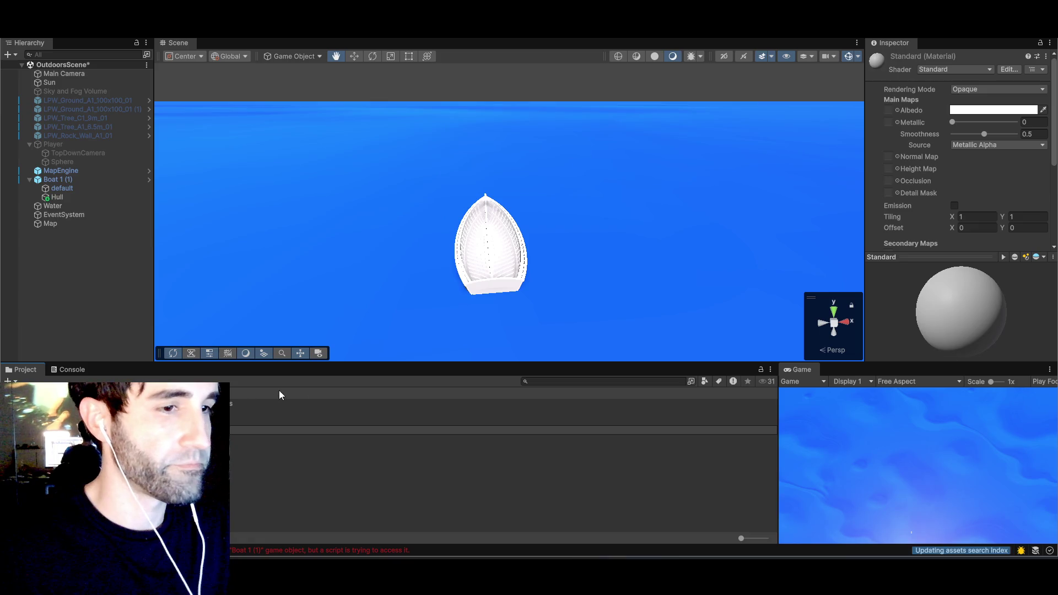
{"action": "type", "text": "Wood"}
{"action": "key", "text": "Return"}
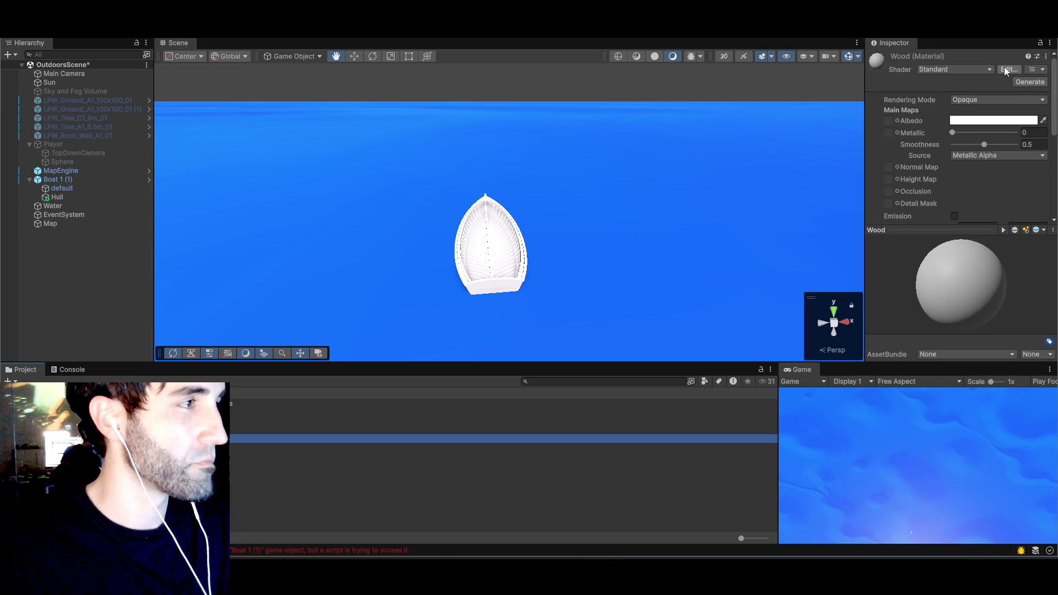
- Start AI-generating a texture for the Wood material with the prompt 'Wood'
{"action": "left_click", "coordinate": [1022, 83]}
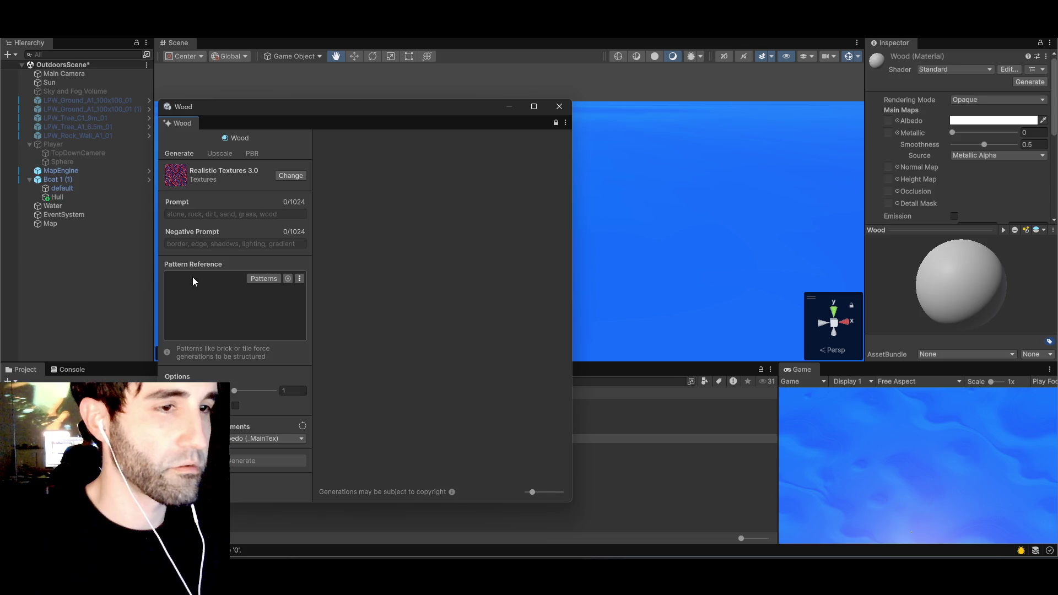
{"action": "left_click", "coordinate": [192, 214]}
{"action": "type", "text": "Wood"}
{"action": "key", "text": "Return"}
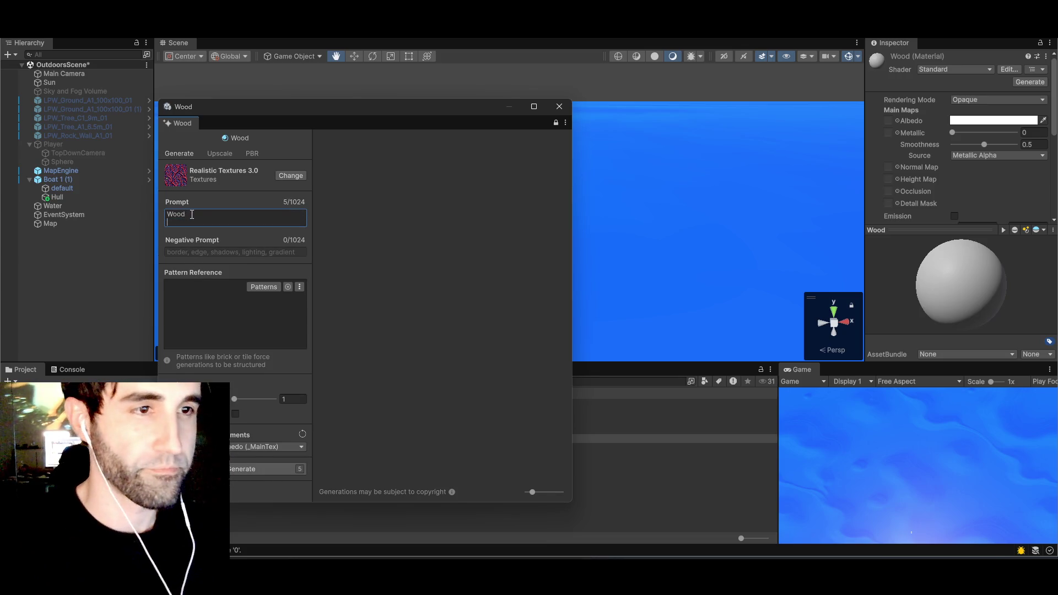
{"action": "key", "text": "BackSpace"}
{"action": "left_click", "coordinate": [231, 459]}
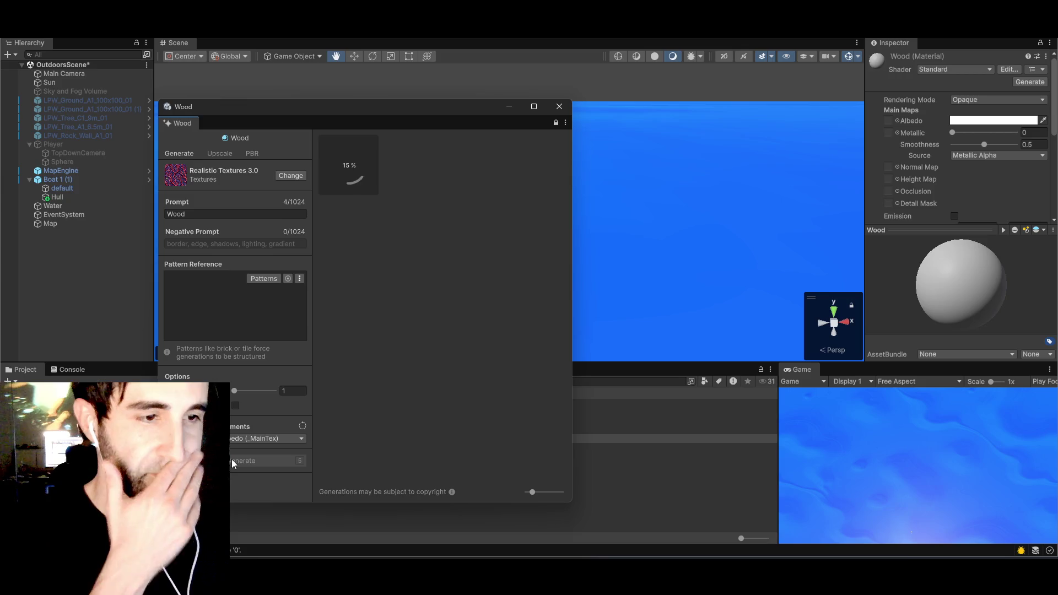